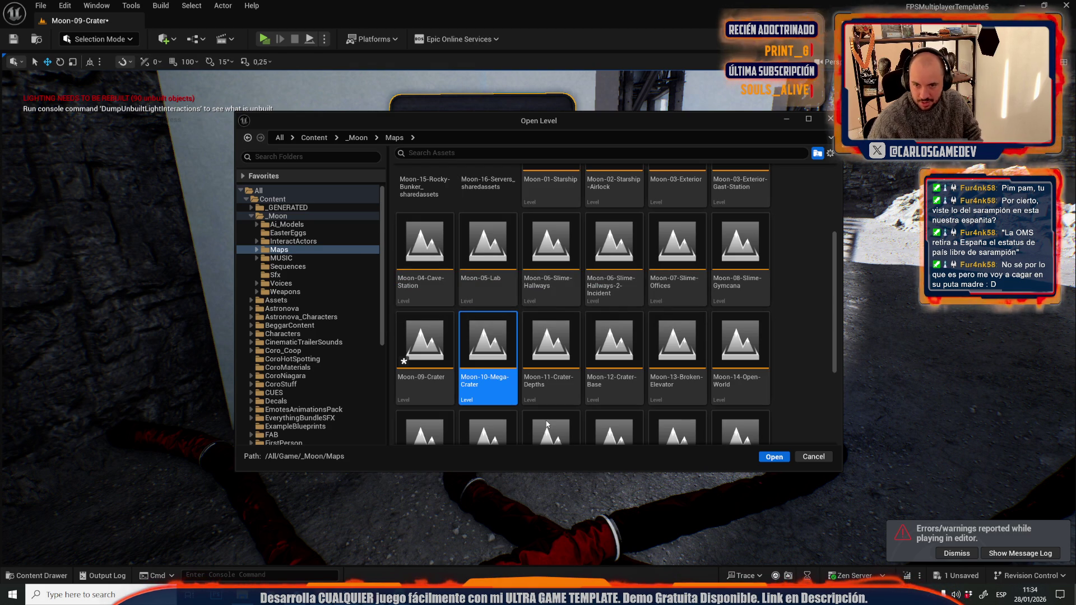
Open Moon-10-Mega-Crater and fly from the crater passages into the blue-lit hatch room.
key(Return)
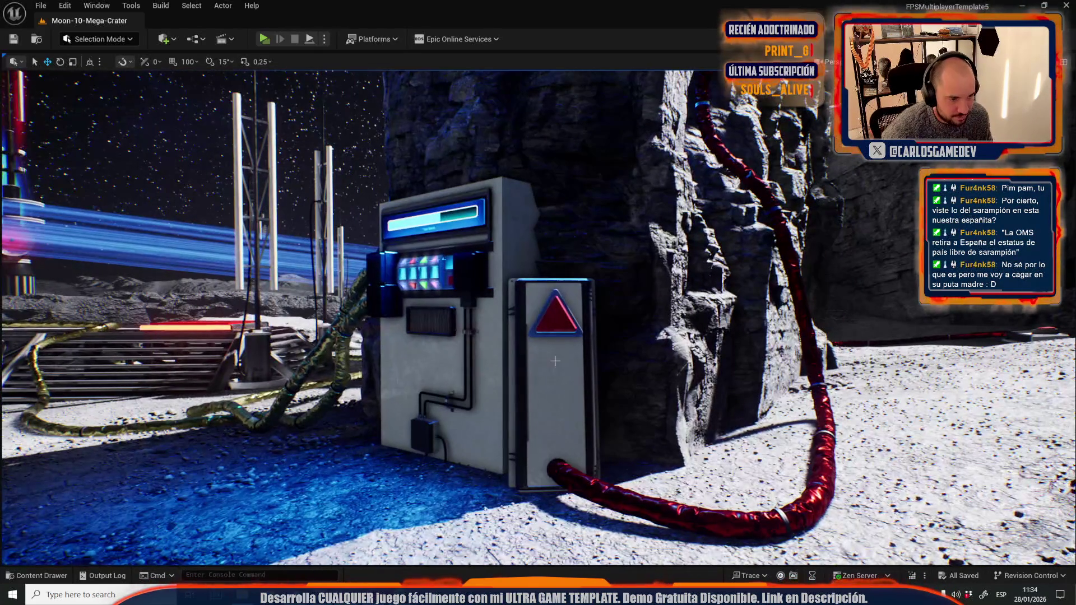
key(g)
click(378, 360)
key(f)
mouse_move(600, 247)
mouse_down()
mouse_move(443, 394)
mouse_move(359, 381)
mouse_move(326, 392)
mouse_up()
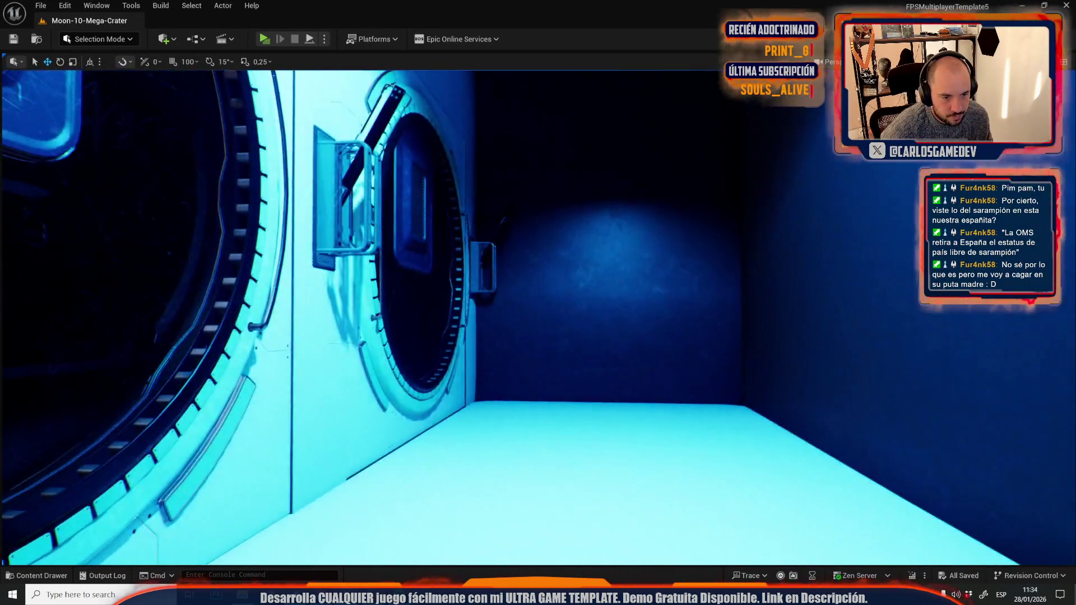
drag(538, 302, 561, 303)
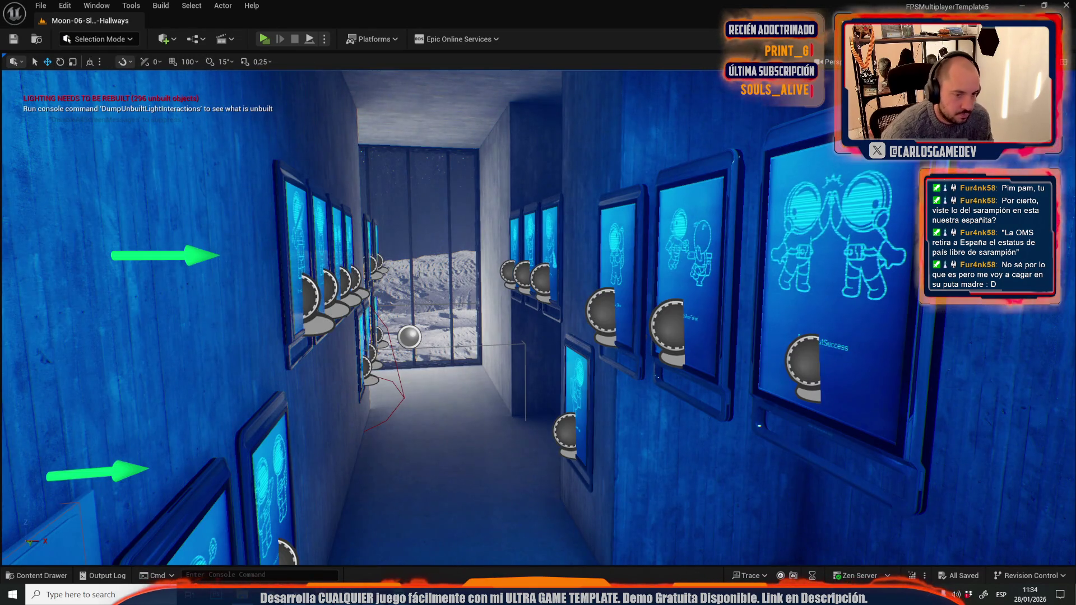
In the hallway, cut an astronaut poster to copy it, restore it, and raise it up the wall.
mouse_move(539, 303)
mouse_down()
mouse_move(460, 314)
mouse_move(639, 306)
mouse_move(529, 302)
mouse_move(589, 305)
mouse_up()
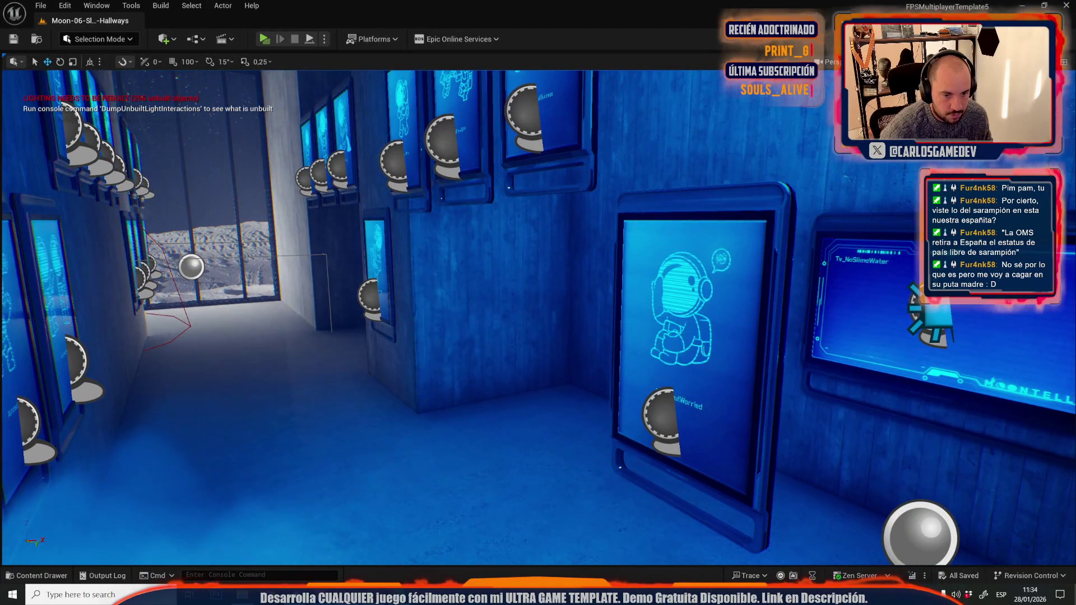
click(679, 267)
key(Delete)
key(ctrl+z)
mouse_move(680, 267)
mouse_down()
mouse_move(561, 314)
mouse_move(533, 378)
mouse_up()
drag(522, 466, 576, 296)
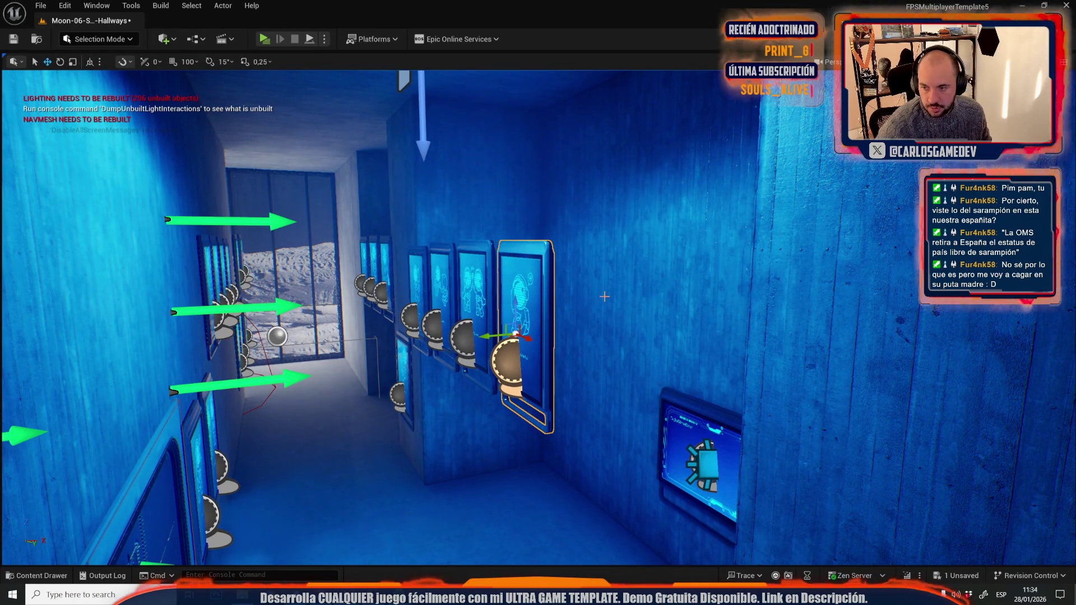
Switch back to Moon-10-Mega-Crater from Recent Levels, saving Moon-06-Slime-Hallways.
click(39, 5)
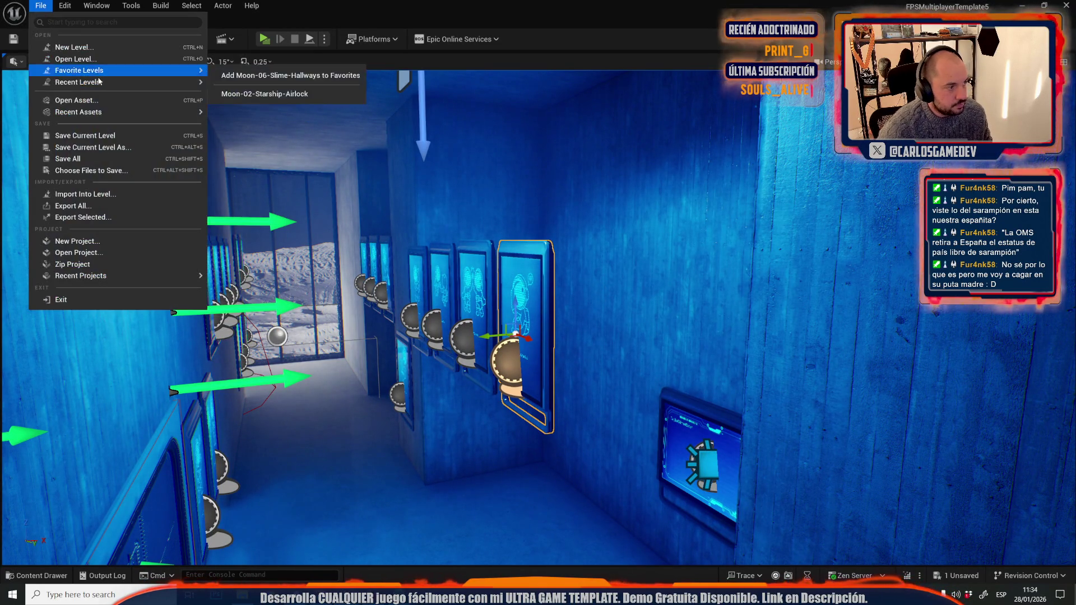
mouse_move(85, 79)
click(243, 113)
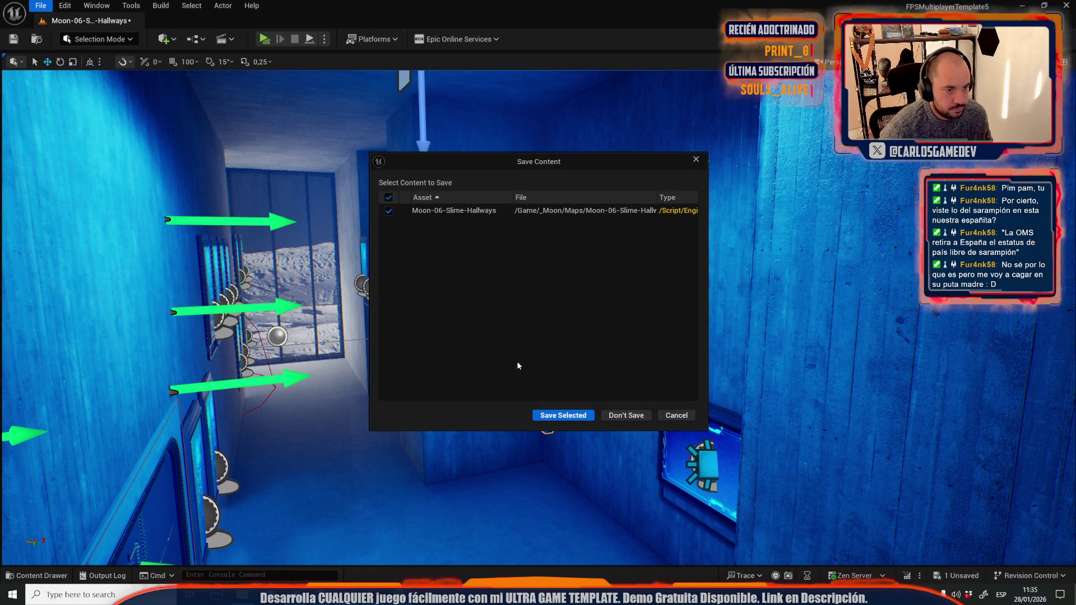
click(567, 413)
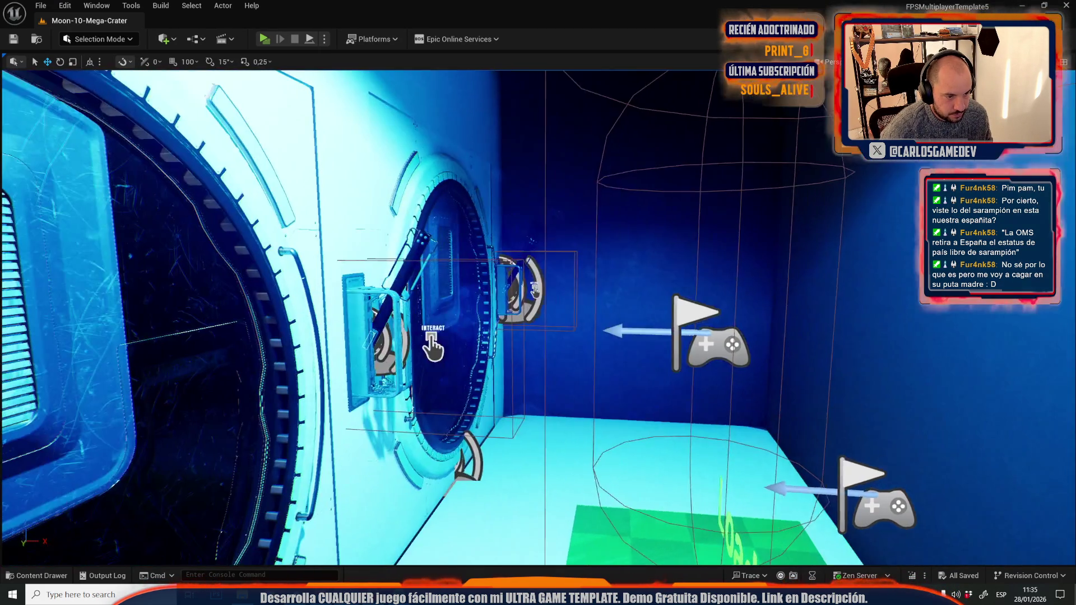
Paste the AstronautWorried screen into the room, slide it over, and enable 15° rotation snapping.
drag(538, 314, 572, 336)
key(ctrl+v)
drag(521, 385, 508, 390)
key(e)
mouse_move(720, 340)
mouse_down()
mouse_move(754, 334)
mouse_move(707, 328)
mouse_move(701, 305)
mouse_up()
key(ctrl+z)
click(210, 61)
Frame the pasted screen from its display side and return the viewport to Lit shading.
key(w)
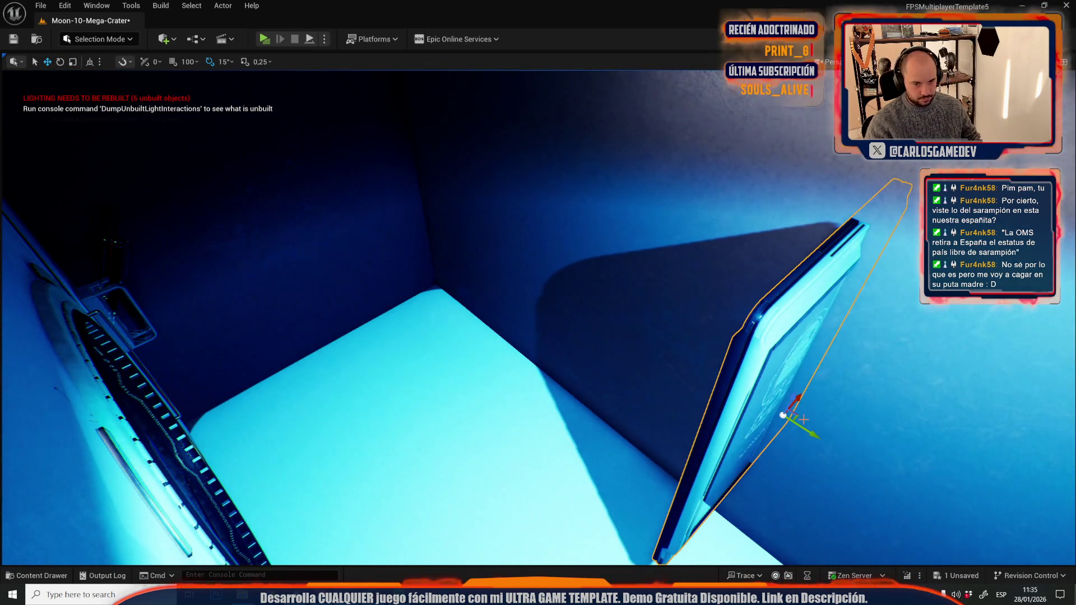
key(f)
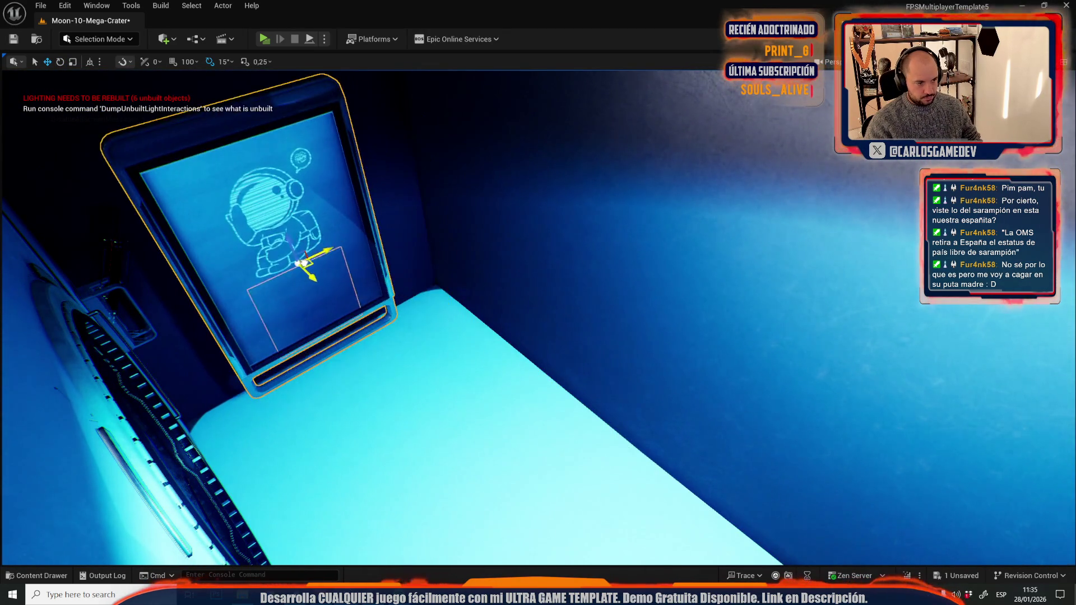
key(f)
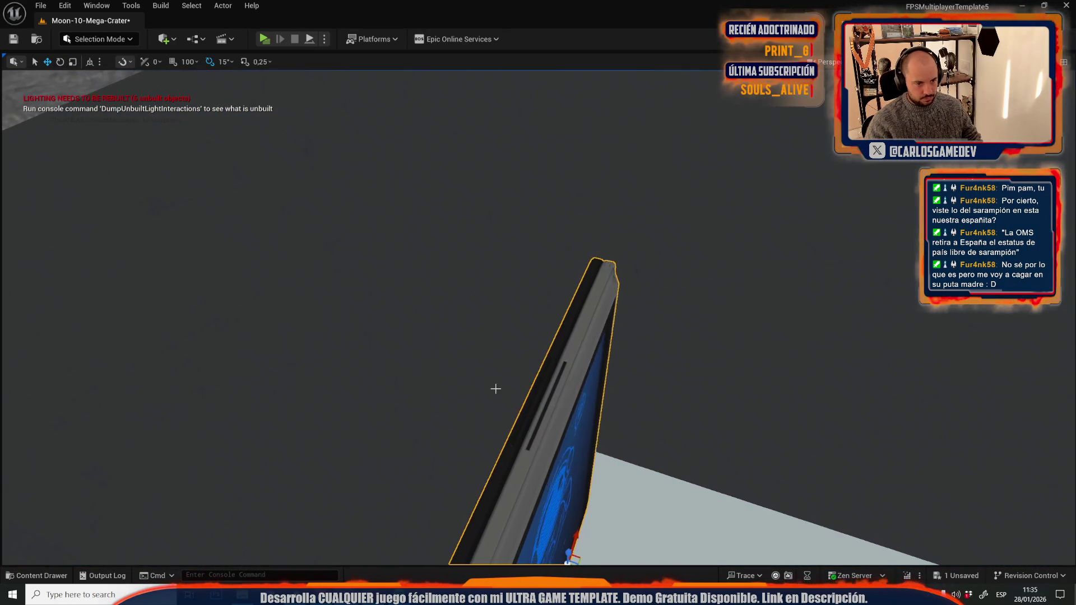
mouse_move(559, 392)
mouse_down()
mouse_move(481, 372)
mouse_move(479, 386)
mouse_move(454, 386)
mouse_move(448, 359)
mouse_up()
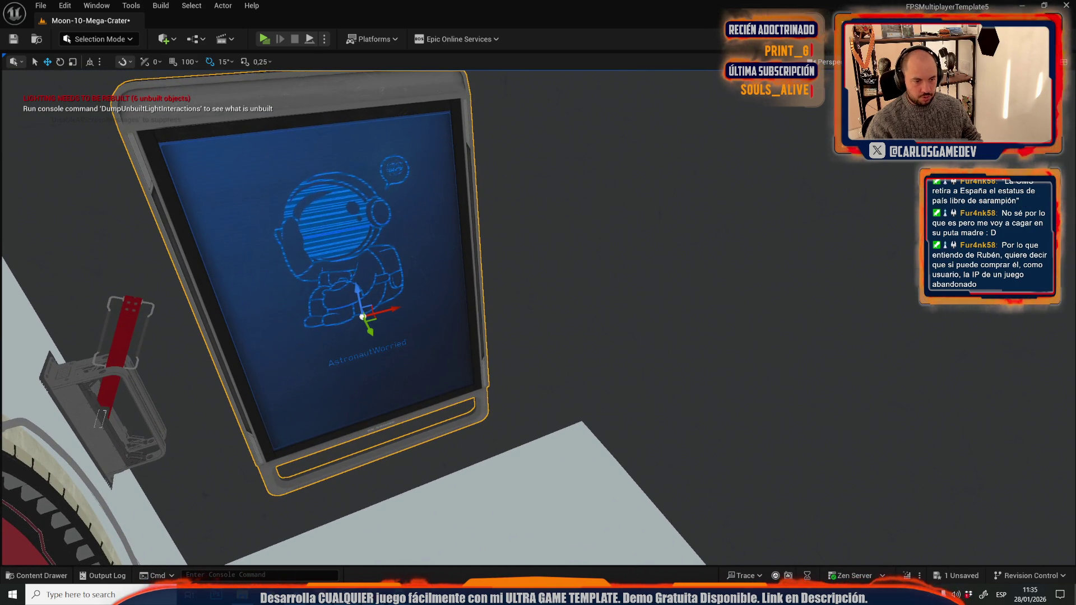
click(919, 61)
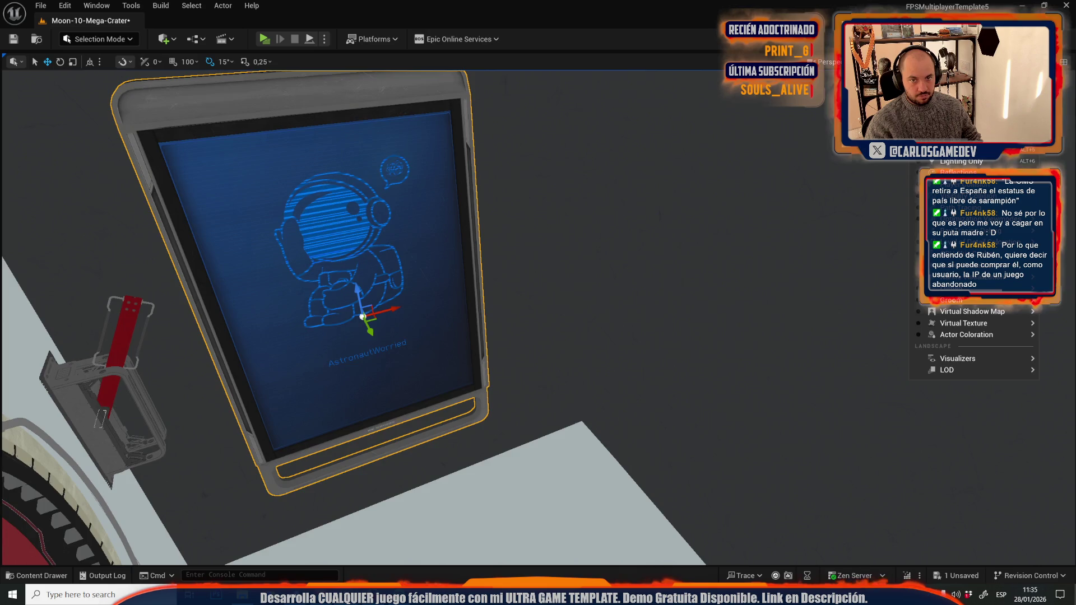
click(959, 114)
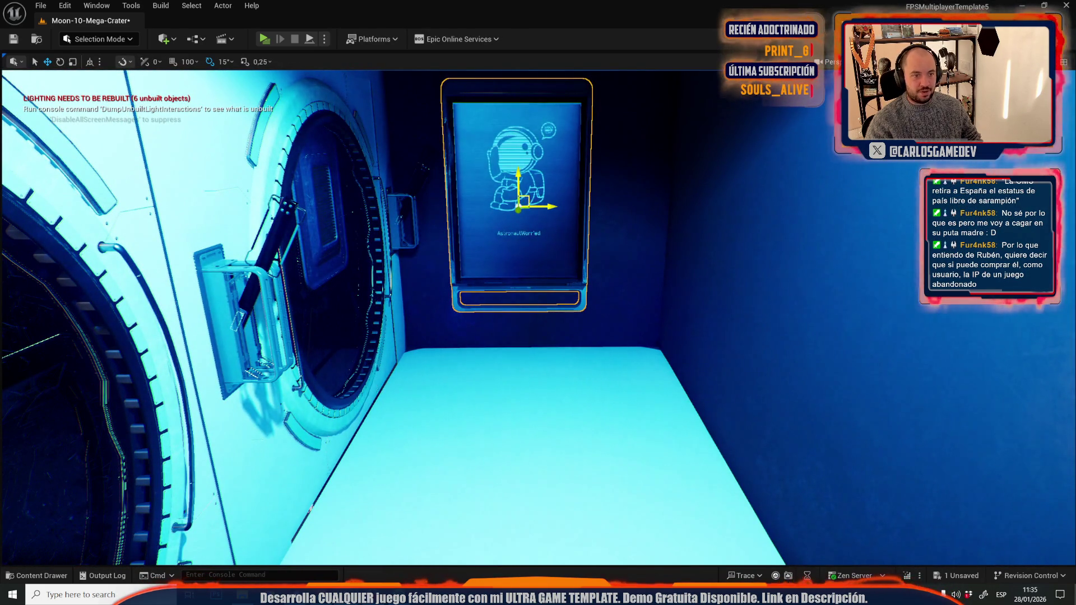
Rotate the screen 90° so it stands upright against the far wall.
key(e)
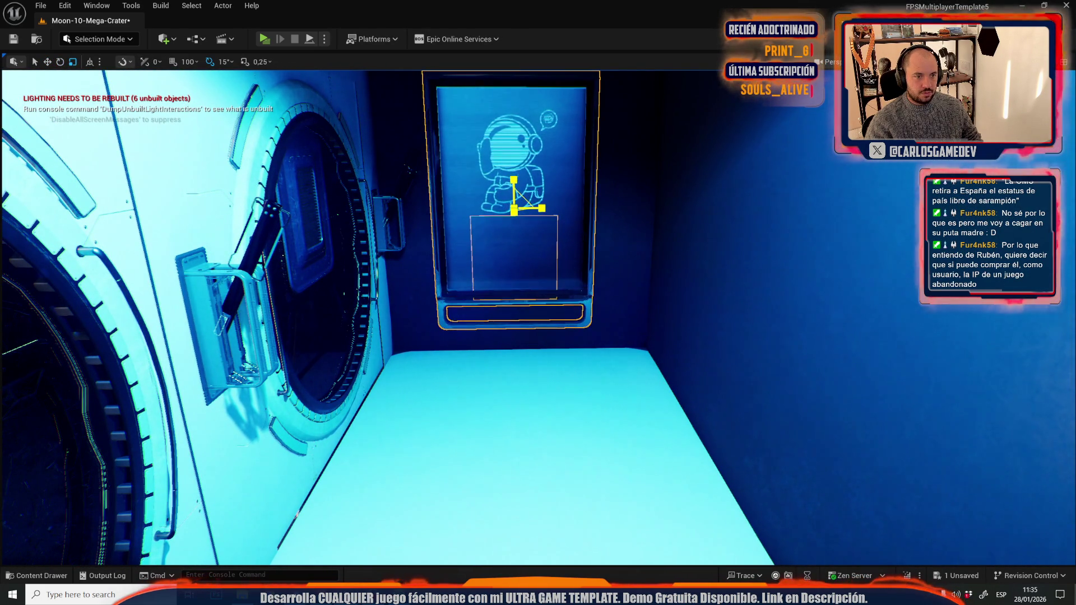
mouse_move(511, 208)
mouse_down()
mouse_move(533, 236)
mouse_move(527, 258)
mouse_move(521, 230)
mouse_move(504, 218)
mouse_move(482, 230)
mouse_up()
mouse_move(167, 268)
mouse_down()
mouse_move(196, 262)
mouse_move(212, 190)
mouse_move(291, 180)
mouse_move(619, 470)
mouse_up()
key(w)
mouse_move(617, 308)
mouse_down()
mouse_move(504, 325)
mouse_move(539, 309)
mouse_move(563, 314)
mouse_move(549, 370)
mouse_move(624, 273)
mouse_up()
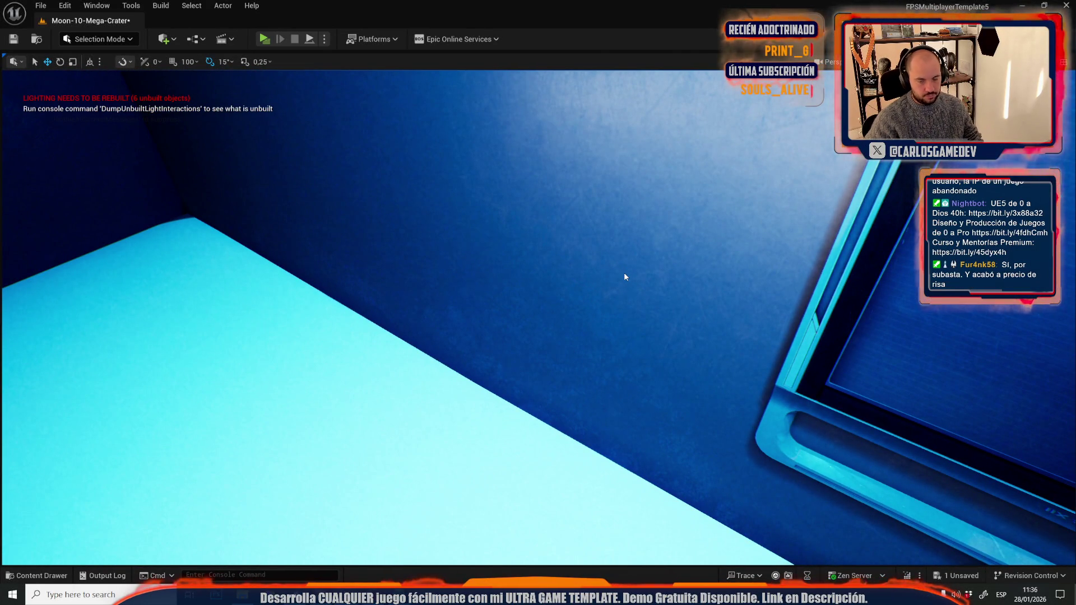
Preview the level in Play, undo the last screen move, and select the AstronautWorried monitor.
key(alt+p)
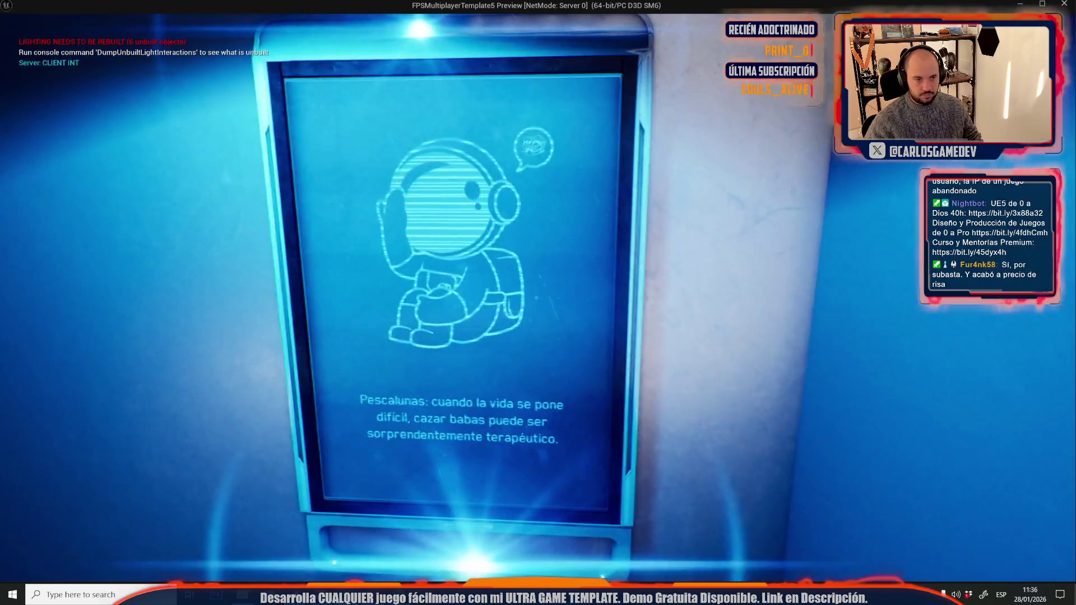
key(Escape)
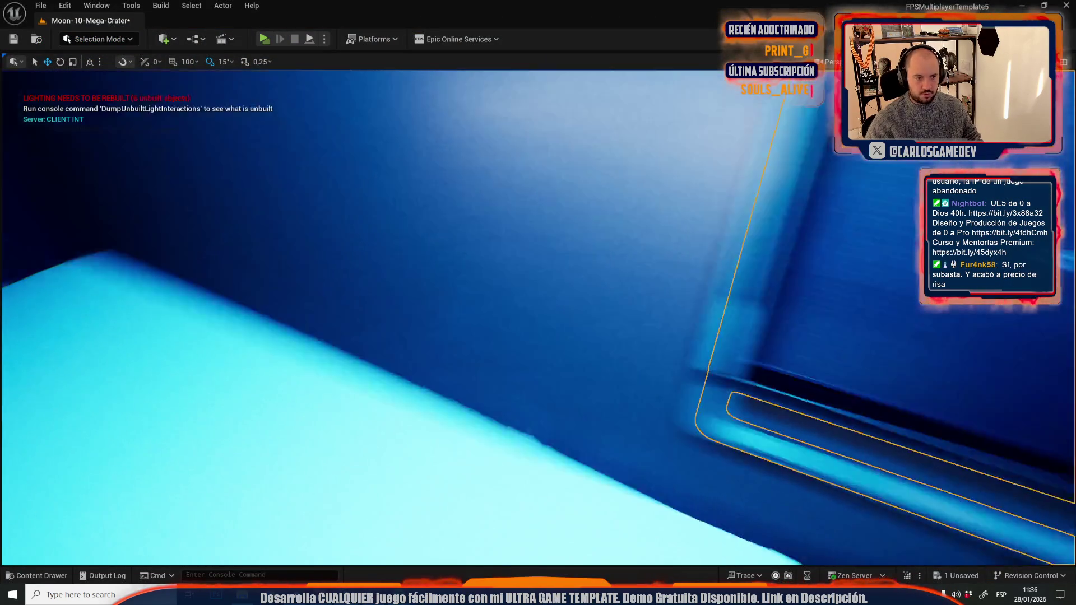
key(ctrl+z)
key(ctrl+z)
key(ctrl+z)
key(ctrl+z)
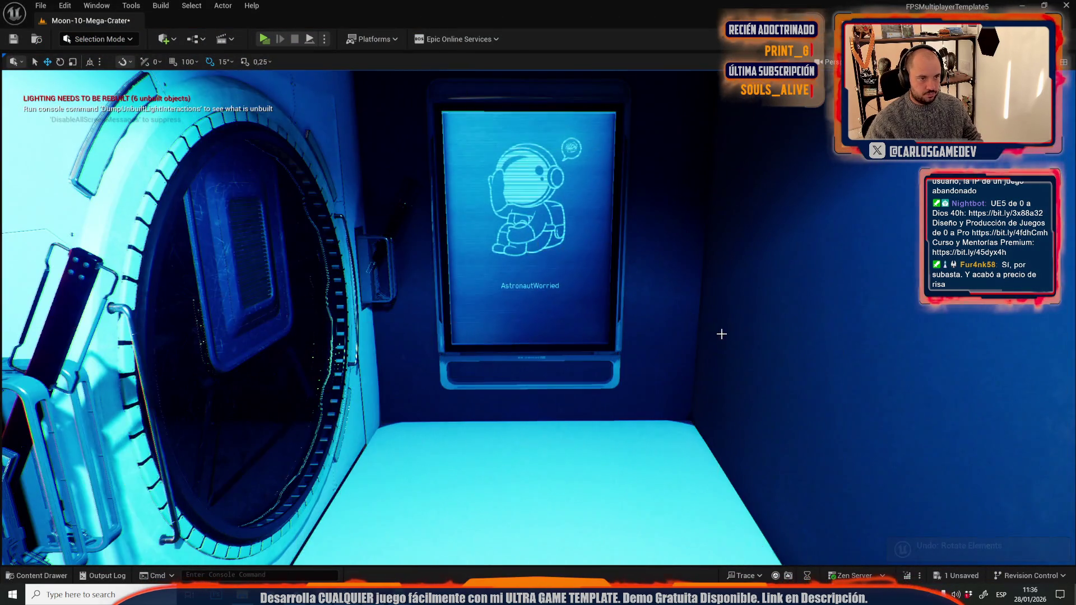
mouse_move(722, 334)
mouse_down()
mouse_move(695, 320)
mouse_move(706, 303)
mouse_up()
click(579, 265)
Switch to Moon-09-Crater from Recent Levels, saving Moon-10-Mega-Crater.
click(41, 7)
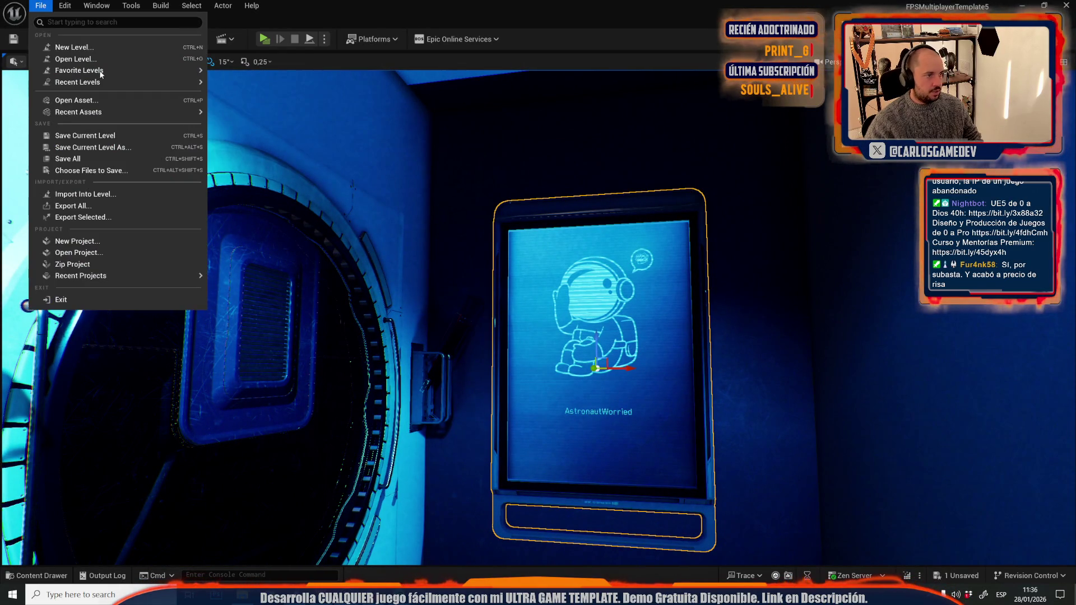
mouse_move(112, 82)
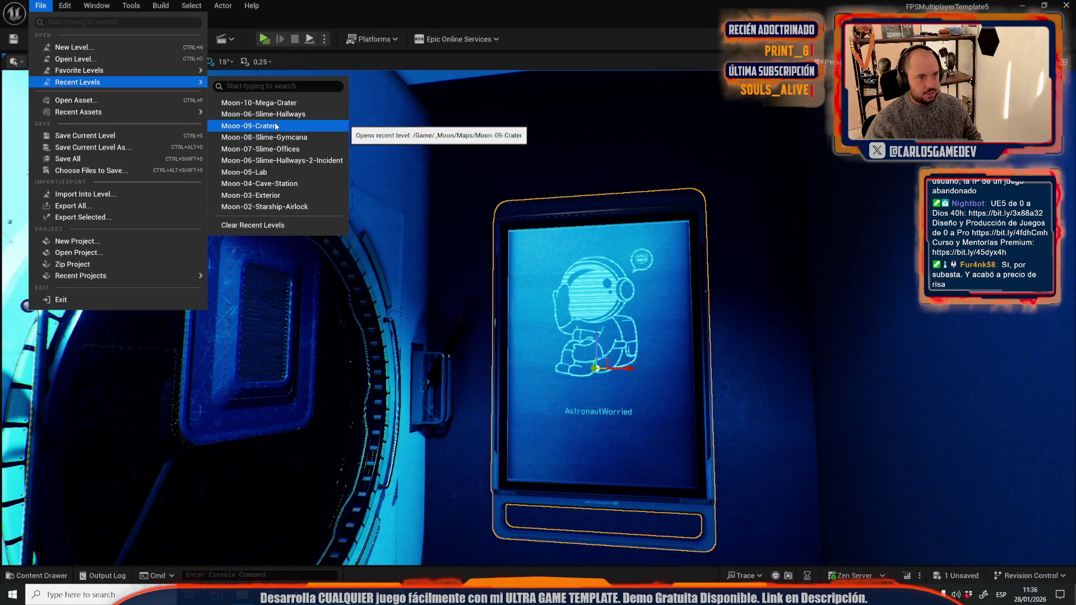
click(280, 126)
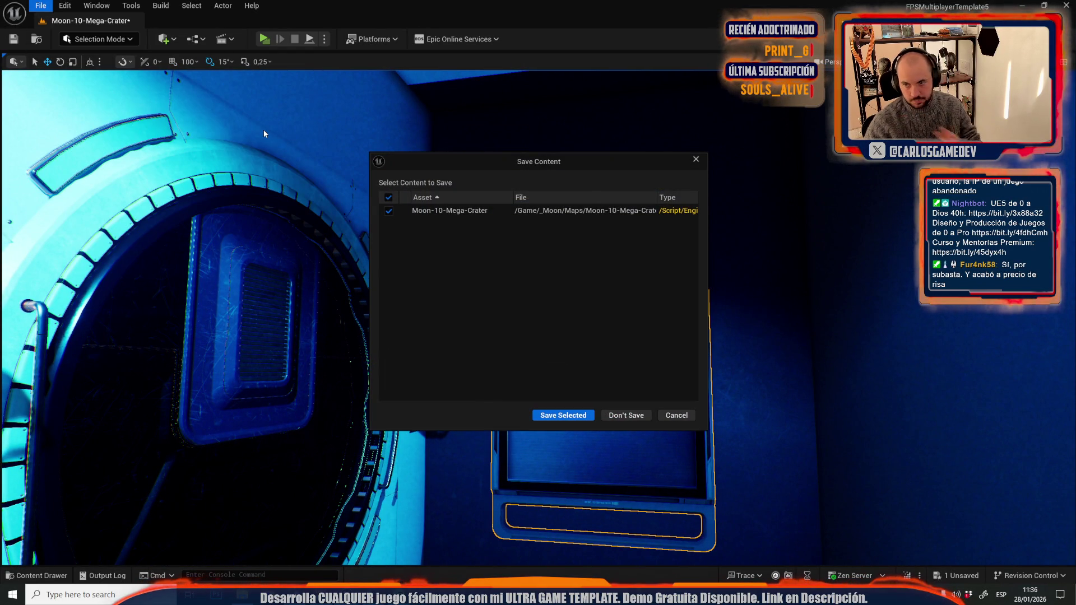
click(563, 415)
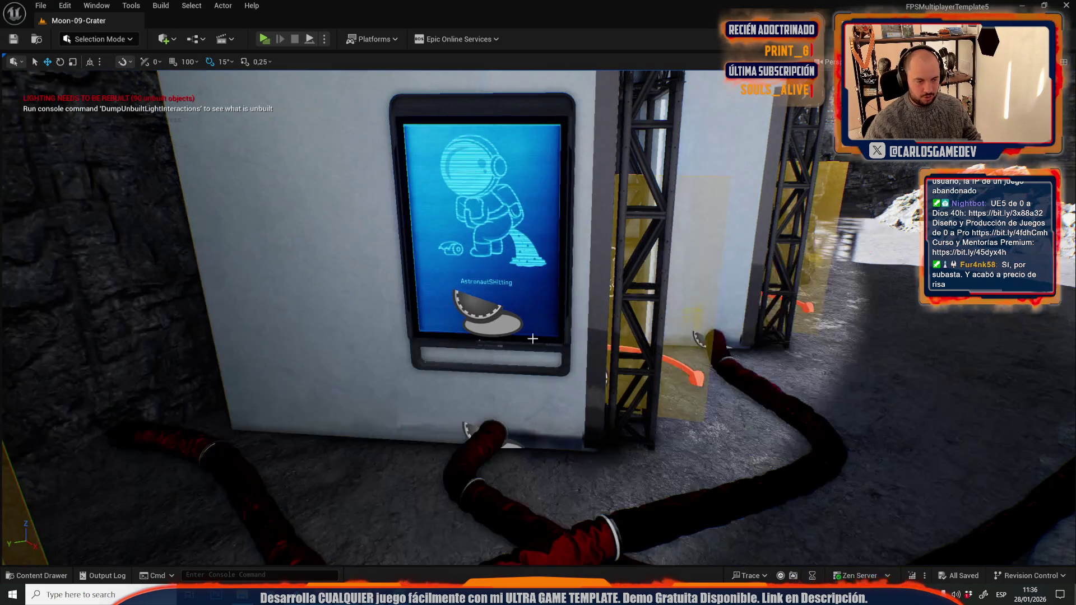
Look past the hatch screen in Moon-09-Crater and save the level with Ctrl+S.
drag(497, 338, 496, 338)
scroll(538, 317, down, 5)
key(ctrl+s)
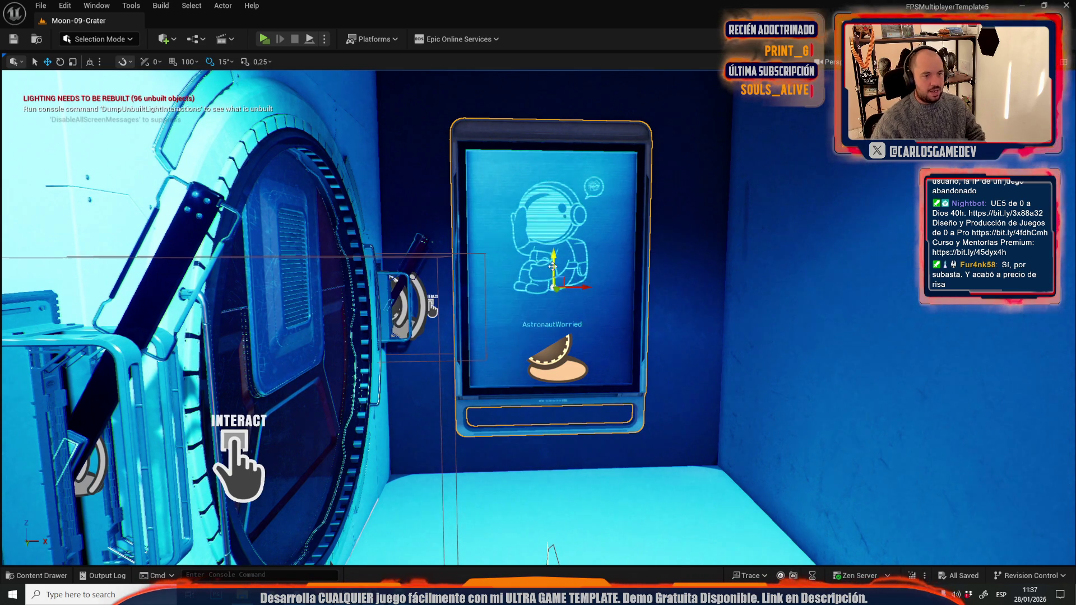
click(41, 6)
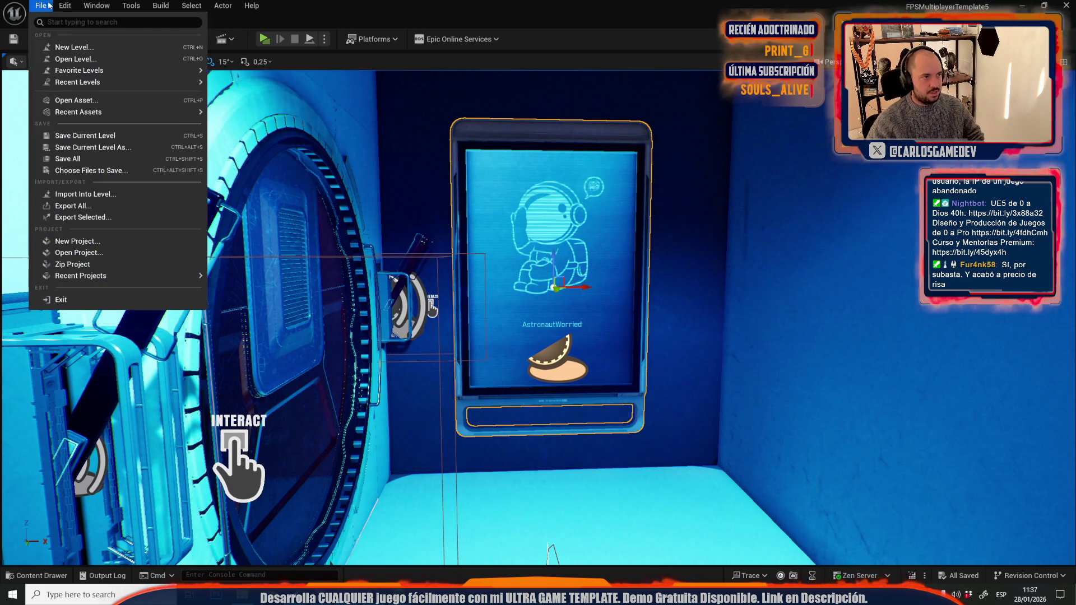
Open the Moon-11-Crater-Depths level from the Open Level dialog.
click(56, 60)
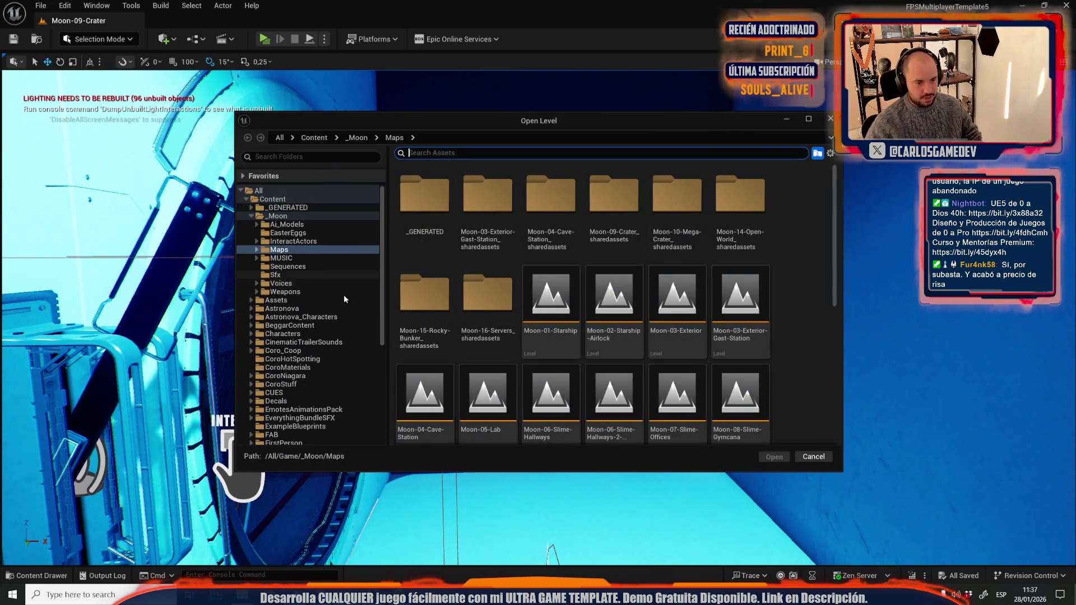
scroll(650, 364, down, 2)
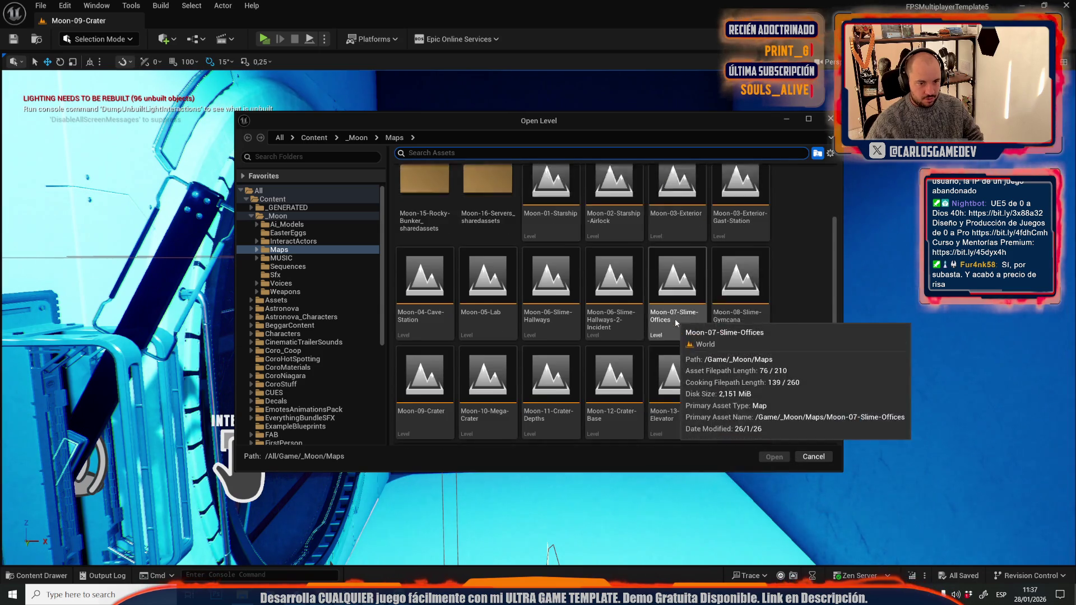
scroll(650, 331, down, 1)
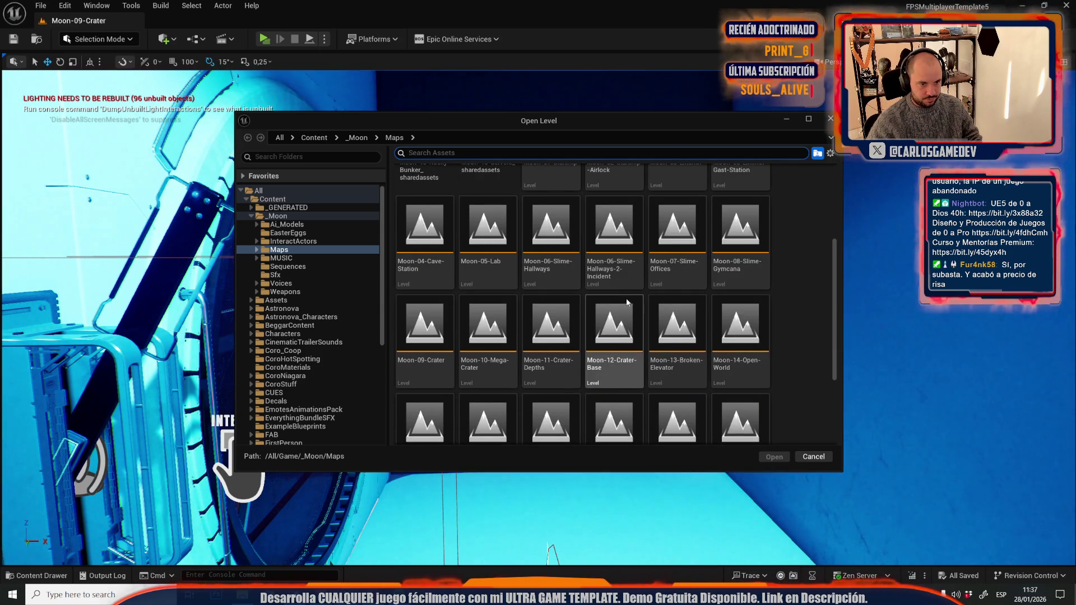
click(574, 318)
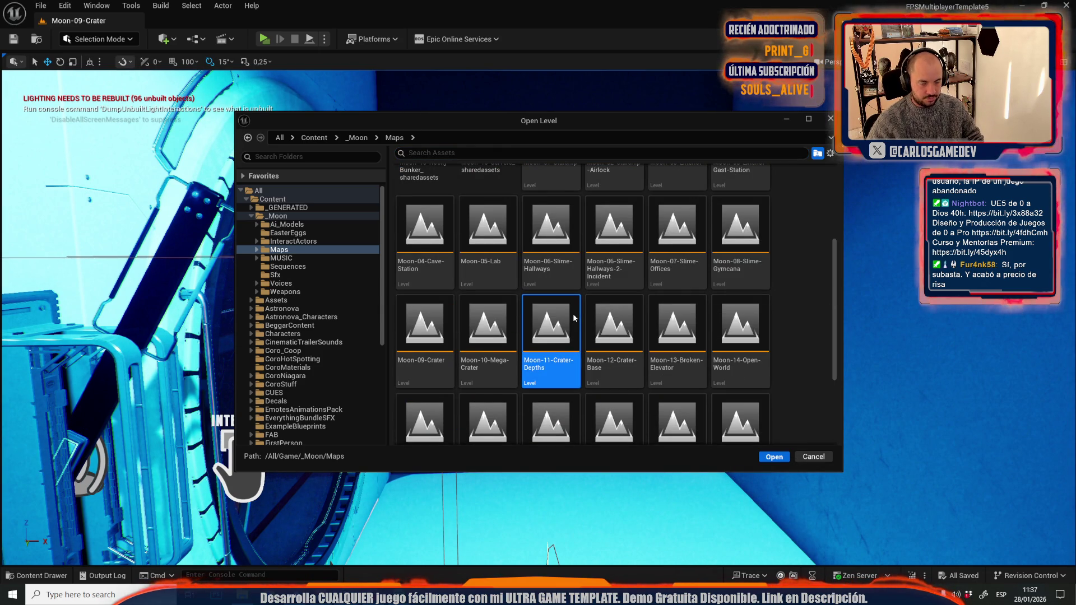
double_click(556, 297)
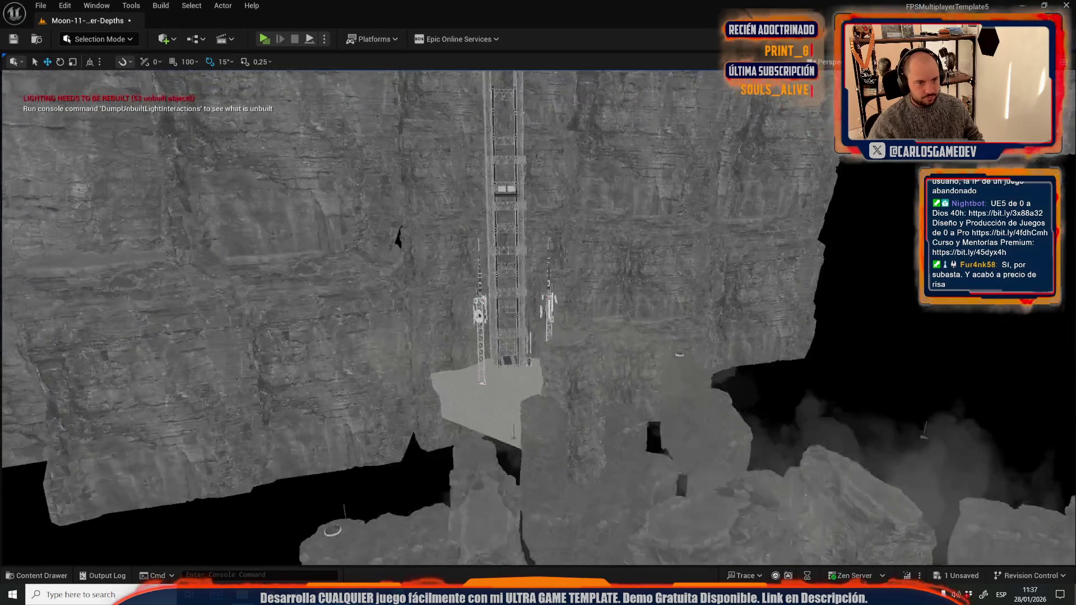
Fly through the crater with WASD to face the row of red-door modules.
key(w)
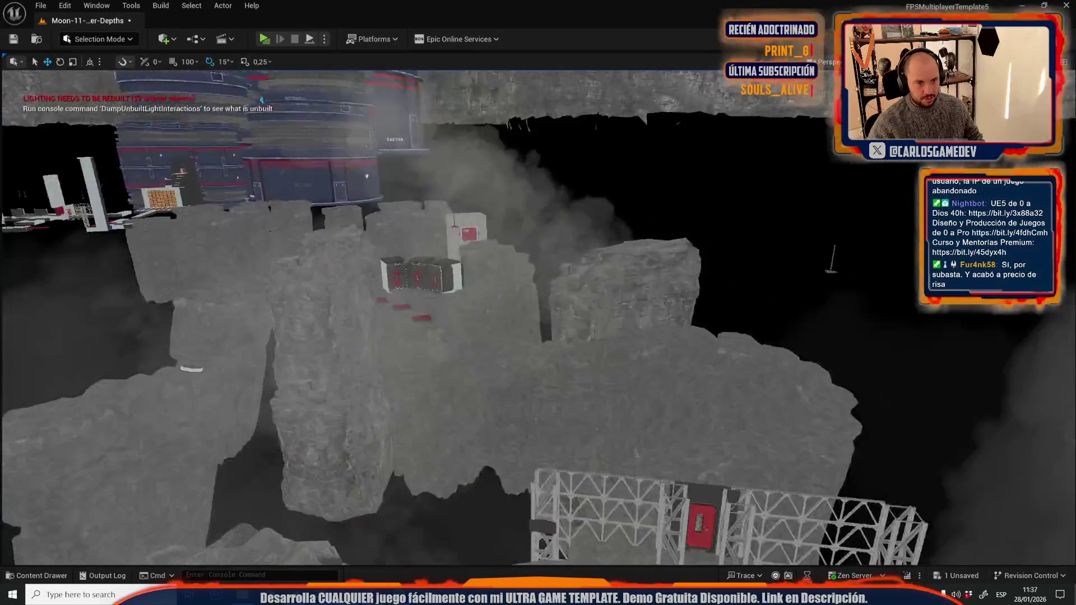
key(w)
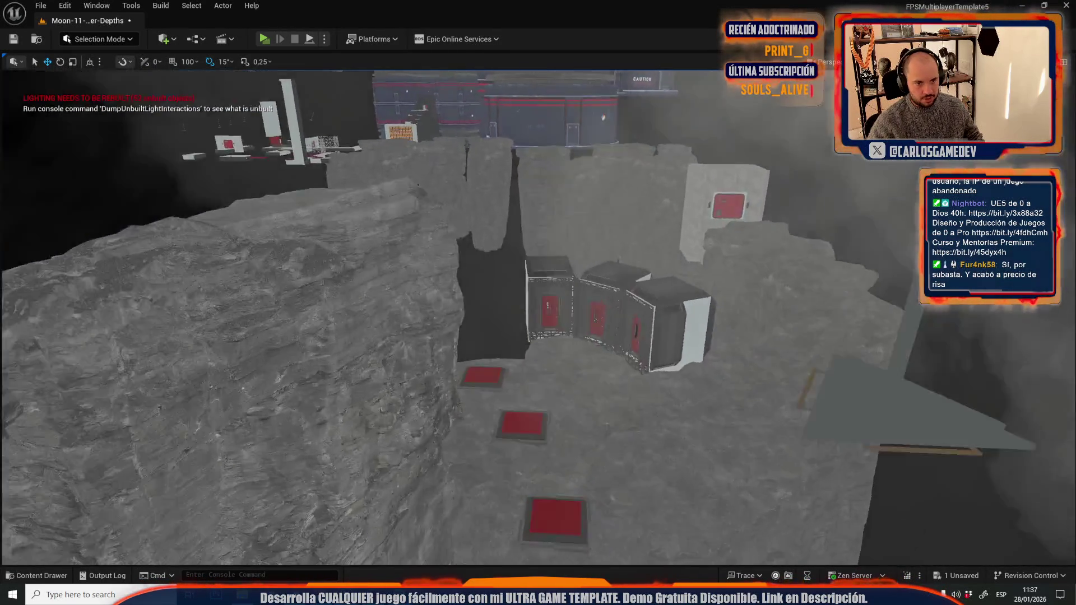
key(w)
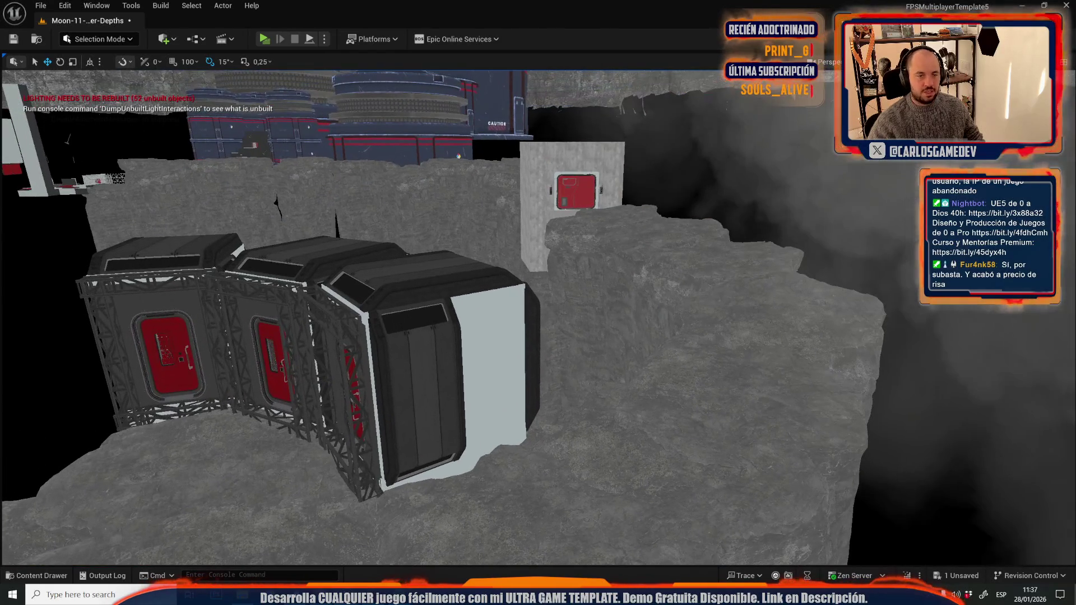
key(s)
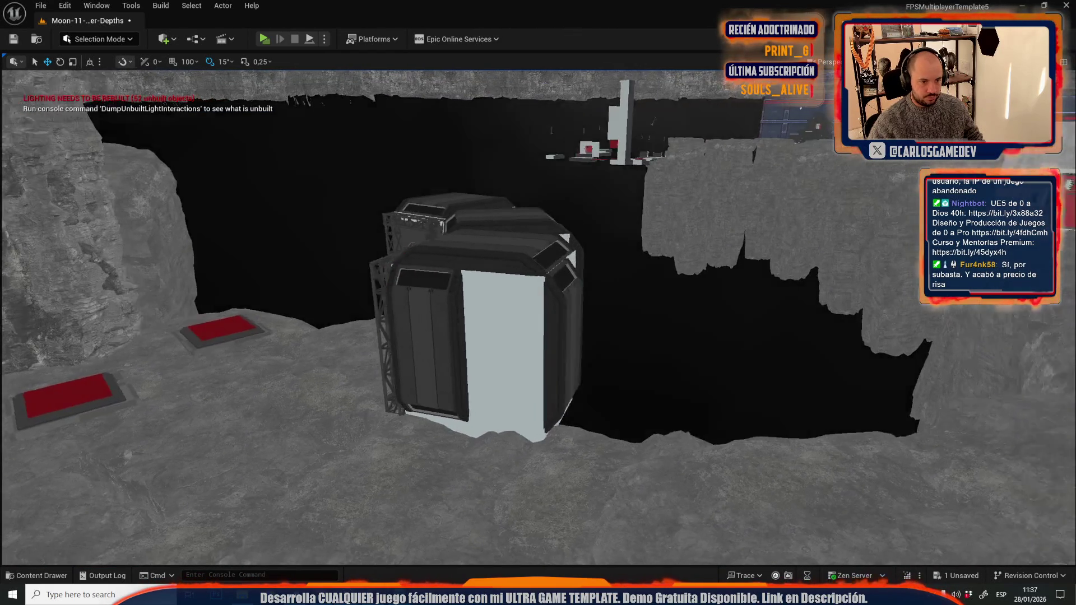
key(d)
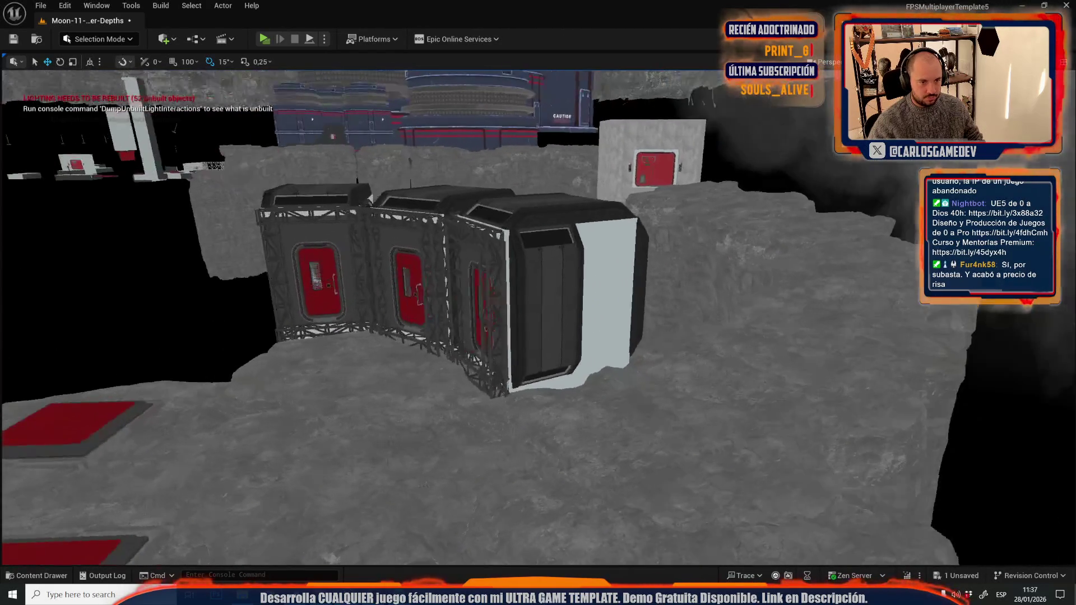
key(a)
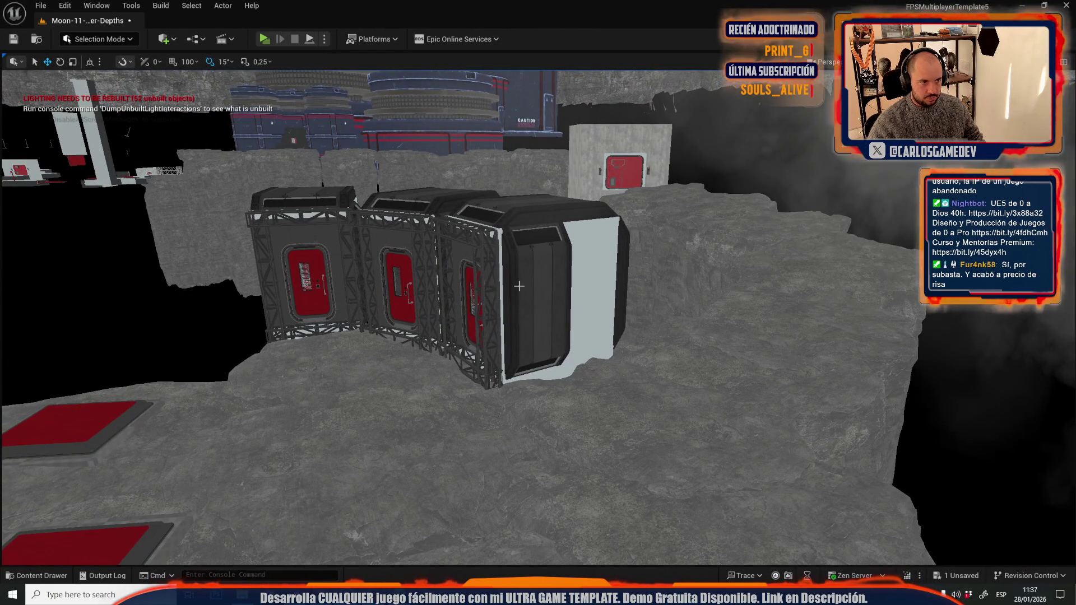
key(d)
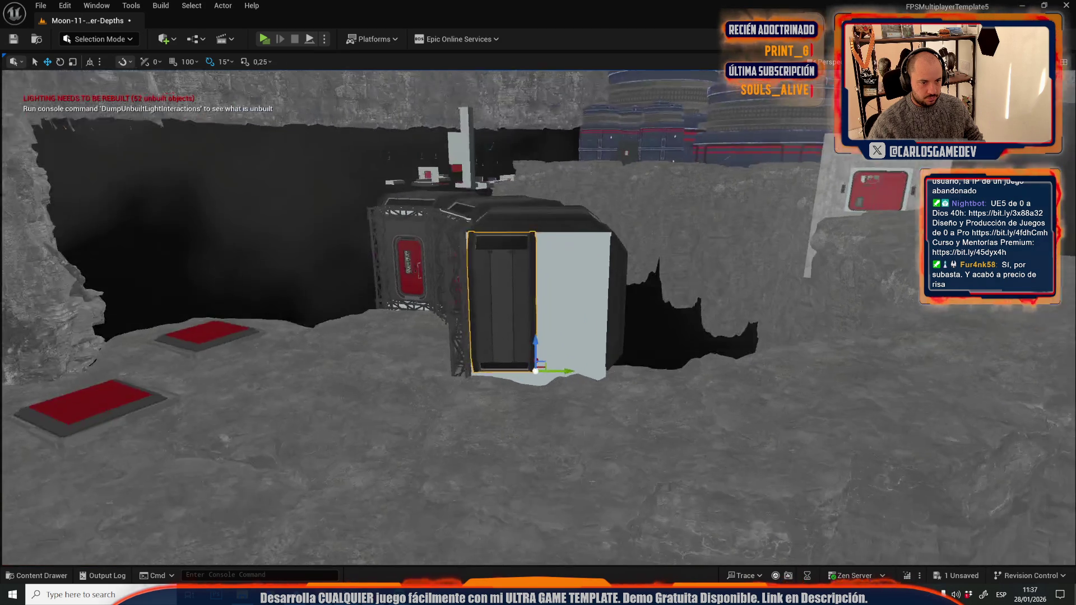
click(39, 6)
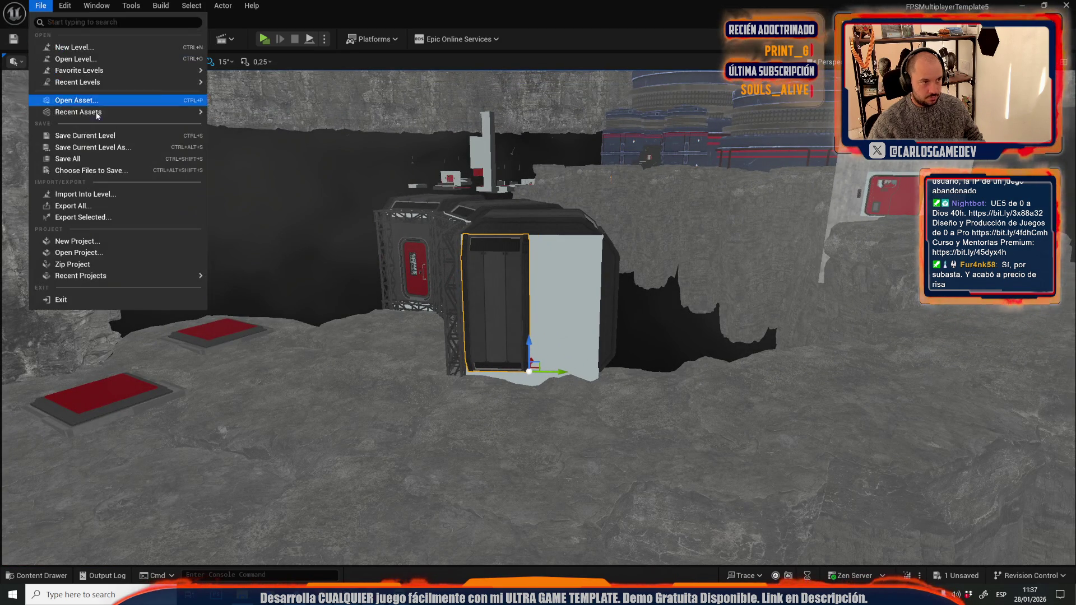
Switch to Moon-06-Slime-Hallways, saving Crater-Depths, and start a play preview from the hallway.
mouse_move(137, 82)
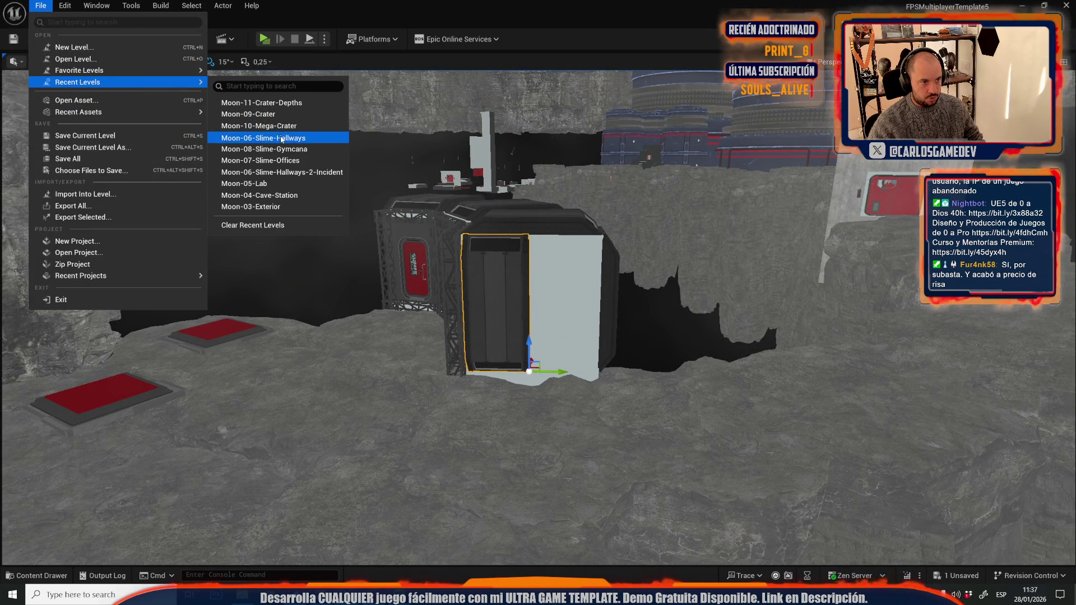
click(270, 138)
click(548, 414)
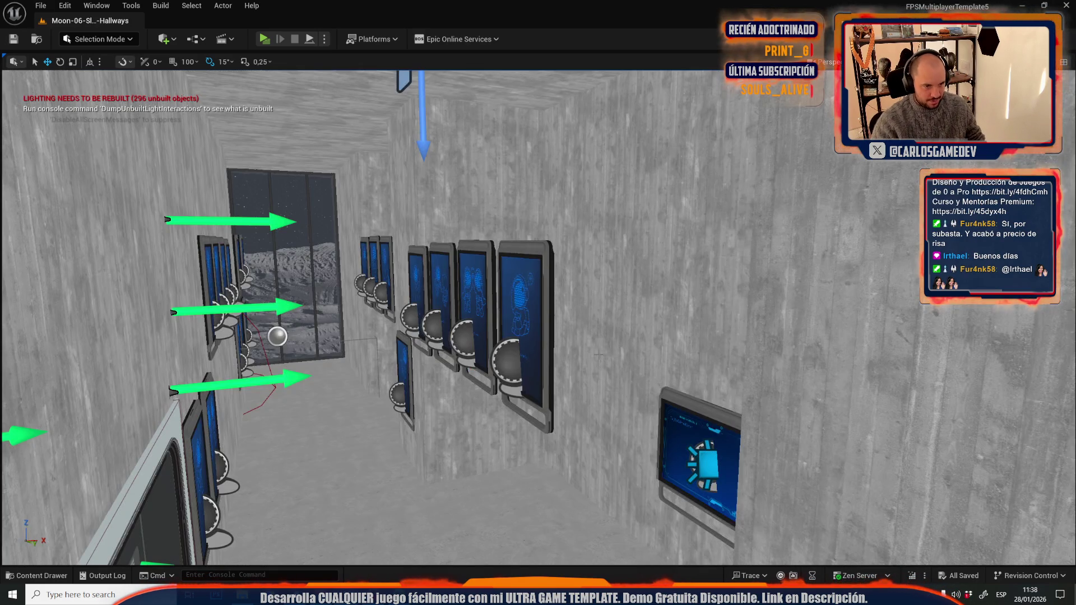
drag(599, 355, 571, 326)
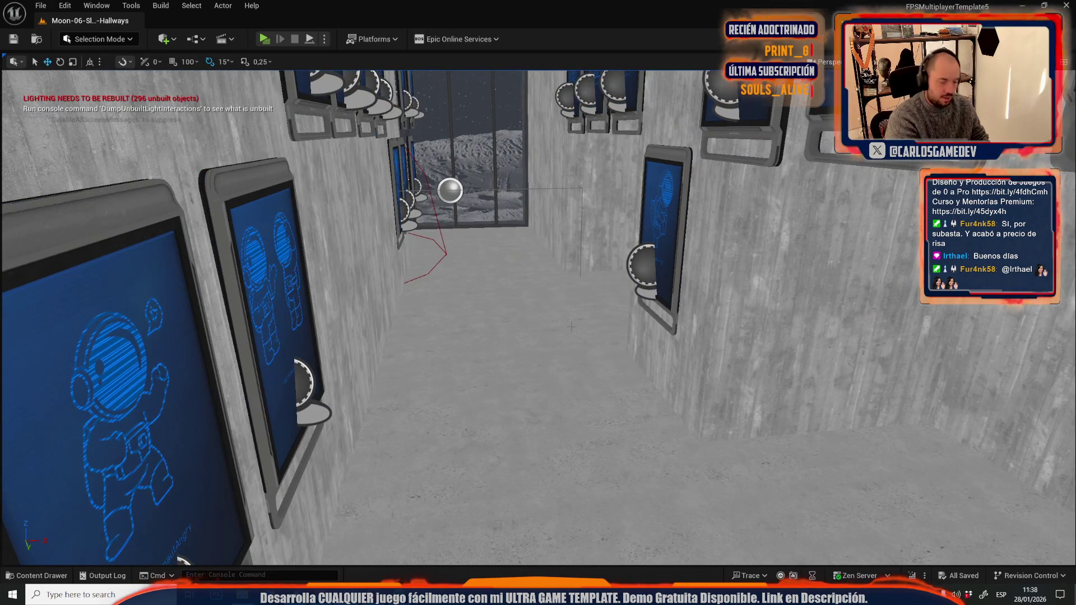
key(alt+p)
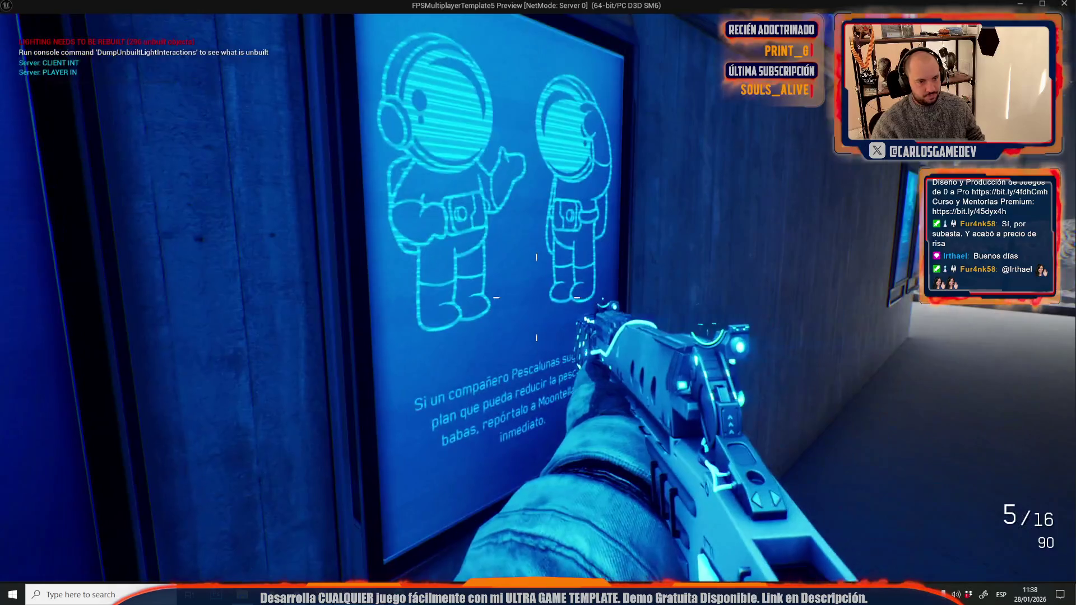
Walk into the blue-lit corridor in the preview, stop playing, and view the poster-lined corridor.
key(s)
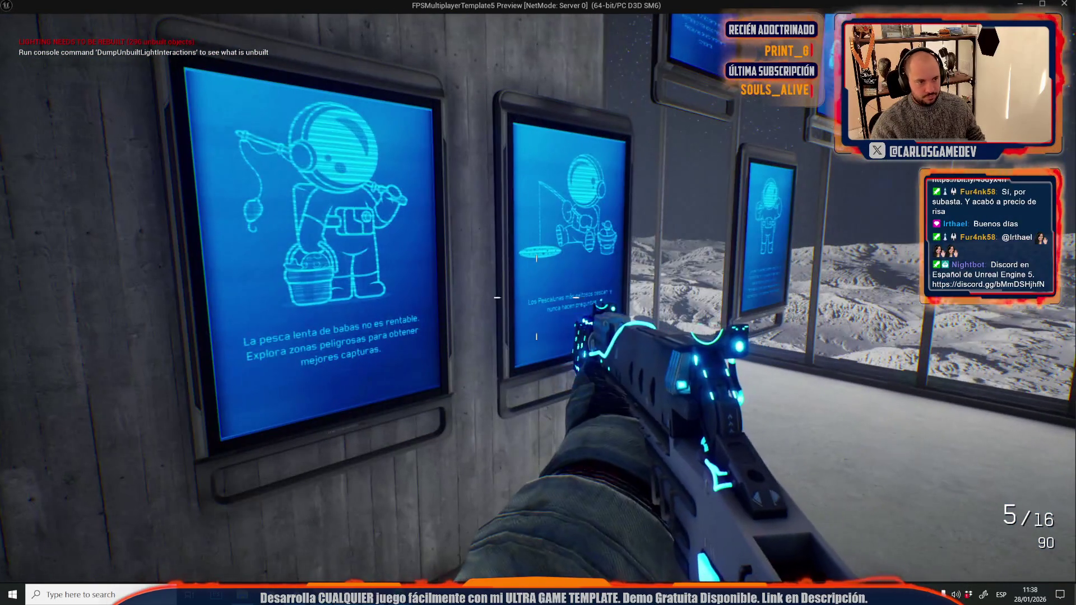
key(w)
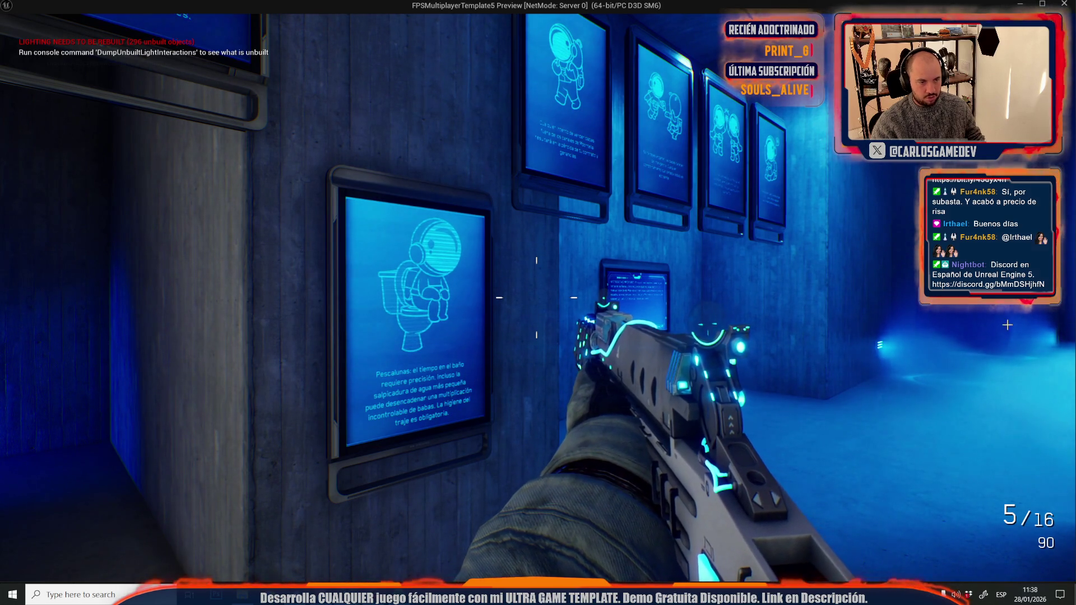
key(Escape)
mouse_move(671, 237)
mouse_down()
mouse_move(627, 292)
mouse_move(595, 252)
mouse_move(594, 274)
mouse_up()
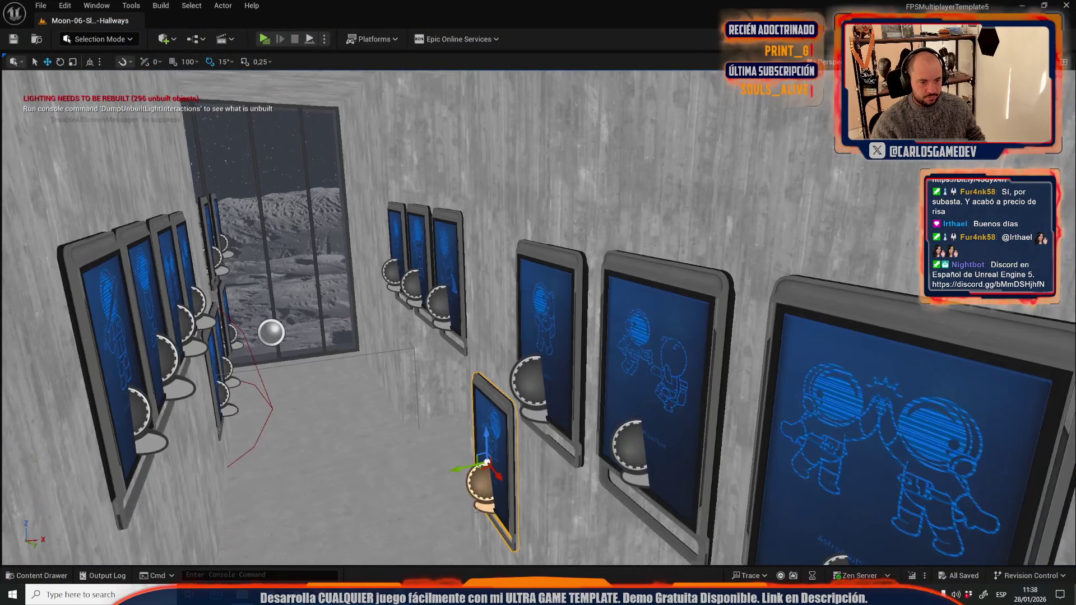
Lift the selected poster higher on the wall, then reopen Moon-11-Crater-Depths, saving the hallway.
drag(486, 434, 488, 272)
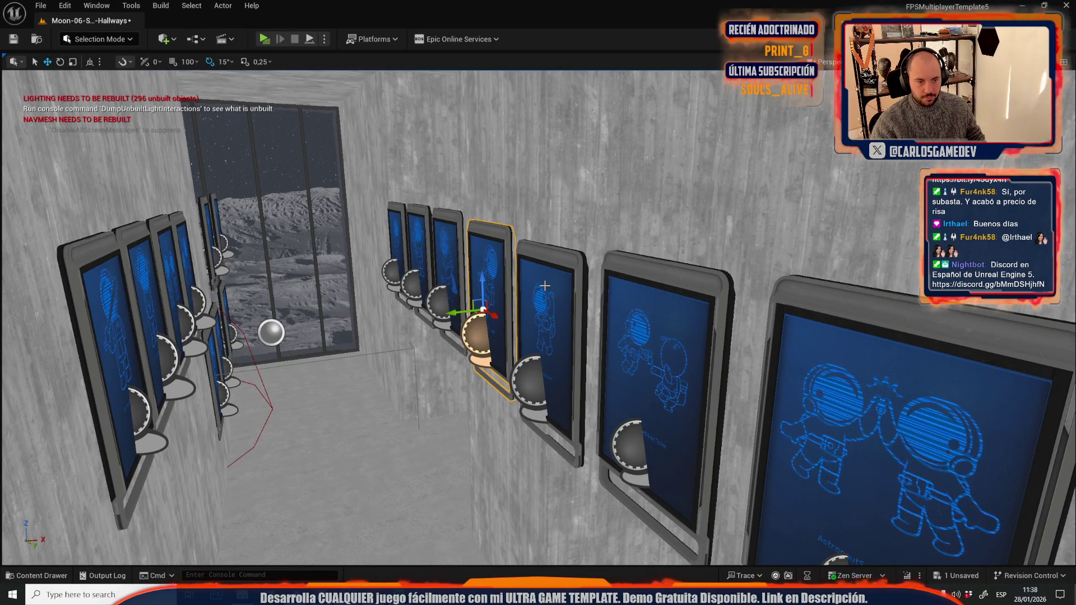
click(41, 4)
mouse_move(140, 82)
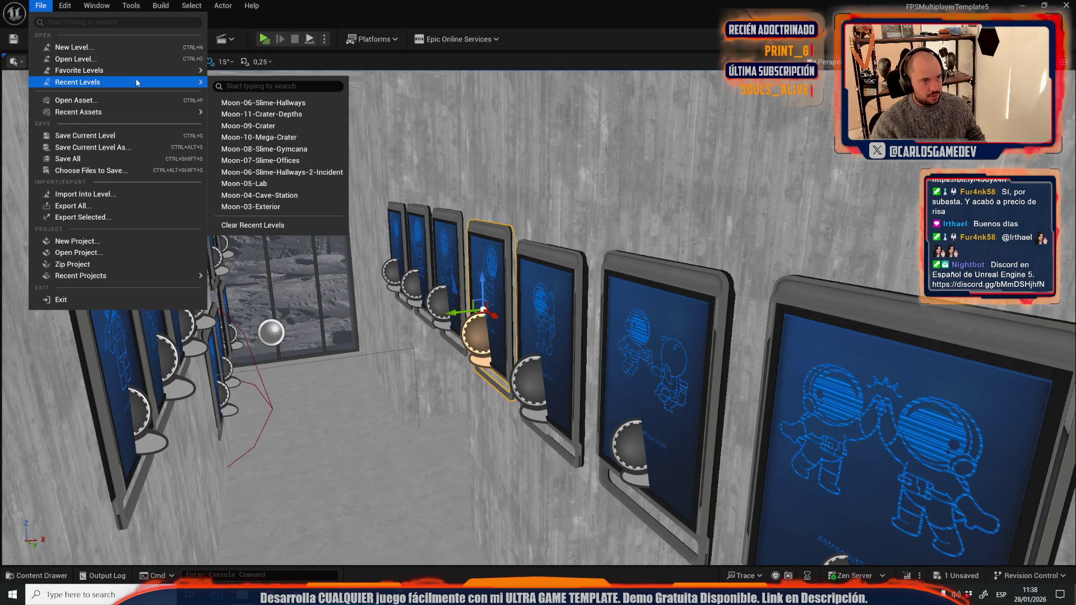
click(279, 114)
click(547, 415)
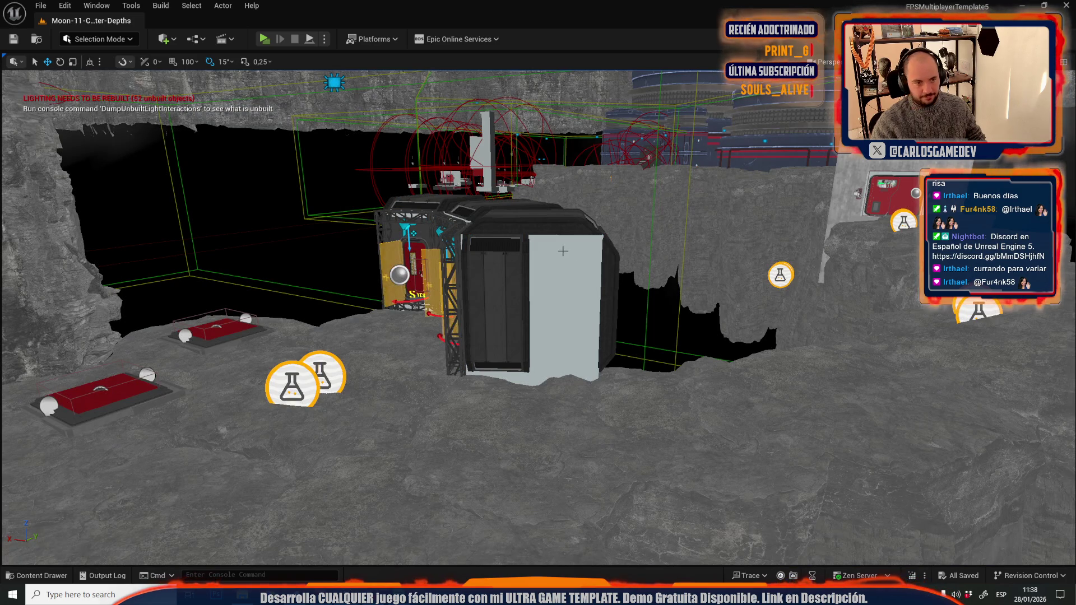
In Lit view, turn the door panel 60° and slide the dark module aside to uncover the screen.
click(866, 61)
click(953, 115)
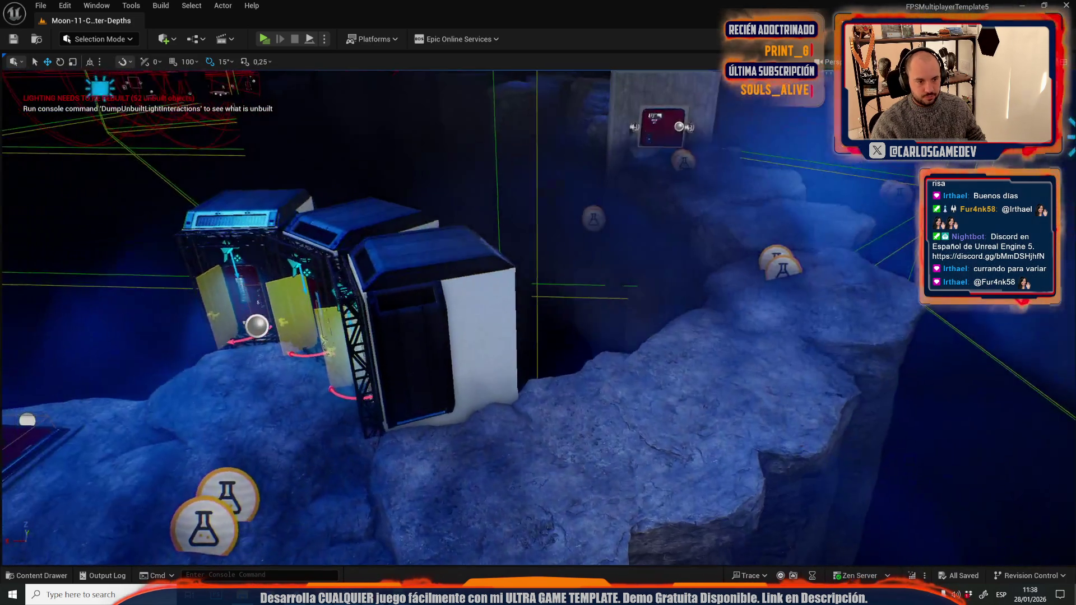
mouse_move(529, 171)
mouse_down()
mouse_move(504, 169)
mouse_move(530, 171)
mouse_up()
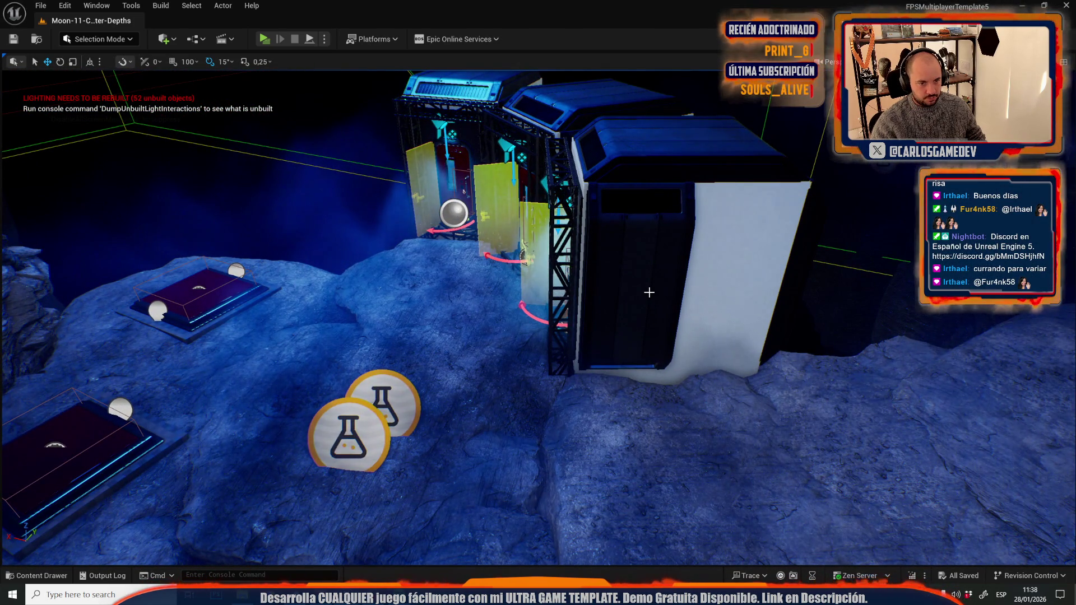
key(f)
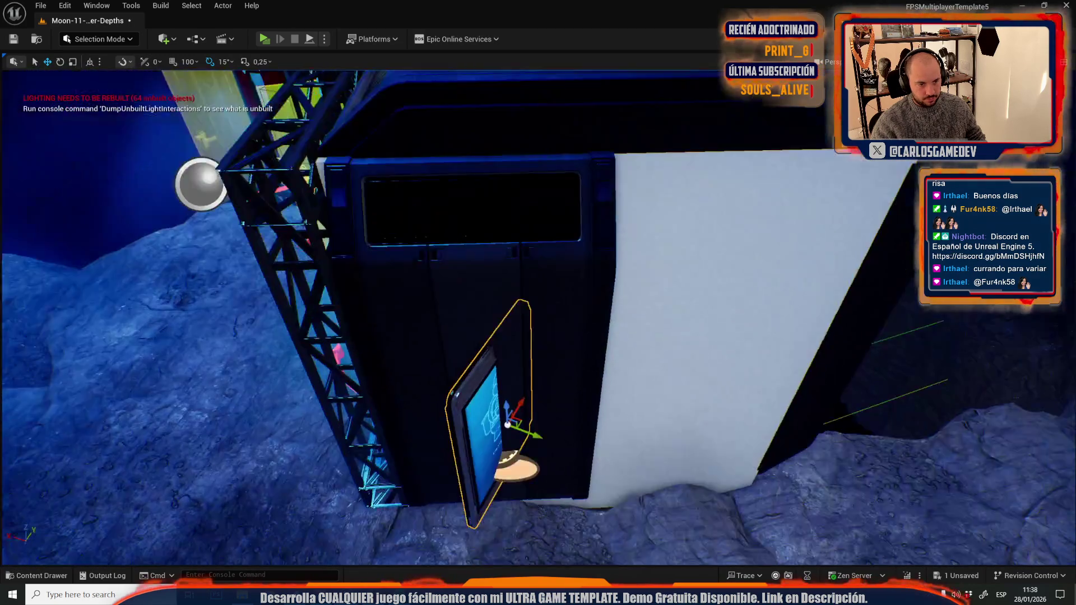
key(e)
drag(496, 417, 471, 421)
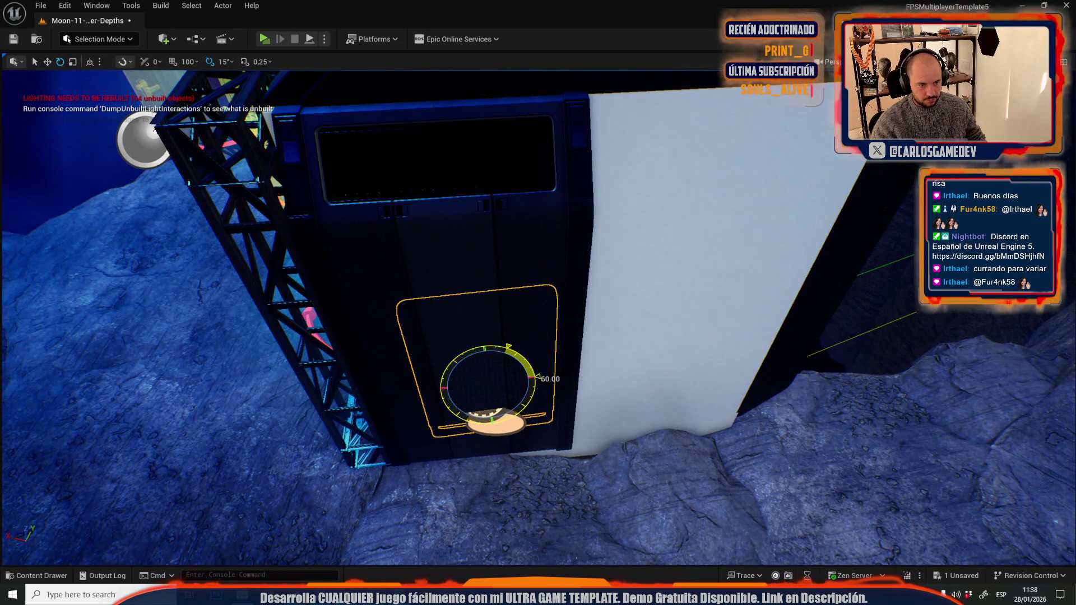
click(519, 410)
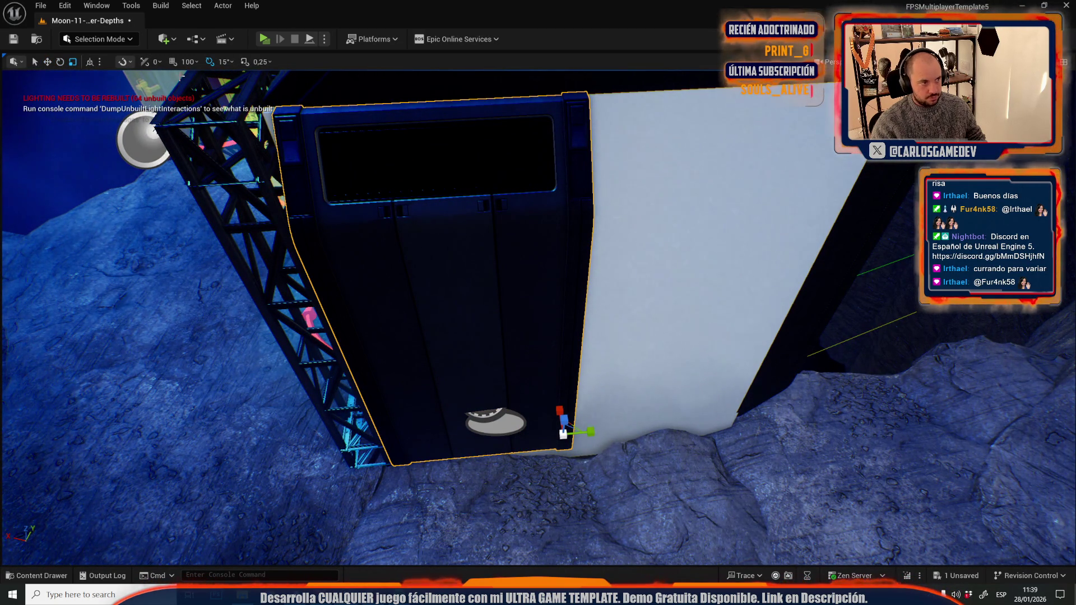
drag(590, 429, 753, 429)
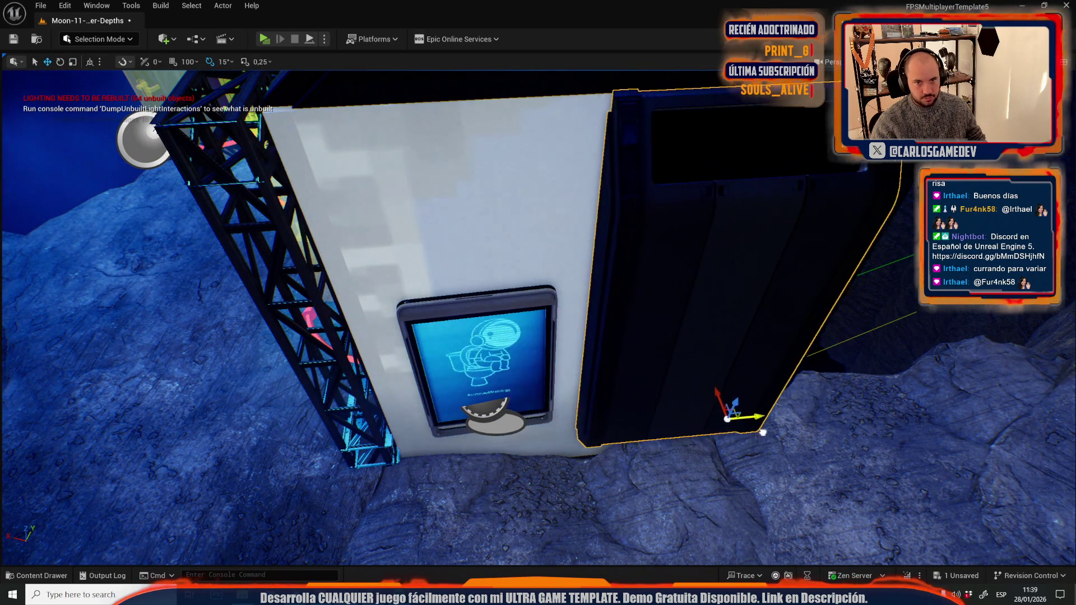
Slide the screen left along the wall and, with rotation snap off, tilt it flat against it.
click(527, 387)
key(f)
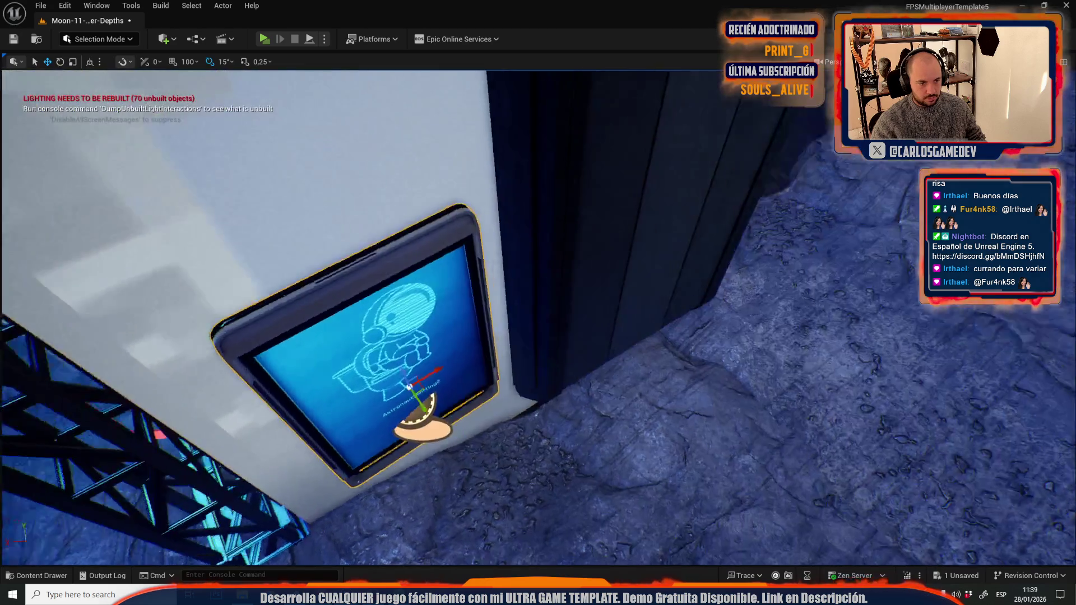
drag(569, 395, 535, 398)
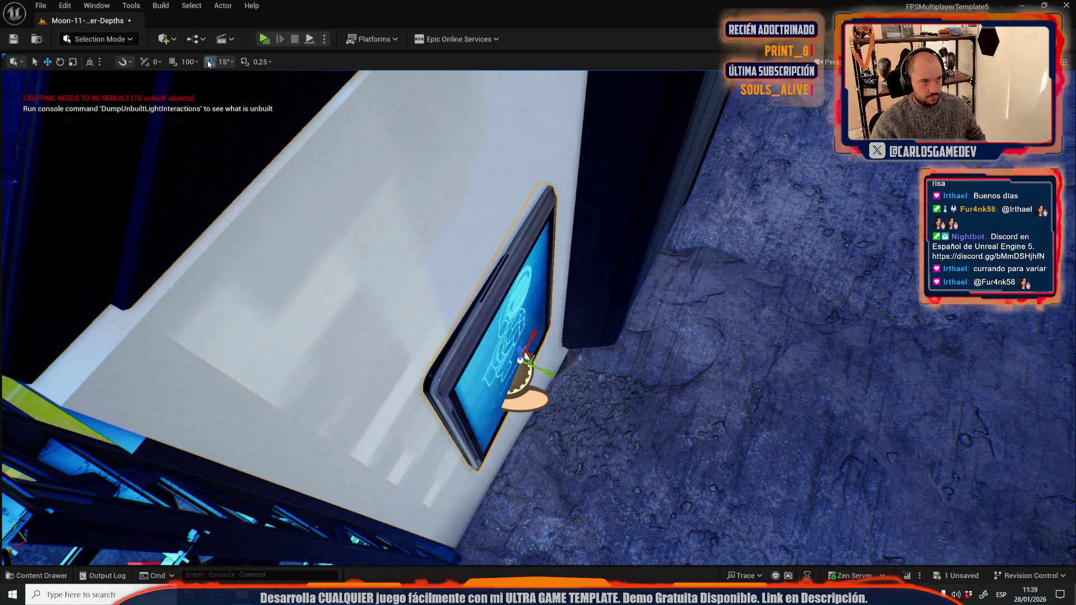
click(208, 62)
key(e)
drag(628, 426, 644, 384)
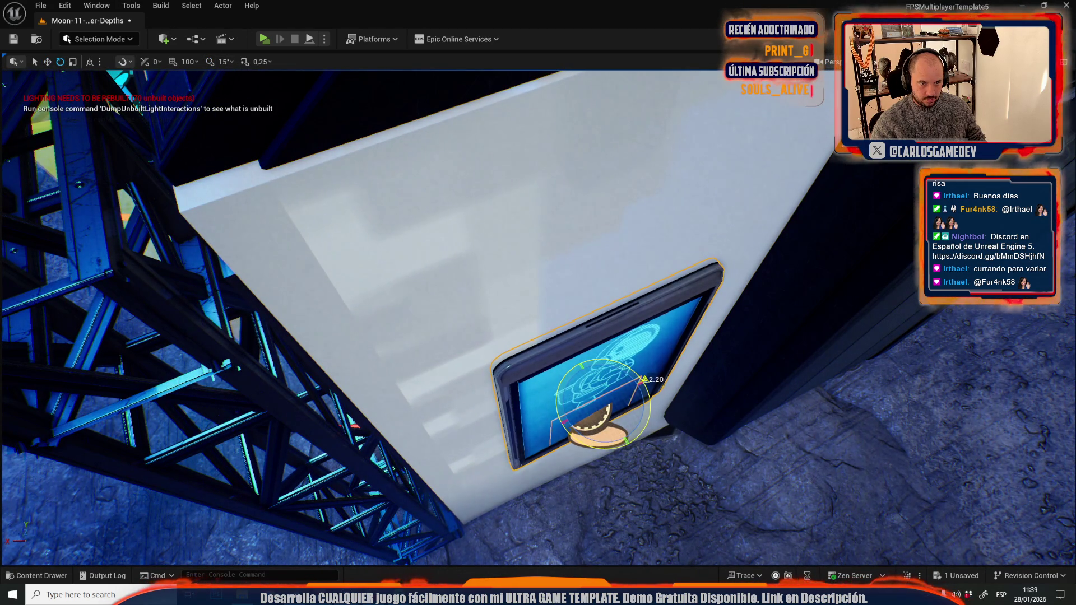
key(f)
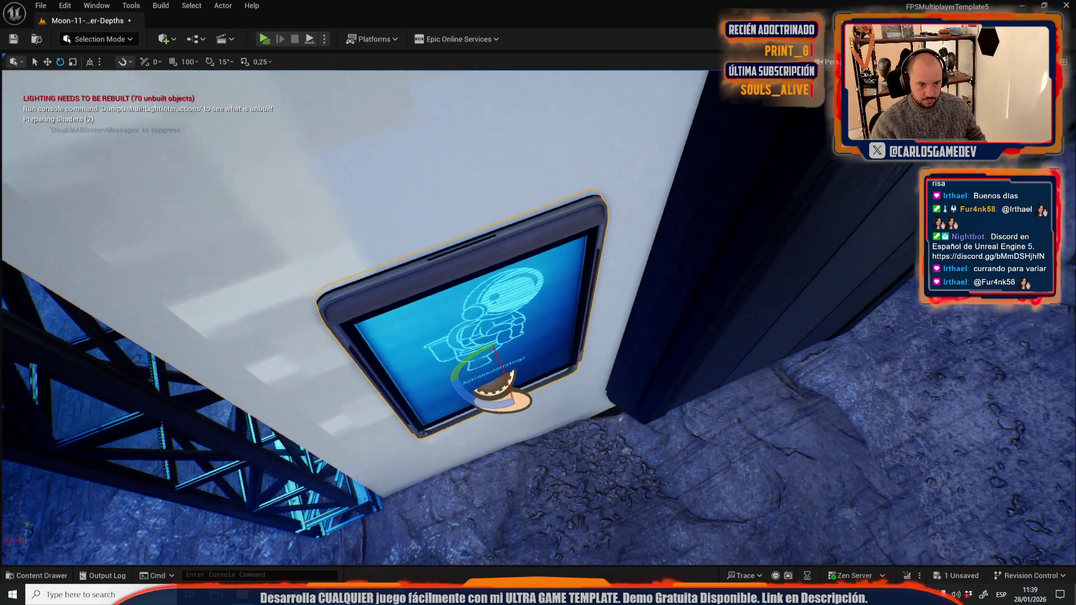
Enlarge the screen about 1.6 times, nudge it out from the wall, and start a play test.
key(r)
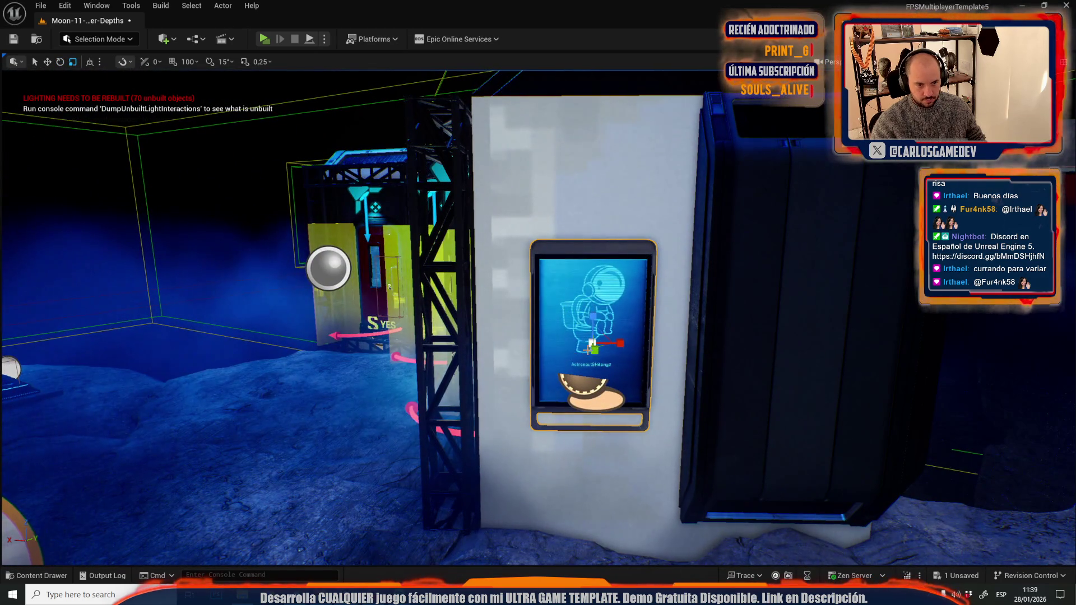
mouse_move(587, 346)
mouse_down()
mouse_move(611, 331)
mouse_move(603, 345)
mouse_up()
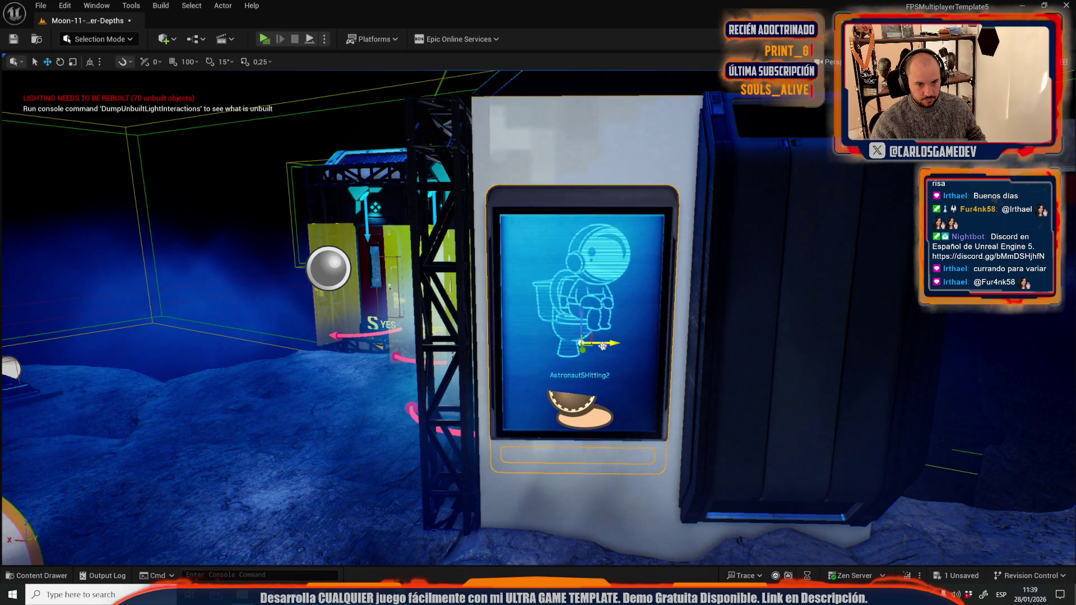
key(f)
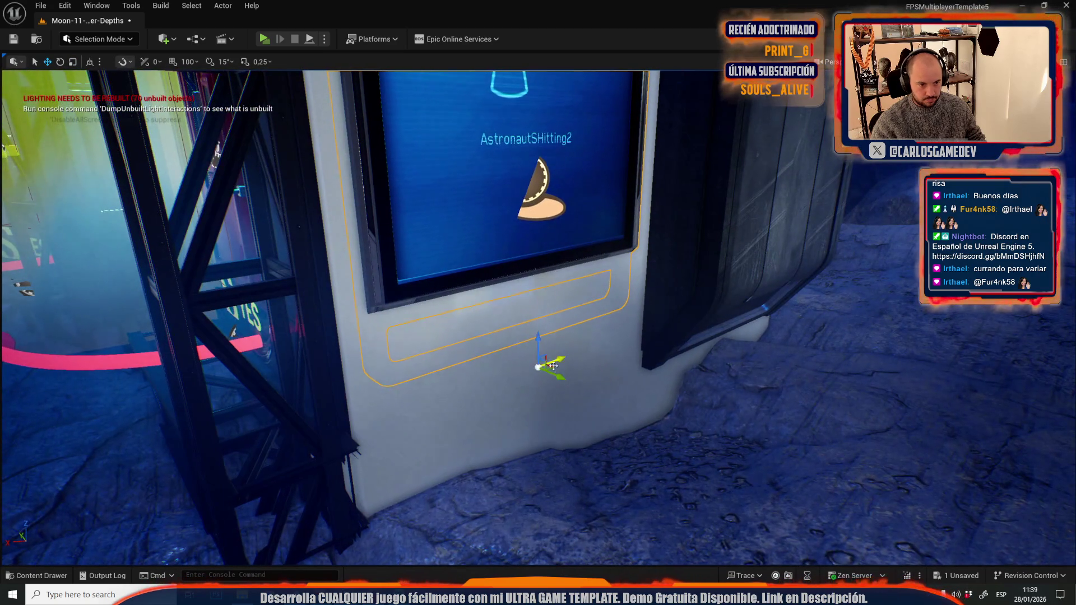
drag(561, 375, 570, 383)
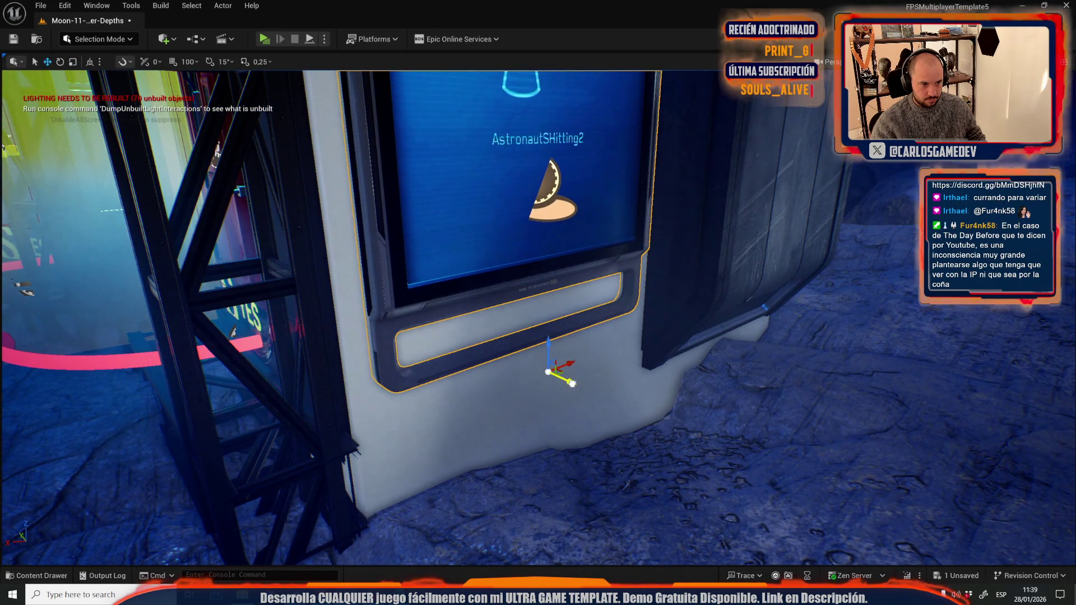
key(f)
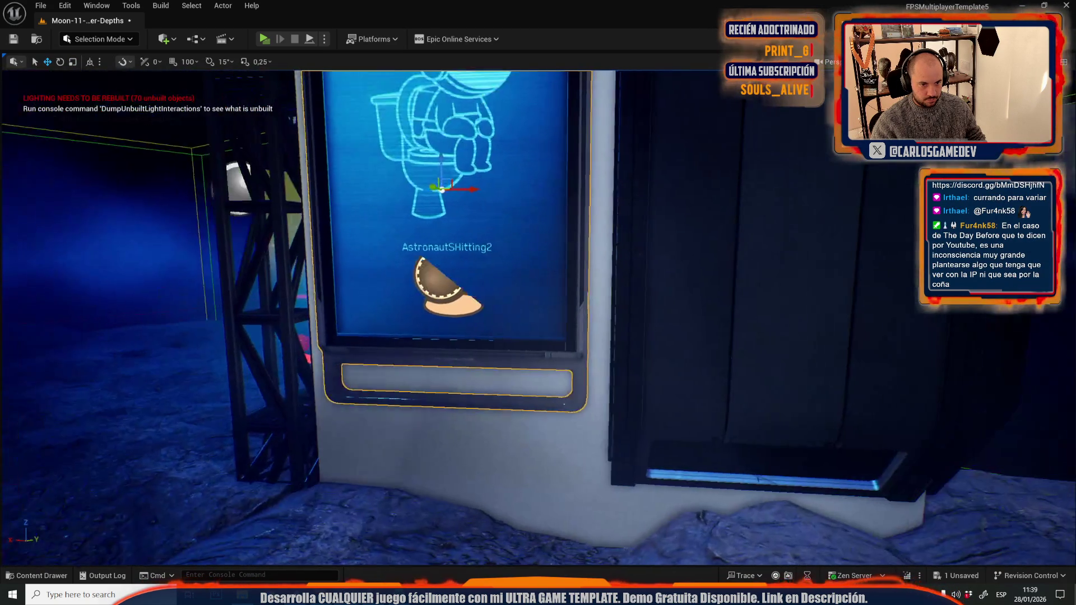
mouse_move(563, 381)
mouse_down()
mouse_move(547, 400)
mouse_move(563, 381)
mouse_up()
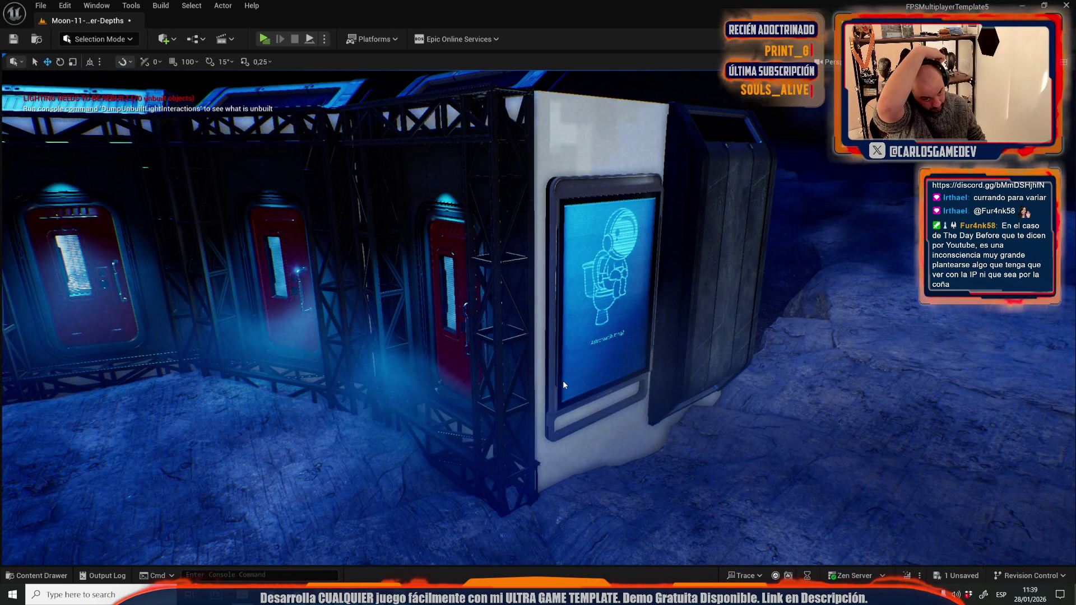
key(alt+p)
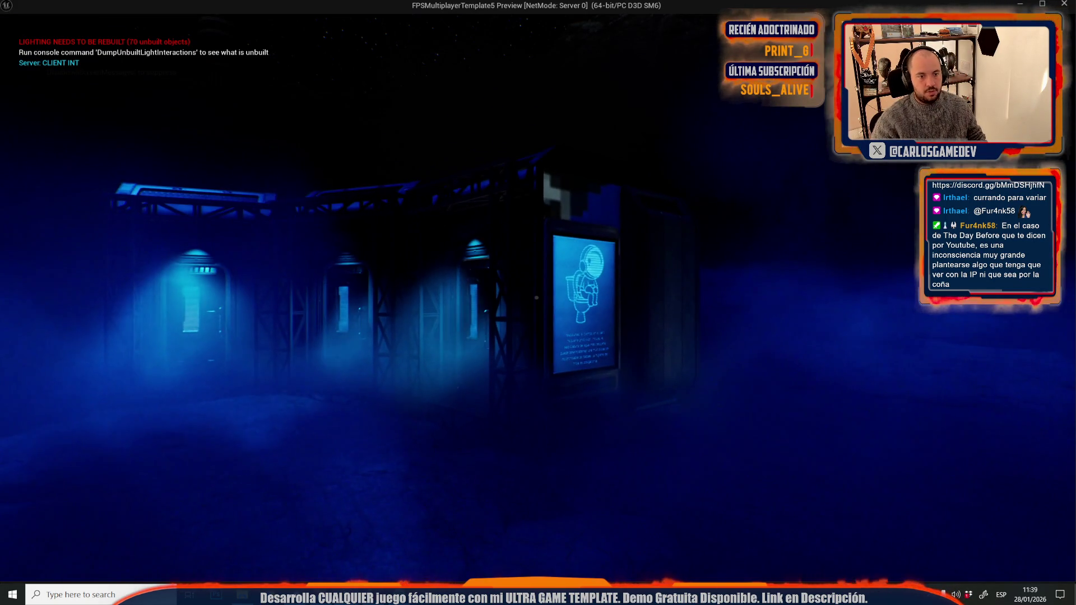
Walk to the lit toilet panel, open the booth door with E, view the seated-astronaut panel, then exit.
key(w)
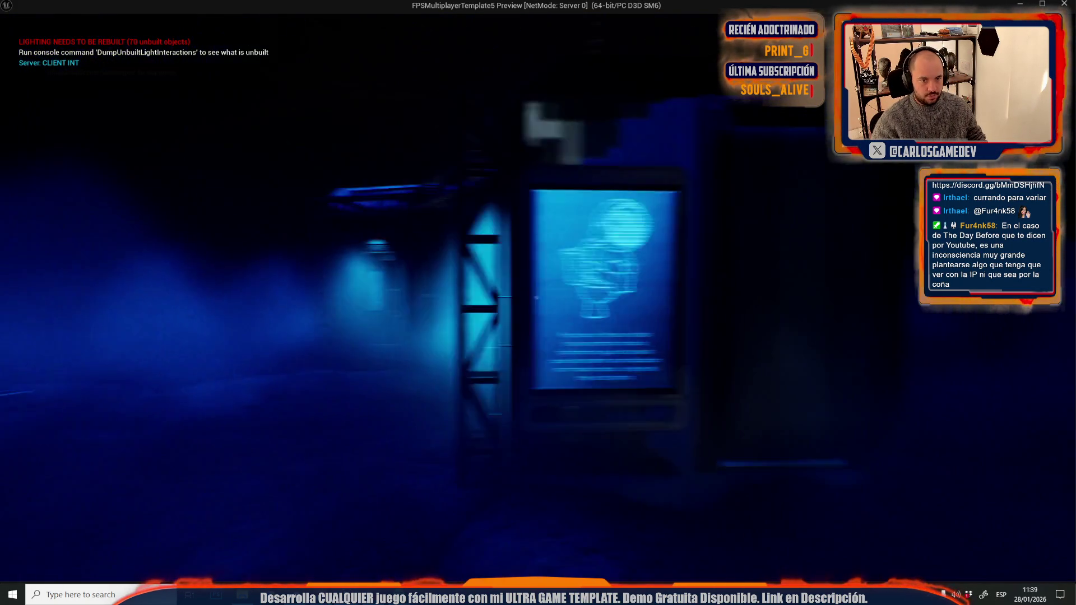
key(w)
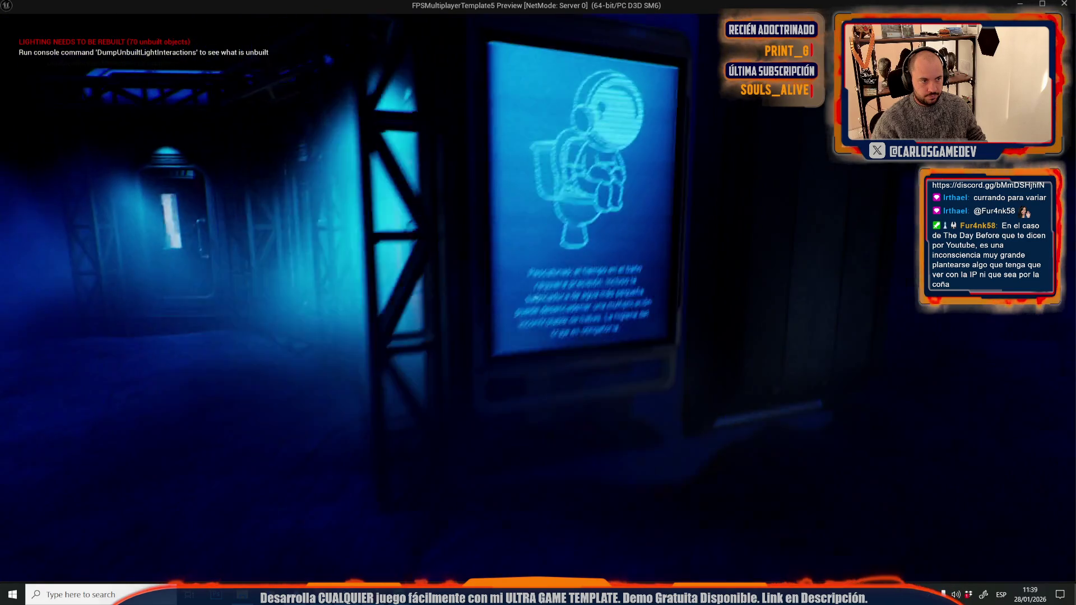
key(w)
key(e)
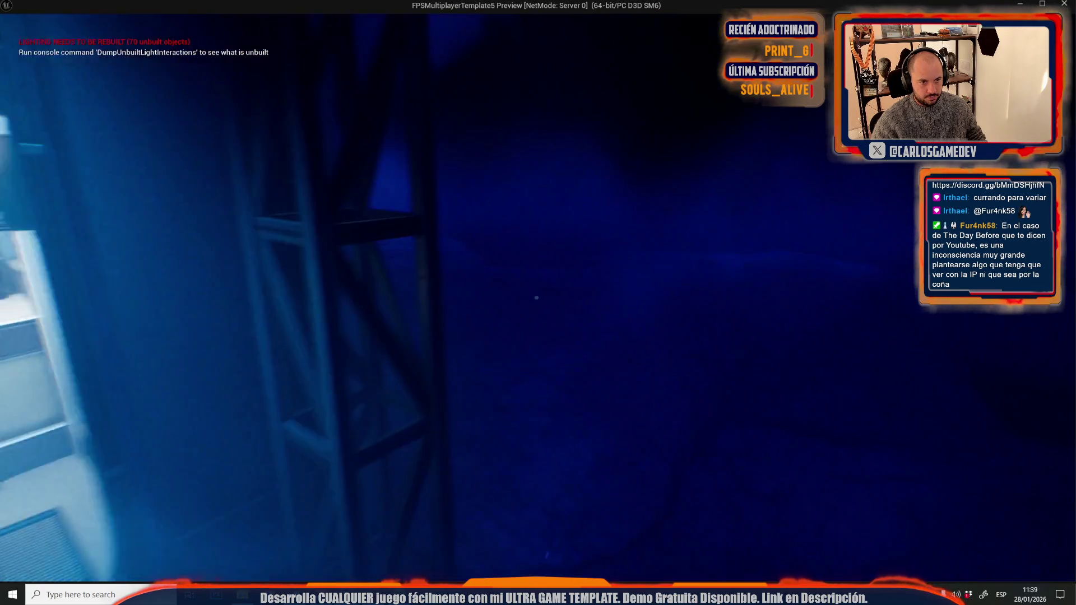
key(s)
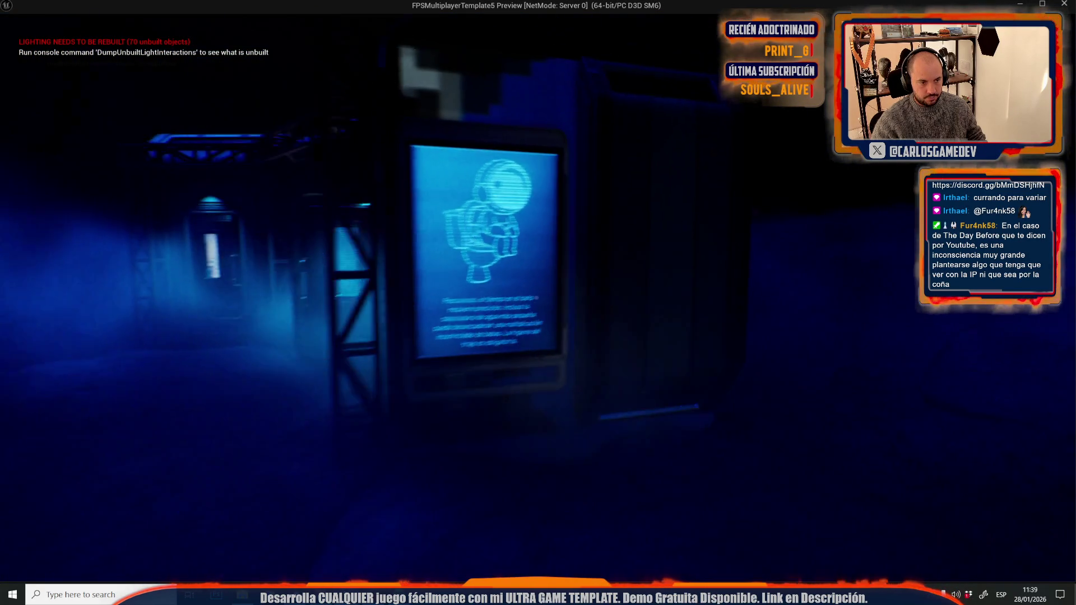
key(s)
key(w)
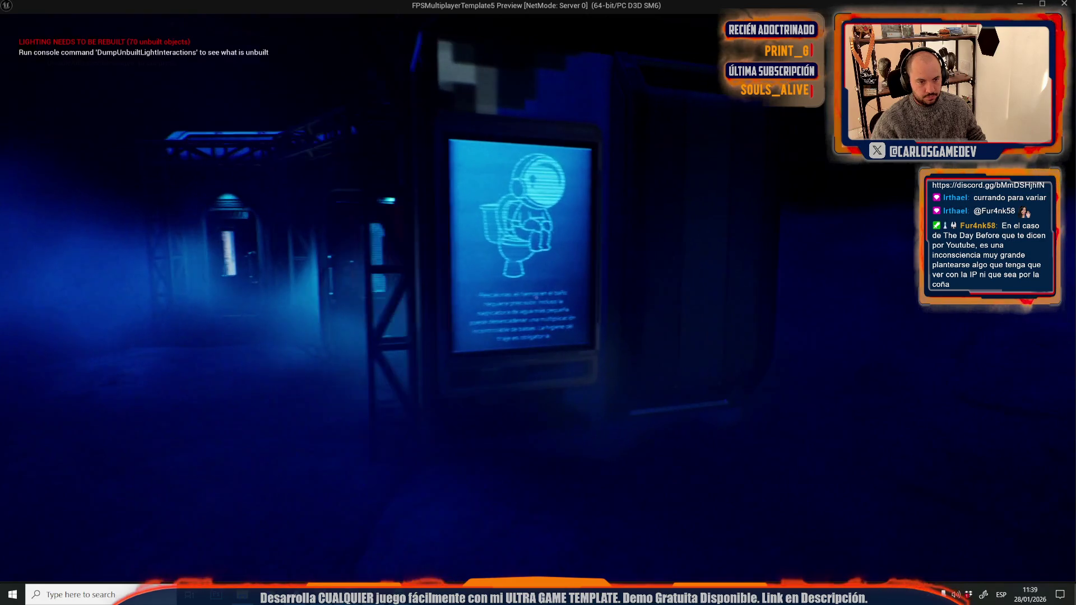
key(Escape)
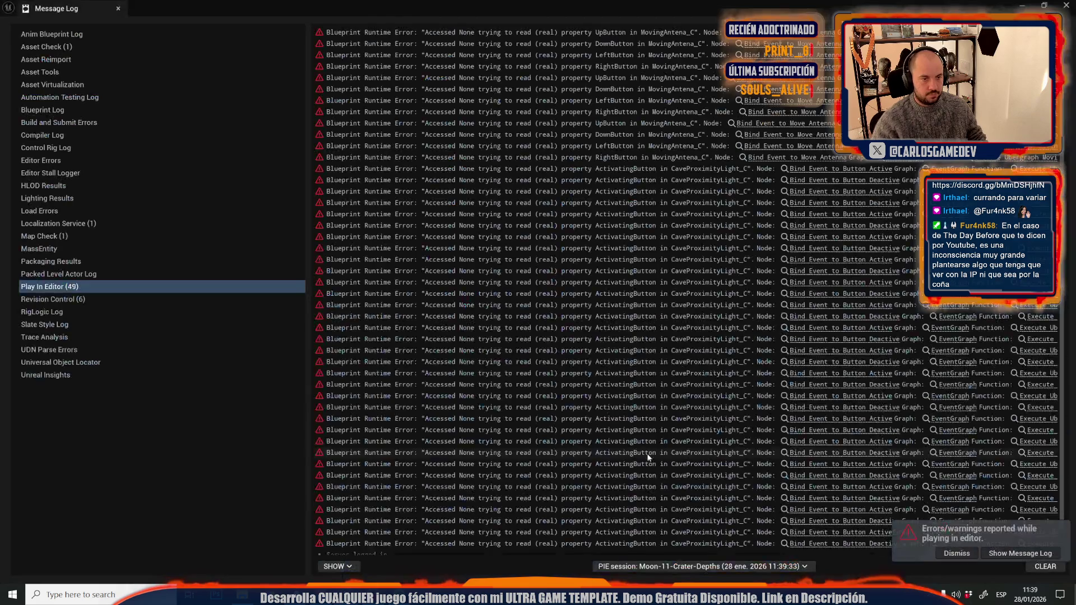
Close the Message Log, dismiss the Recent Levels list without loading anything, and start another play test with Alt+P.
click(304, 162)
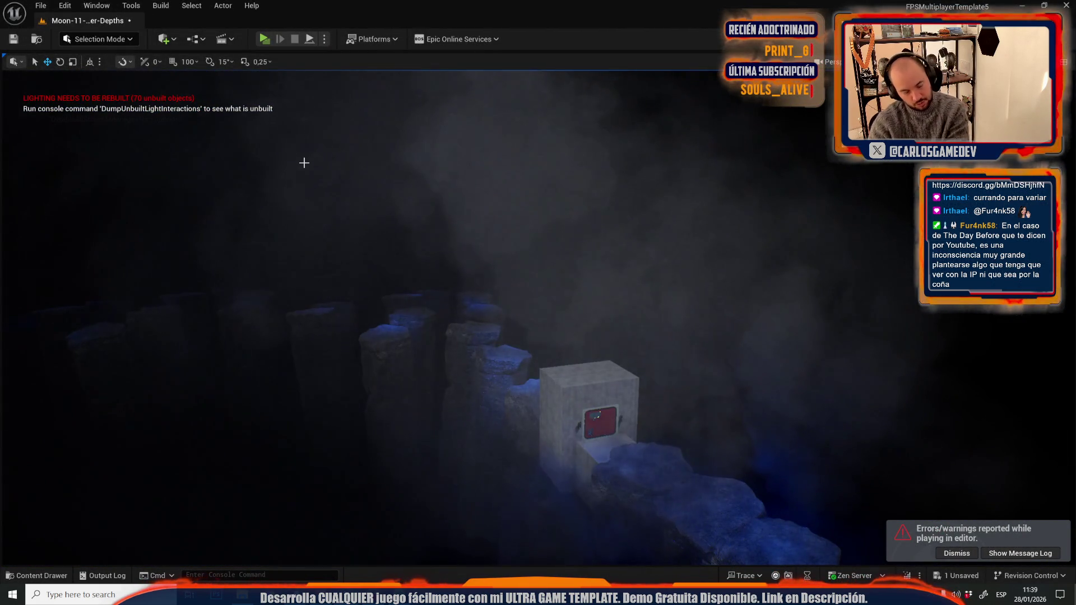
click(40, 6)
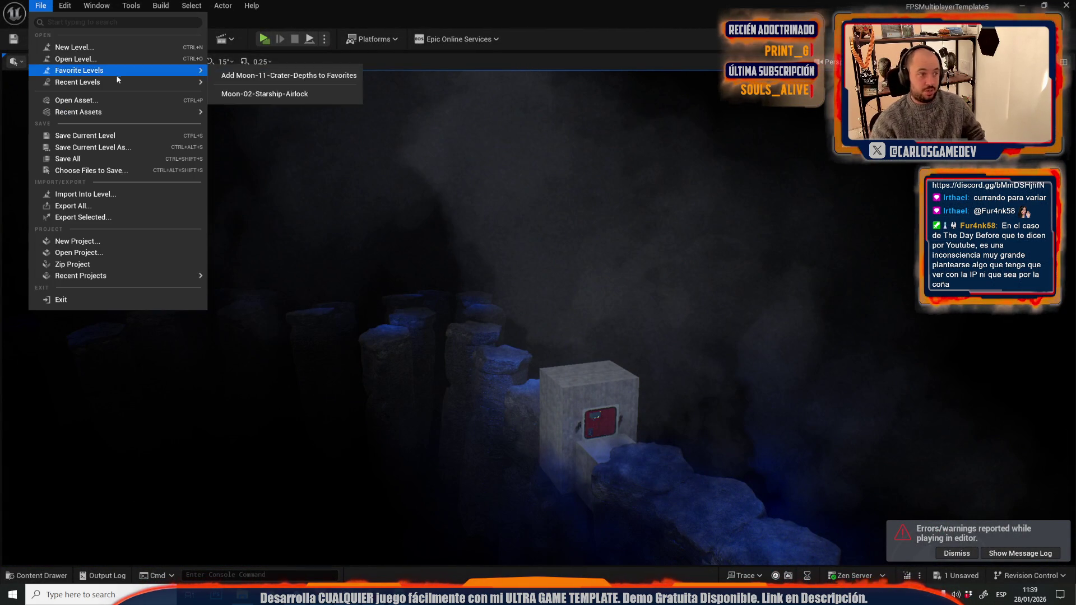
mouse_move(149, 85)
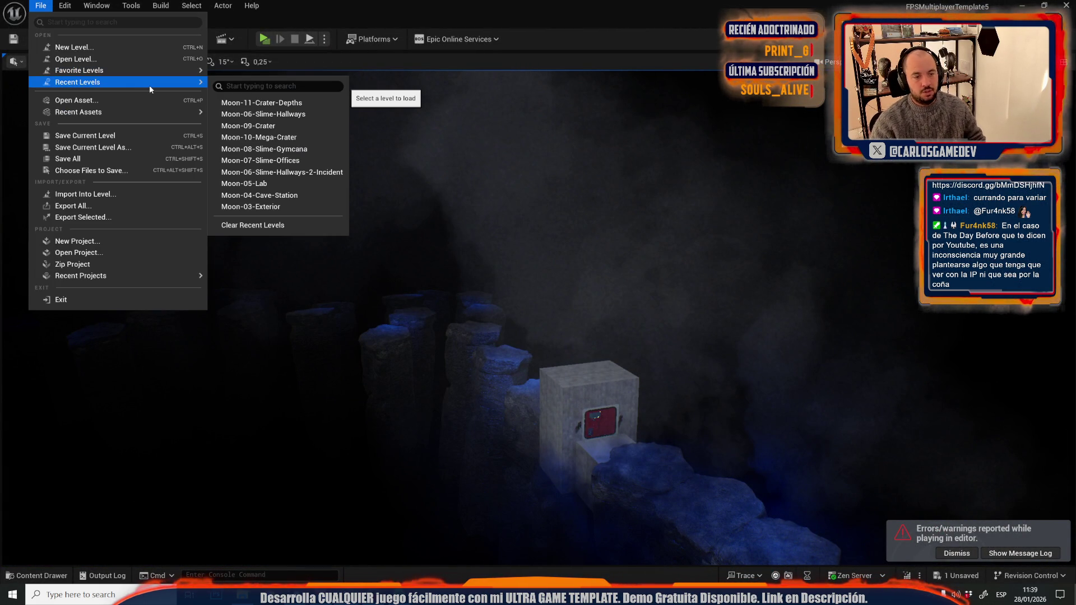
click(314, 225)
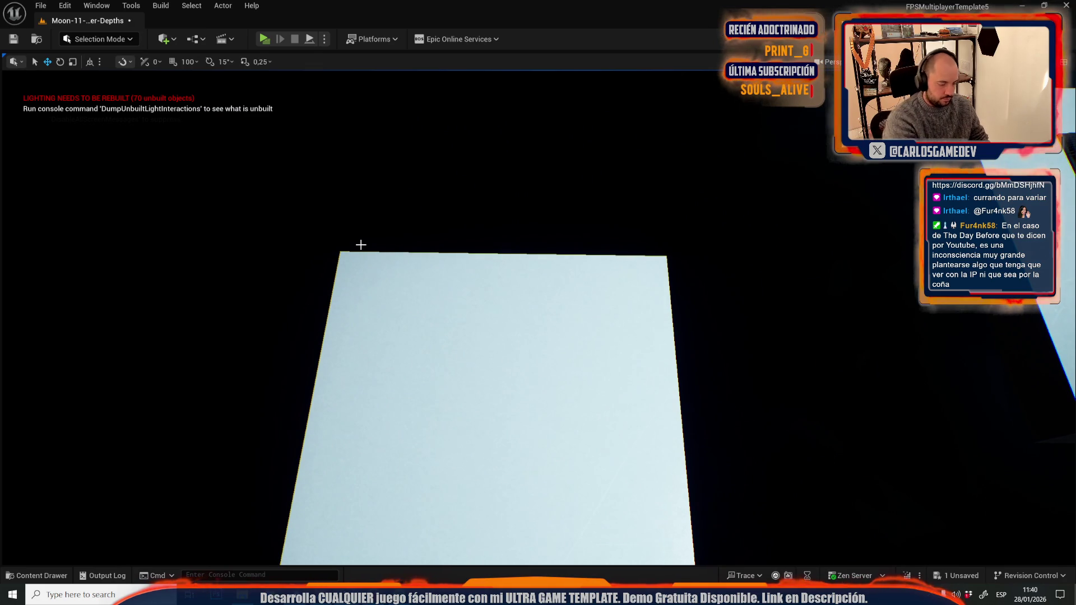
key(alt+p)
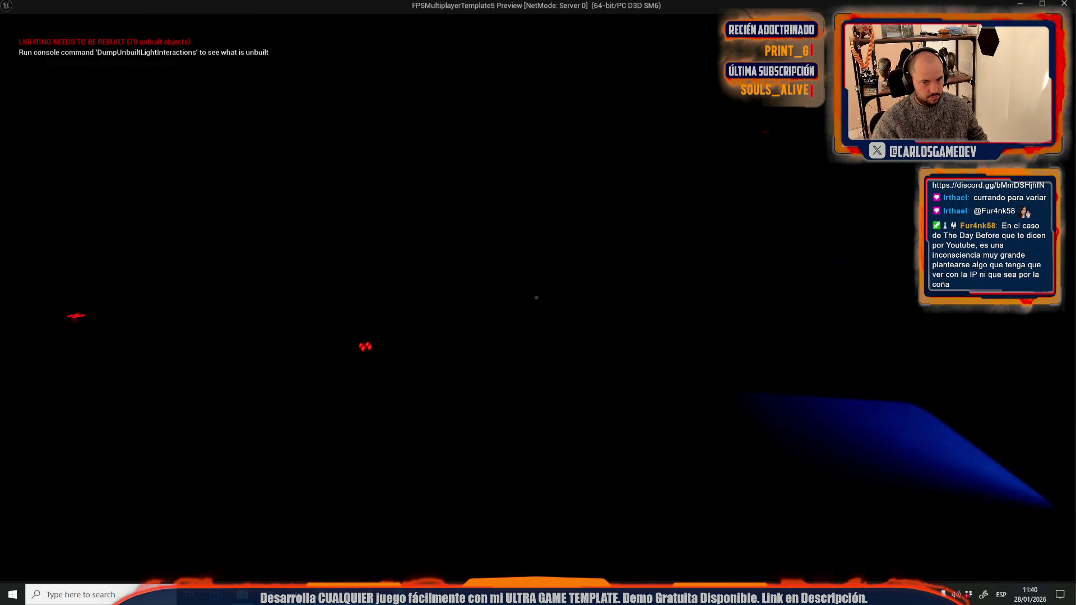
key(Escape)
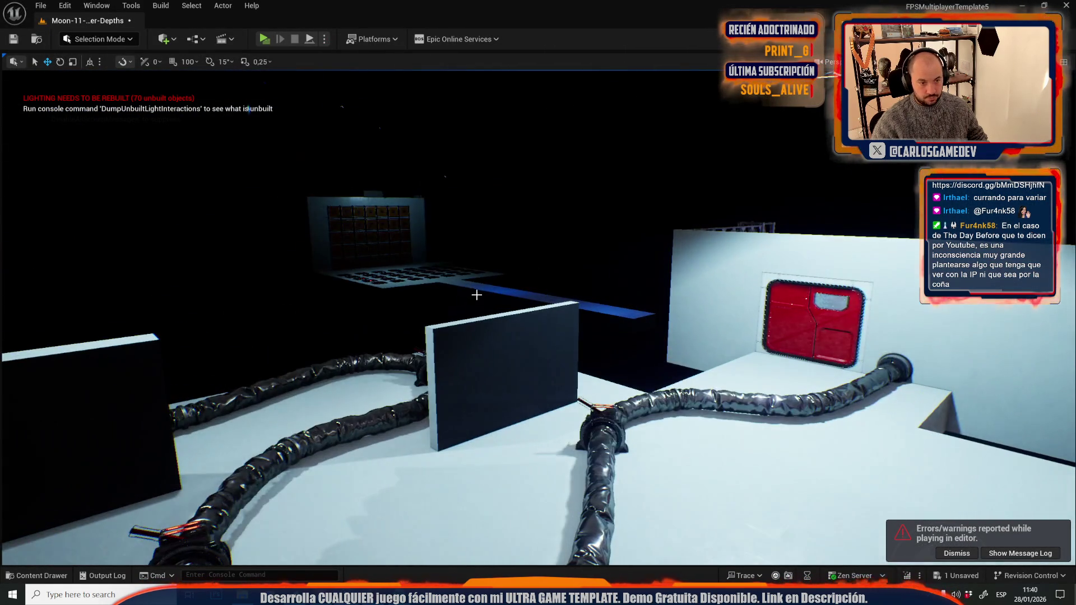
Load a level from Recent Levels, choose Save Selected for Crater-Depths, and fly down the hallway toward the windows.
click(40, 6)
mouse_move(195, 83)
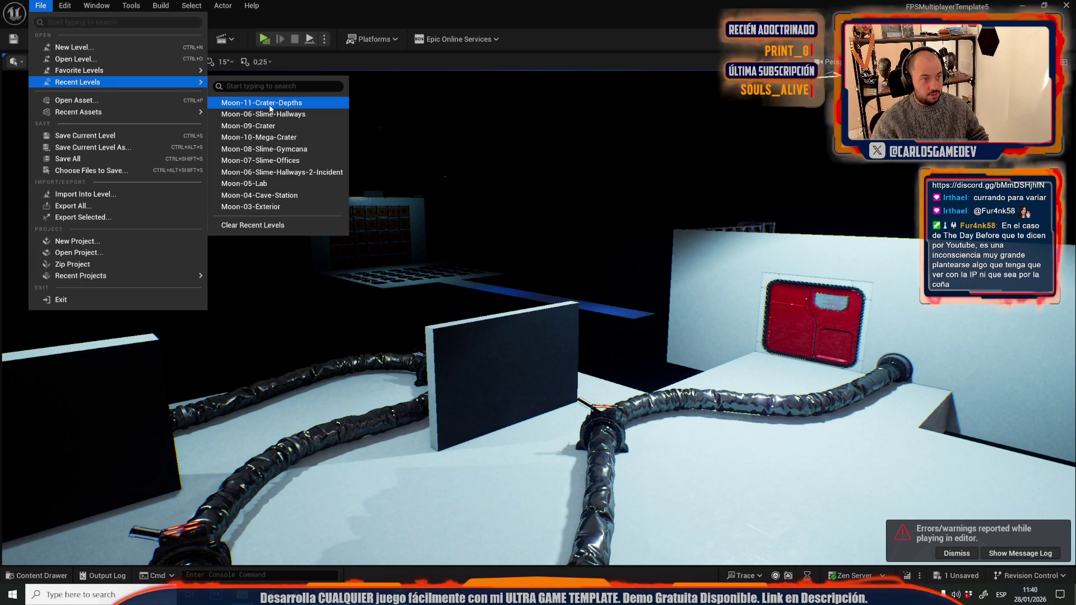
click(270, 104)
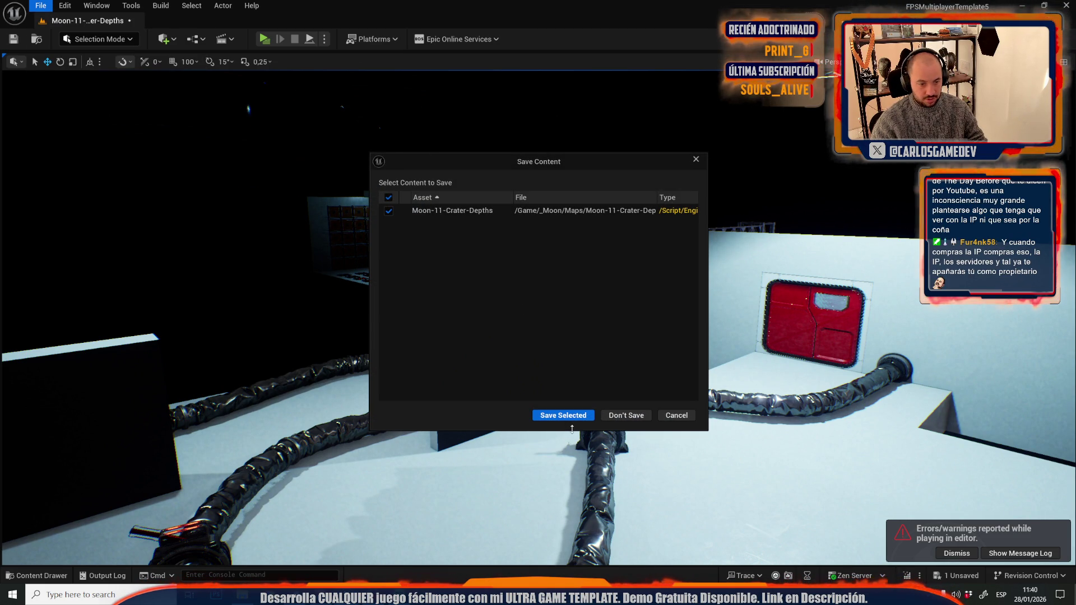
click(588, 419)
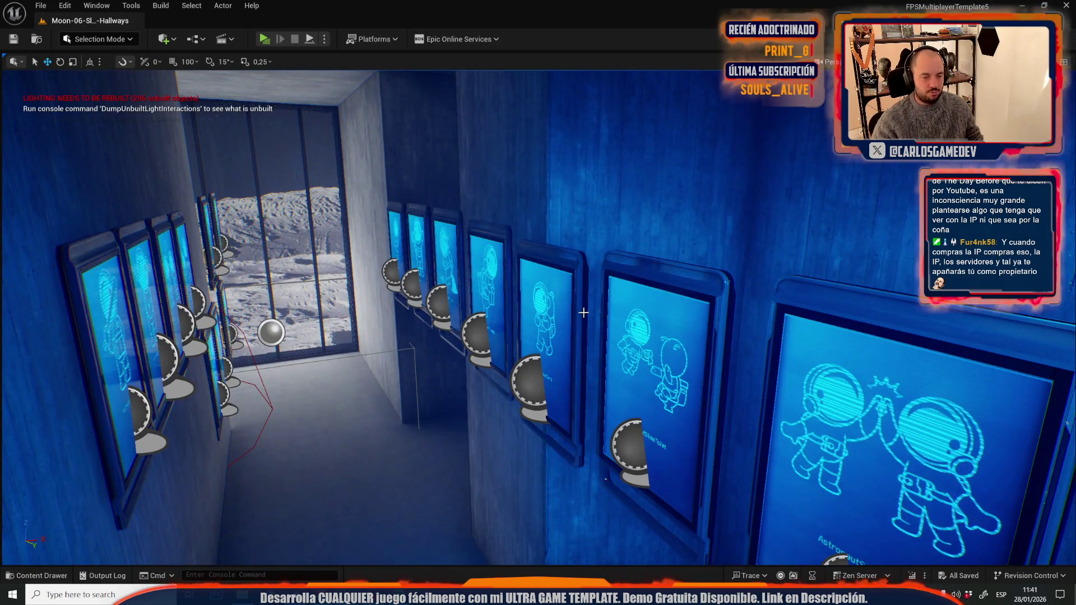
mouse_move(613, 356)
mouse_down()
mouse_move(552, 311)
mouse_move(426, 308)
mouse_up()
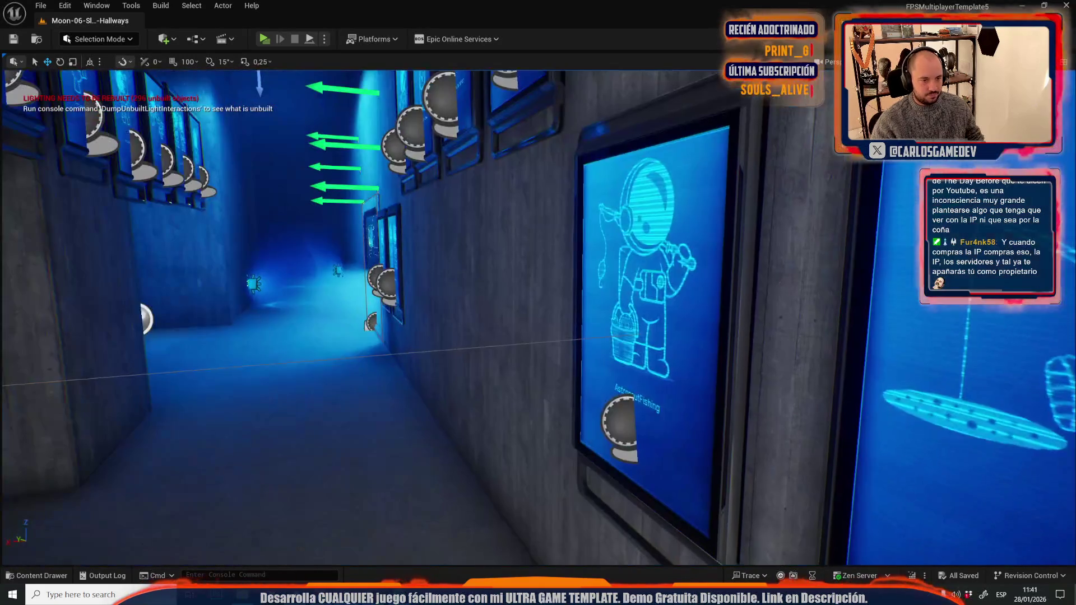
Select the AstronautFishing display panel and drag its blue Z arrow to raise it slightly on the wall.
mouse_move(602, 269)
mouse_down()
mouse_move(622, 264)
mouse_move(603, 270)
mouse_up()
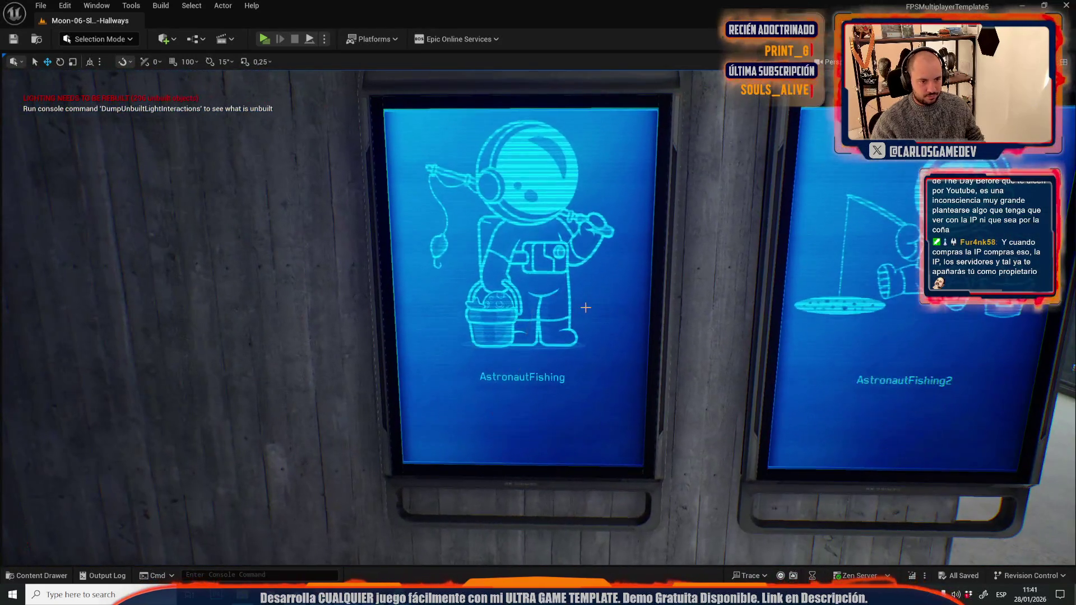
click(603, 269)
drag(648, 240, 538, 252)
drag(513, 431, 506, 222)
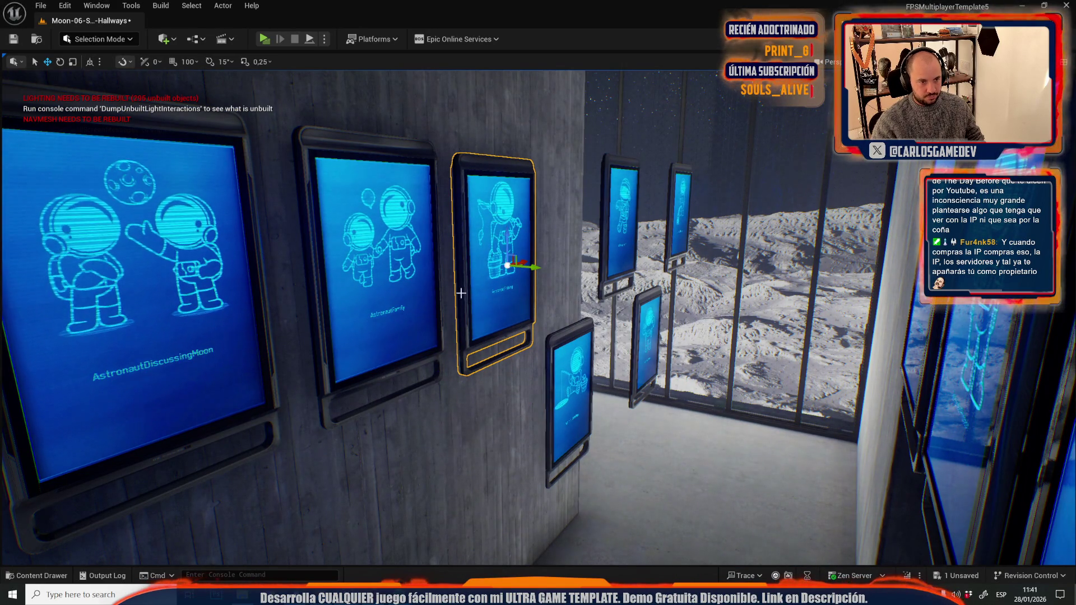
click(40, 6)
Choose Moon-11-Crater-Depths from Recent Levels and choose Save Selected for Moon-06-Slime-Hallways.
mouse_move(112, 82)
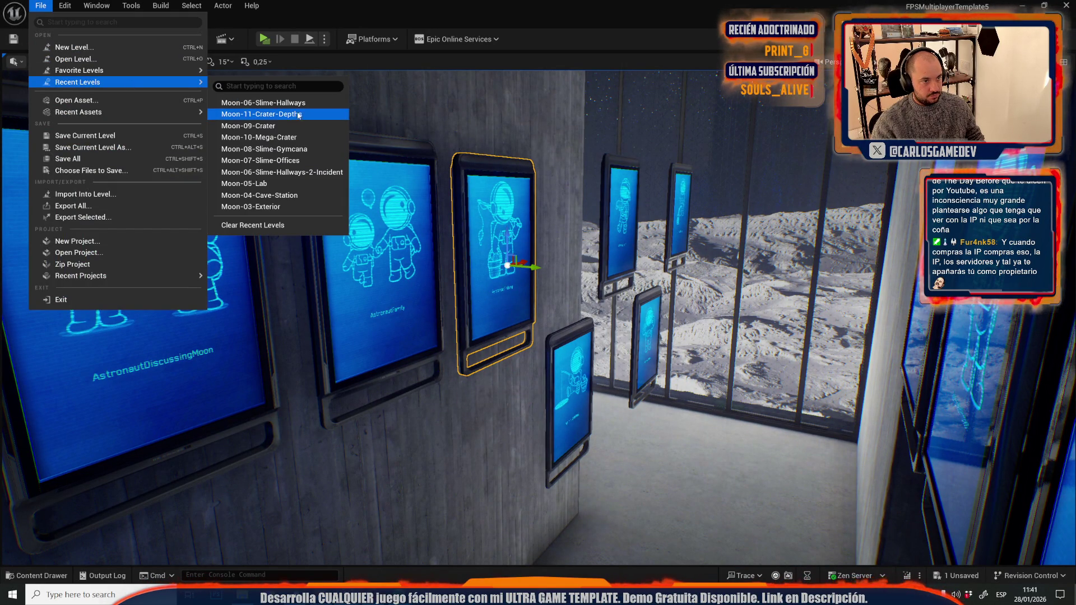
click(299, 114)
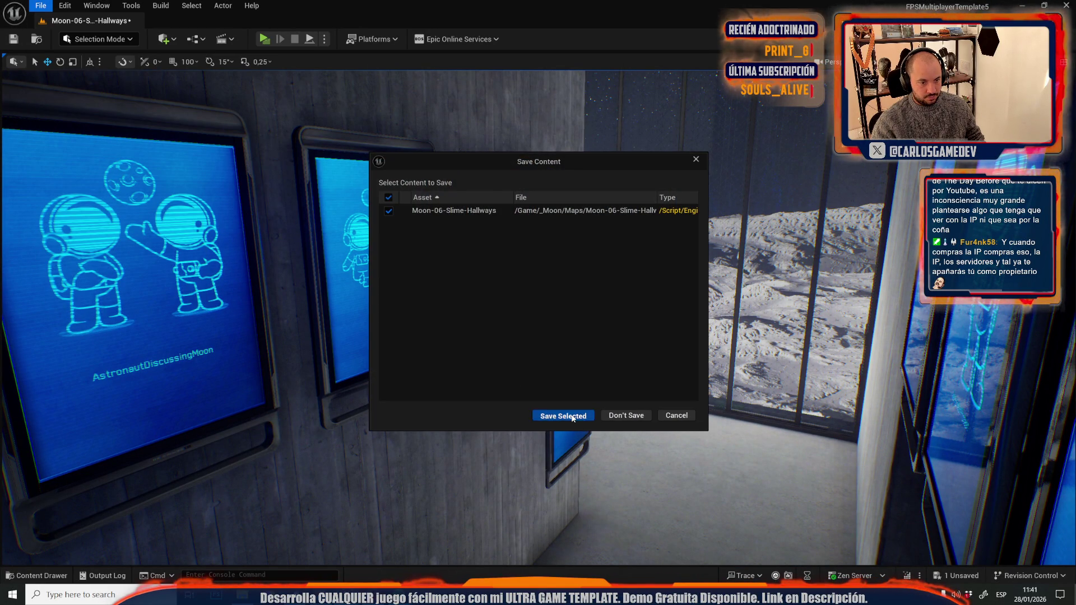
click(573, 418)
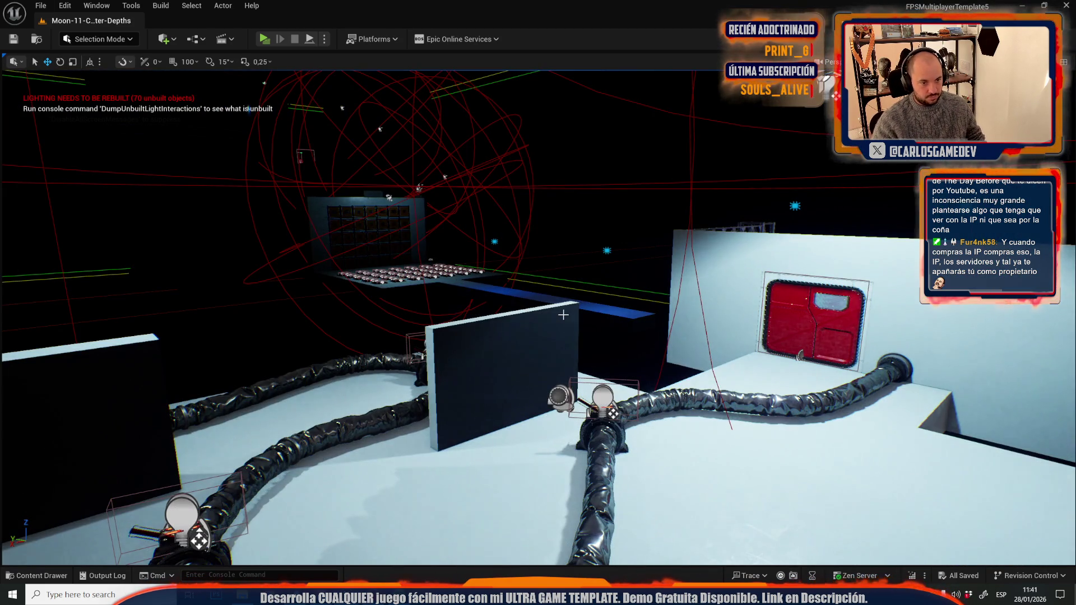
Paste the copied astronaut display screen into Crater-Depths, trying a rotation and then undoing it.
key(ctrl+v)
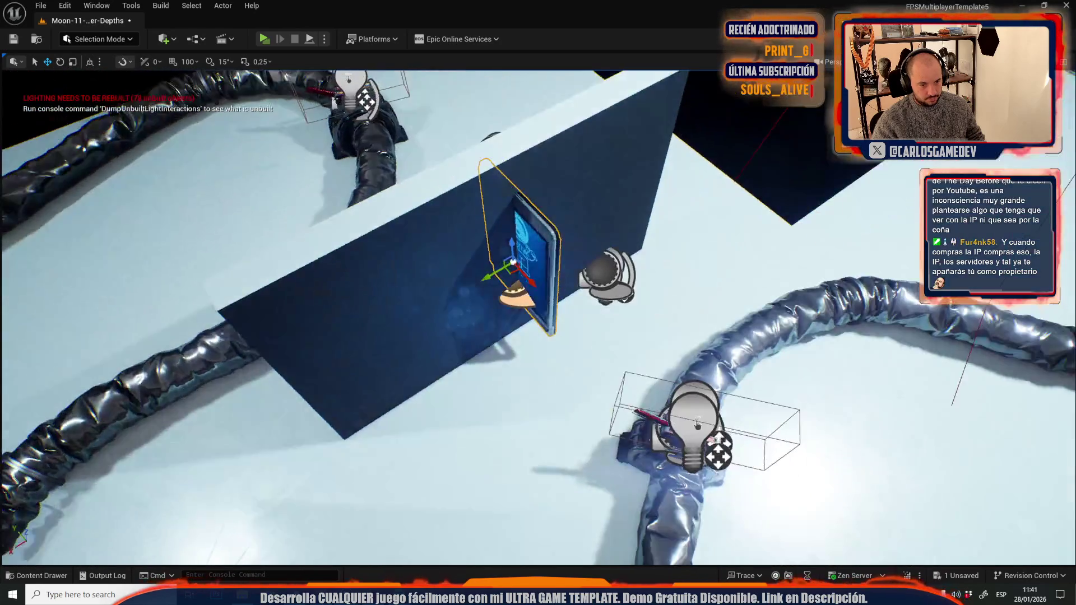
key(e)
drag(544, 289, 552, 294)
key(ctrl+z)
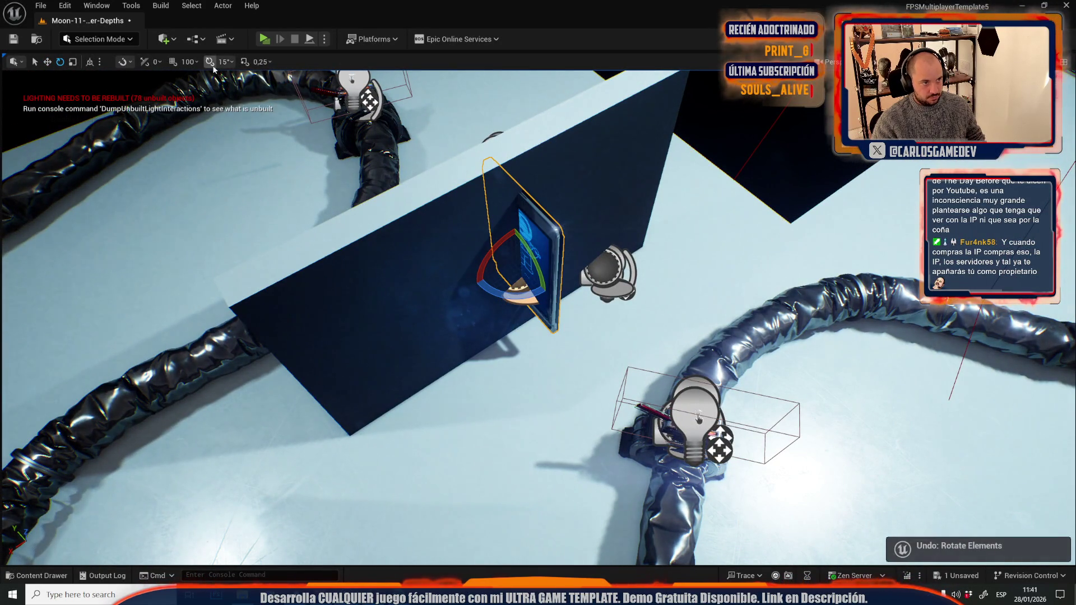
Focus on the pasted screen and orbit to view it head-on on the dark wall.
scroll(509, 288, up, 10)
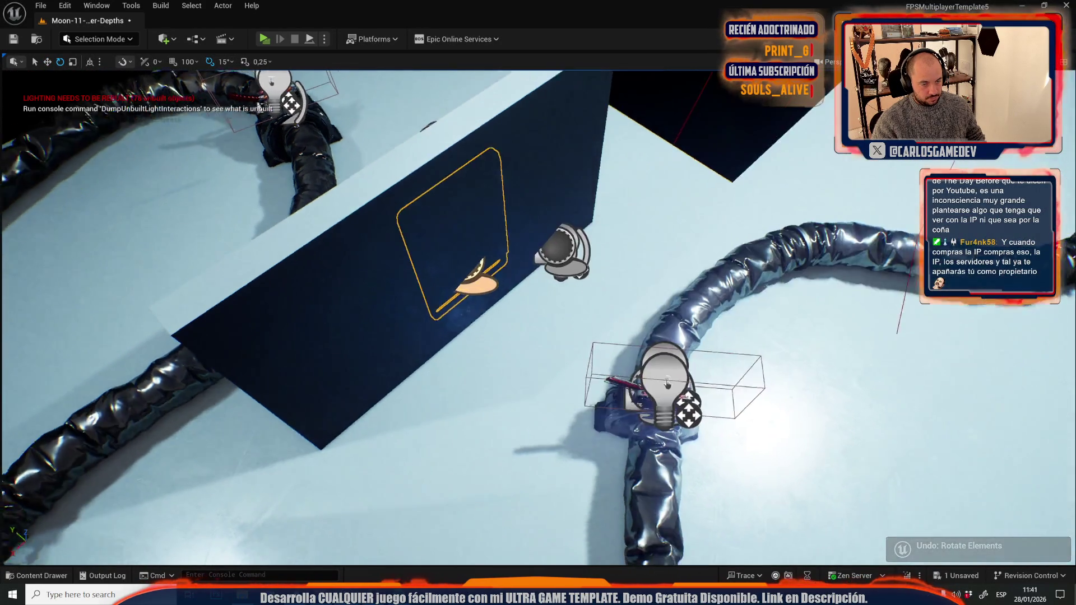
scroll(509, 278, down, 10)
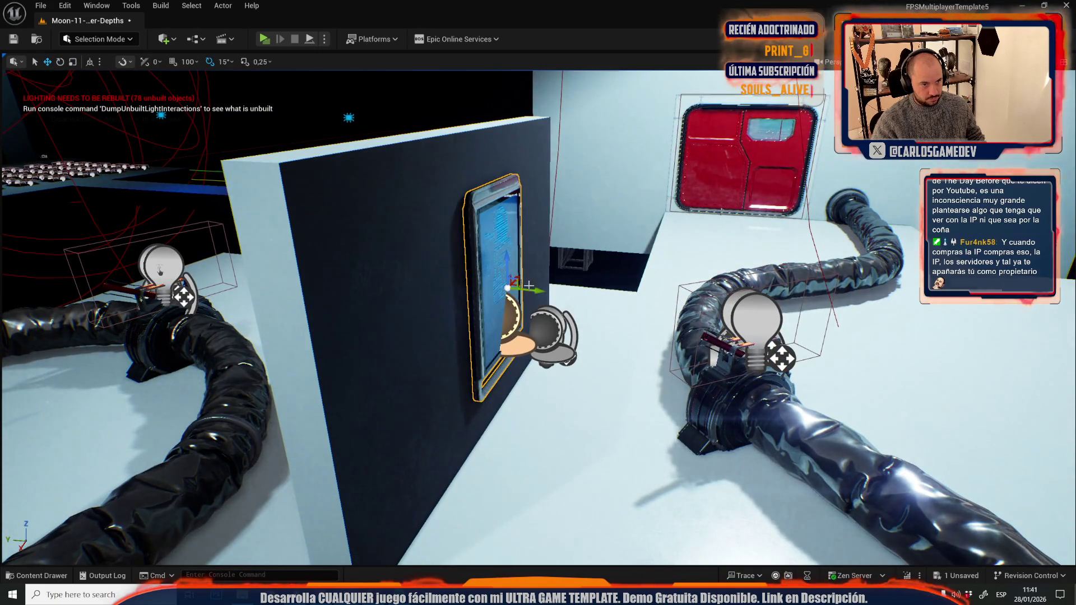
key(f)
key(r)
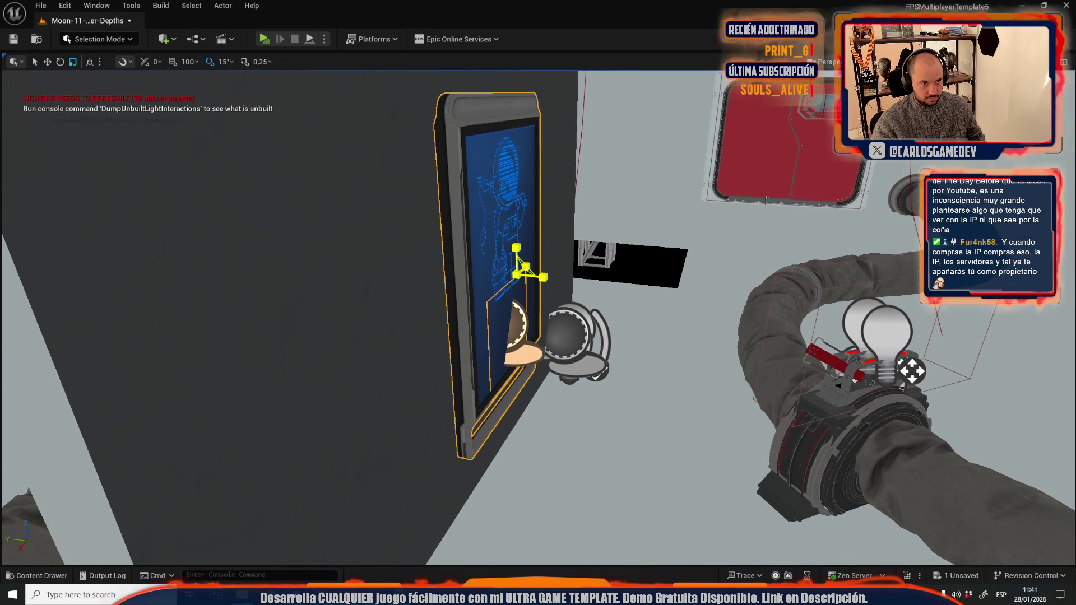
key(w)
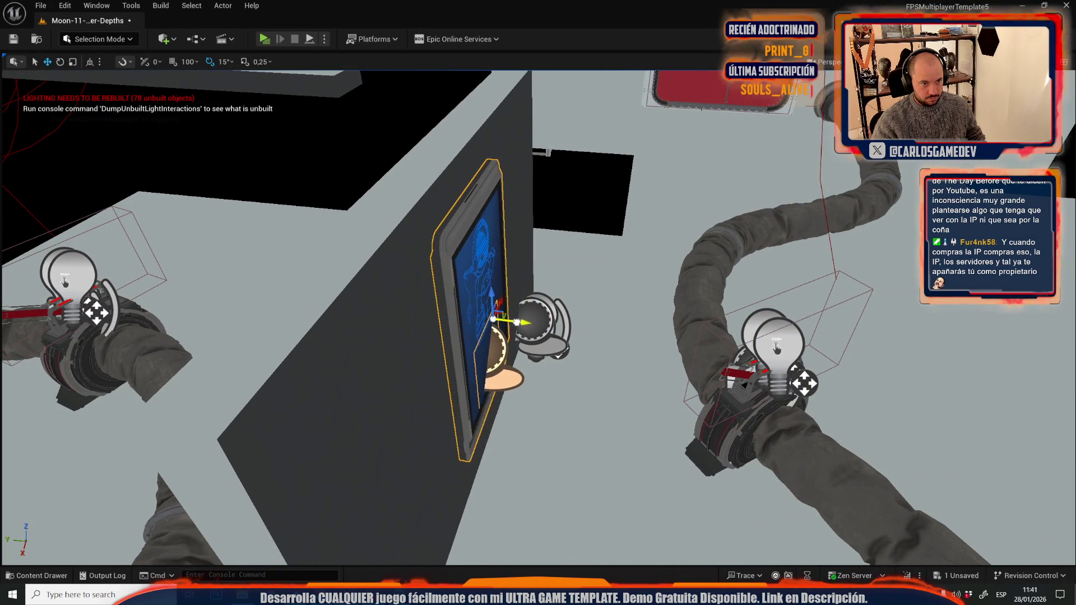
mouse_move(540, 95)
mouse_down()
mouse_move(477, 98)
mouse_move(540, 94)
mouse_up()
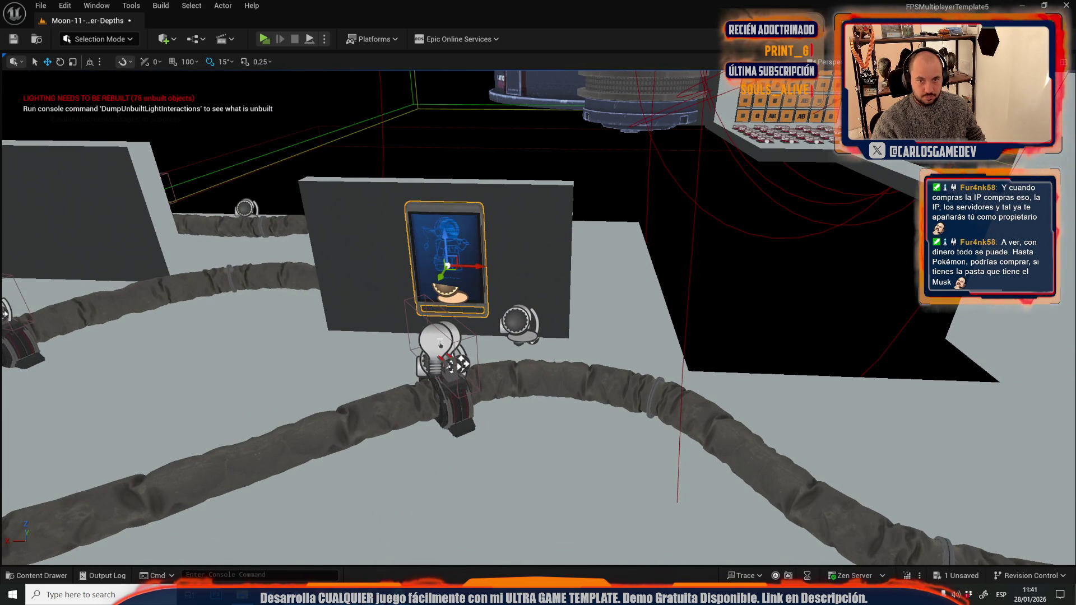
mouse_move(538, 303)
mouse_down()
mouse_move(482, 320)
mouse_move(583, 303)
mouse_move(465, 314)
mouse_move(431, 309)
mouse_move(424, 291)
mouse_move(408, 302)
mouse_up()
Switch to Moon-06-Slime-Hallways from Recent Levels, saving Crater-Depths first.
click(41, 6)
mouse_move(137, 79)
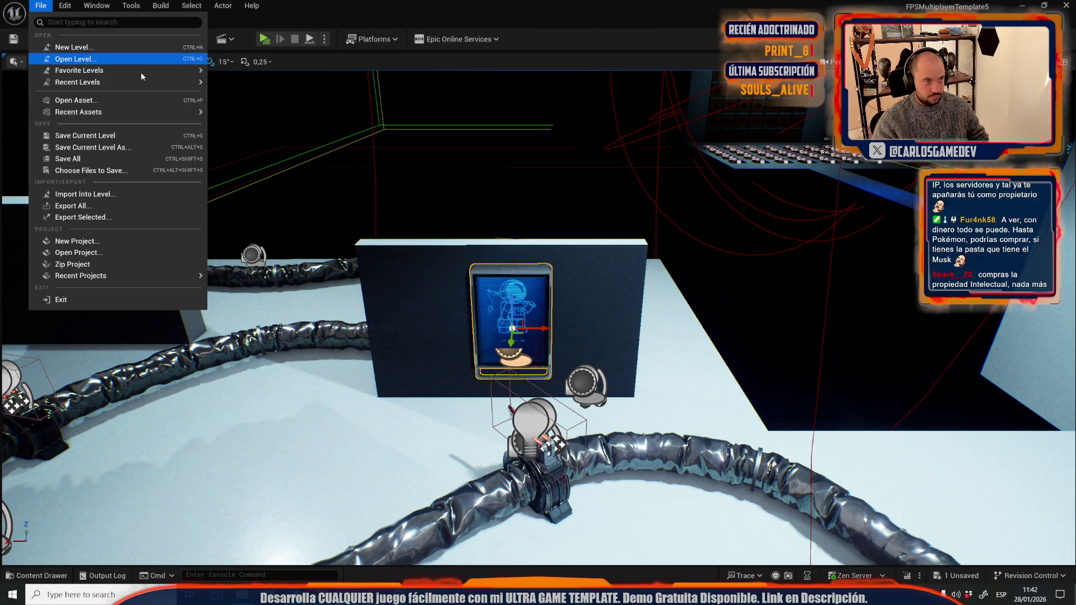
click(241, 111)
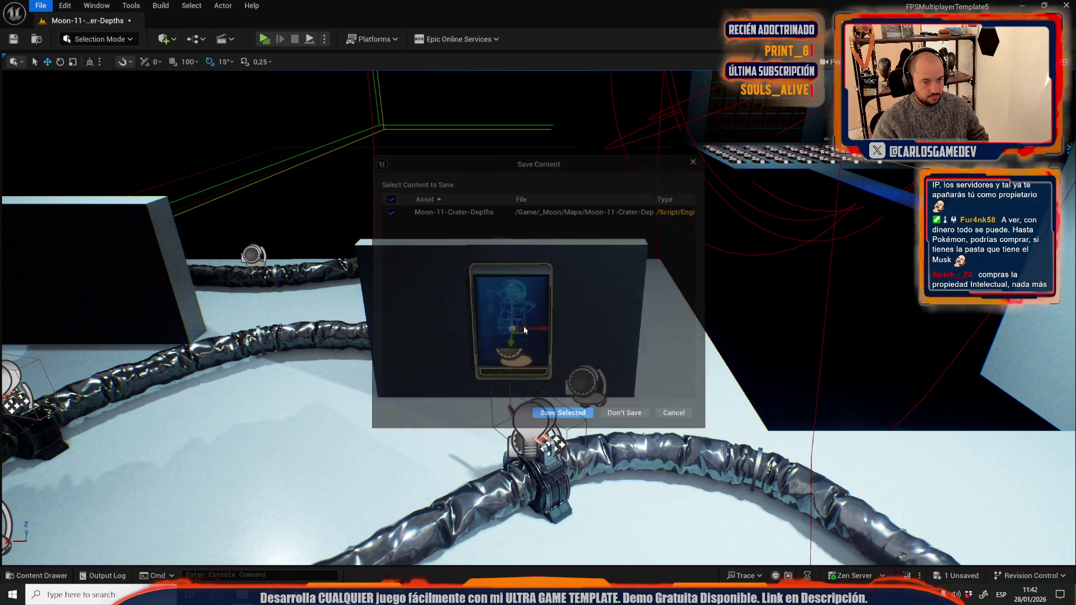
click(566, 412)
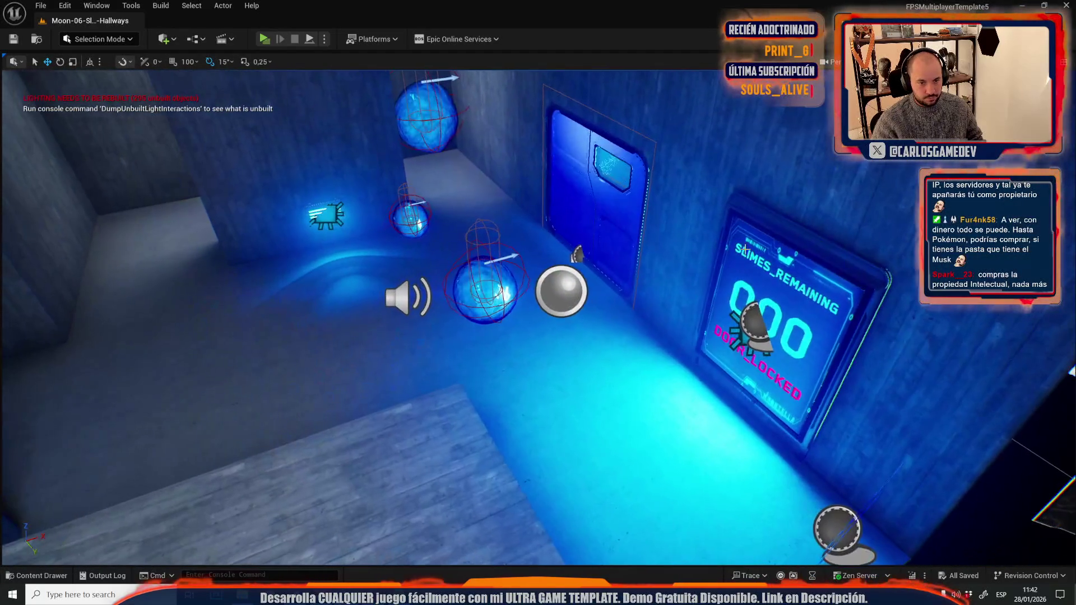
Select the light beside the SLIMES_REMAINING screen and reopen Moon-11-Crater-Depths.
click(741, 340)
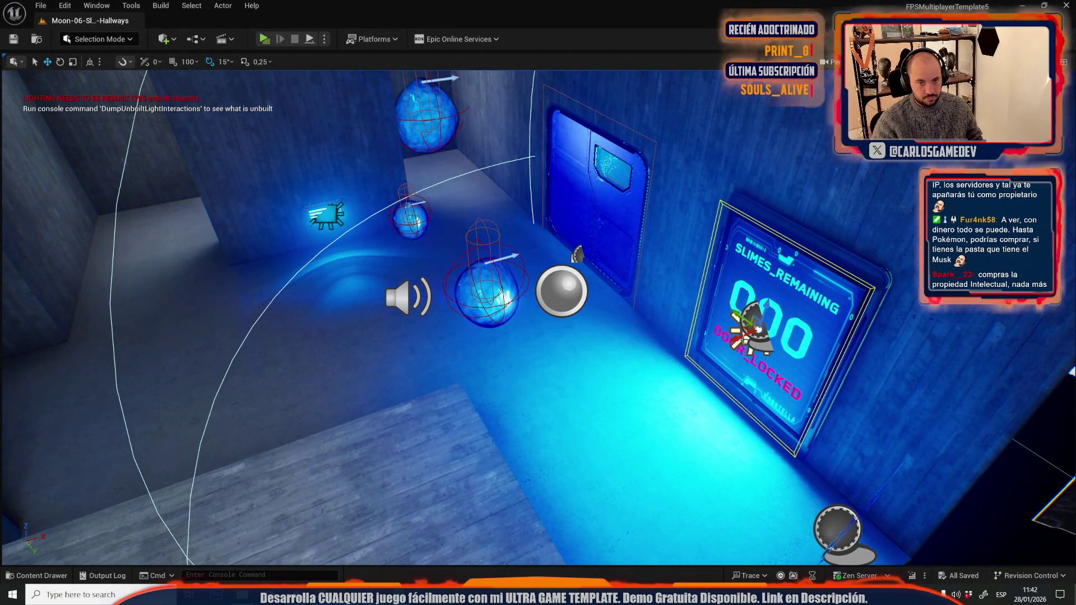
click(47, 4)
mouse_move(95, 79)
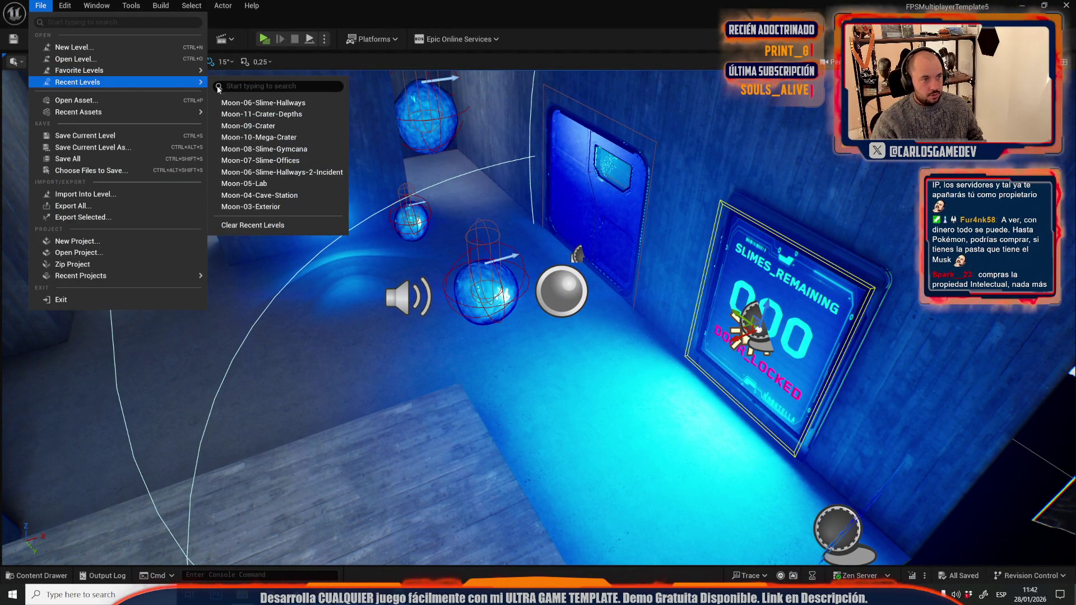
click(266, 111)
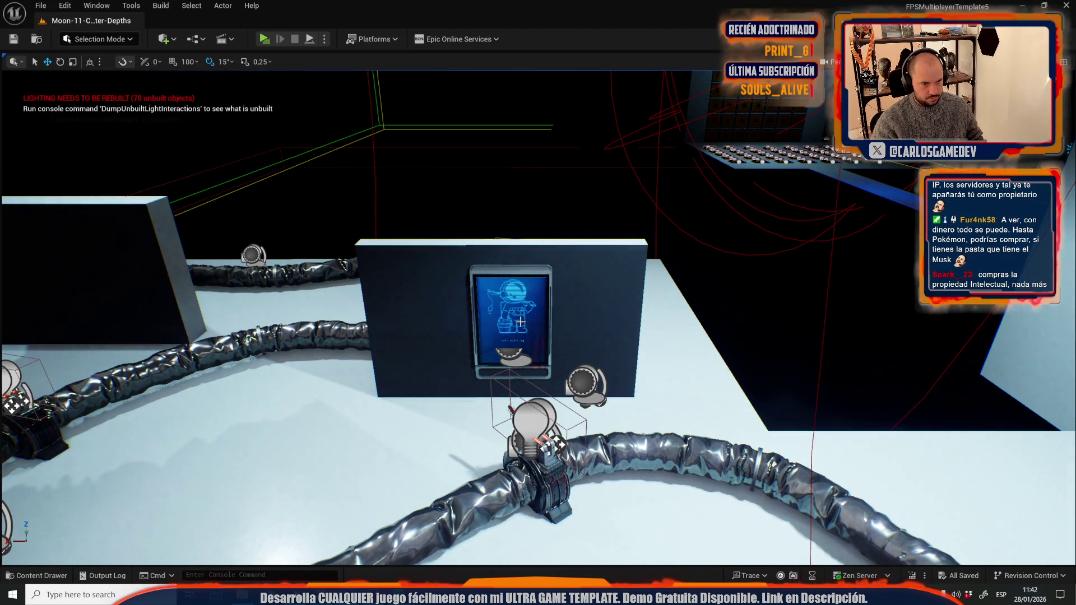
Paste the copied light beside the astronaut display screen and frame it in the view.
key(ctrl+v)
click(897, 61)
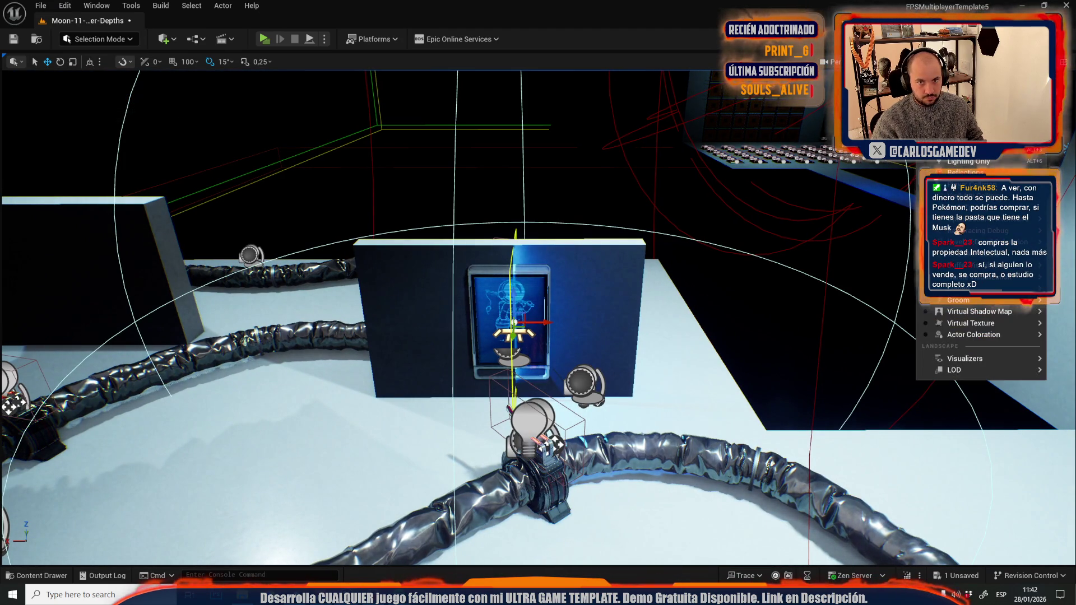
key(f)
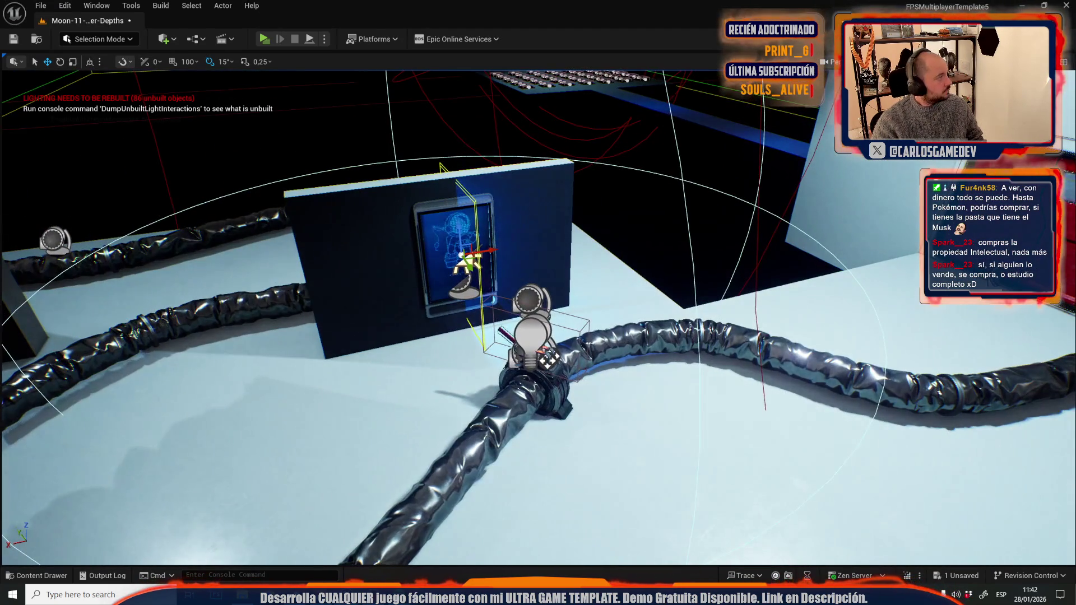
Search the Outliner for 'skyl' and hide the SkyLight to darken the scene.
click(94, 6)
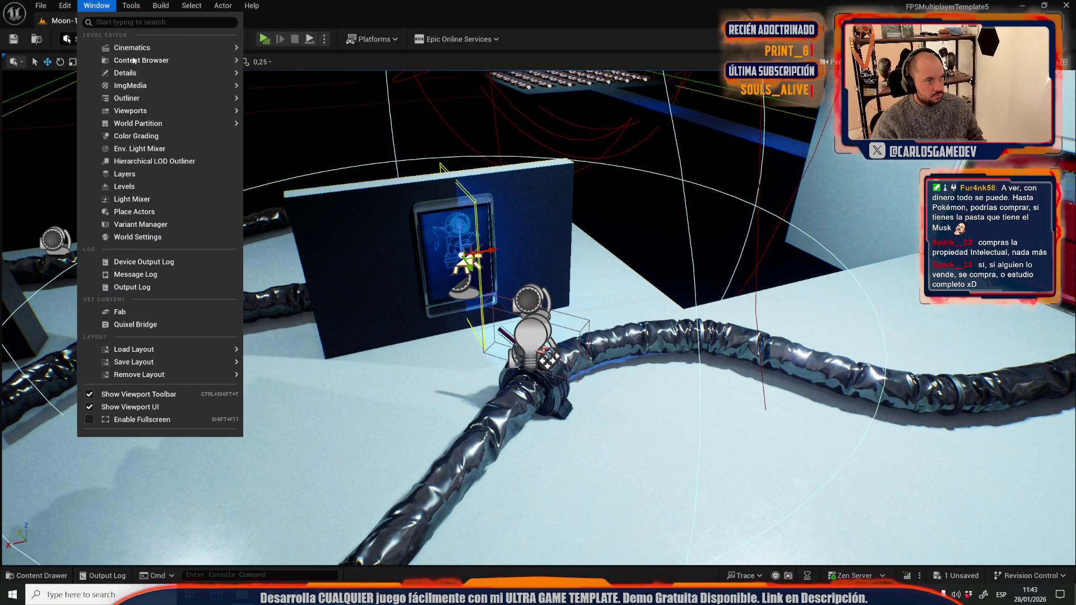
mouse_move(229, 100)
click(270, 104)
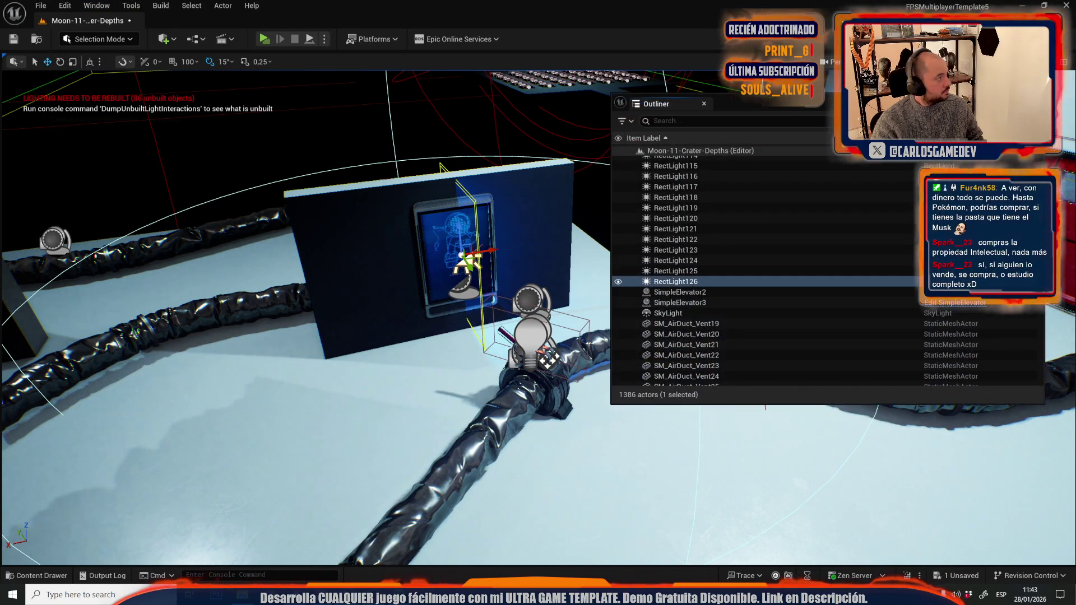
click(684, 121)
text(skyl)
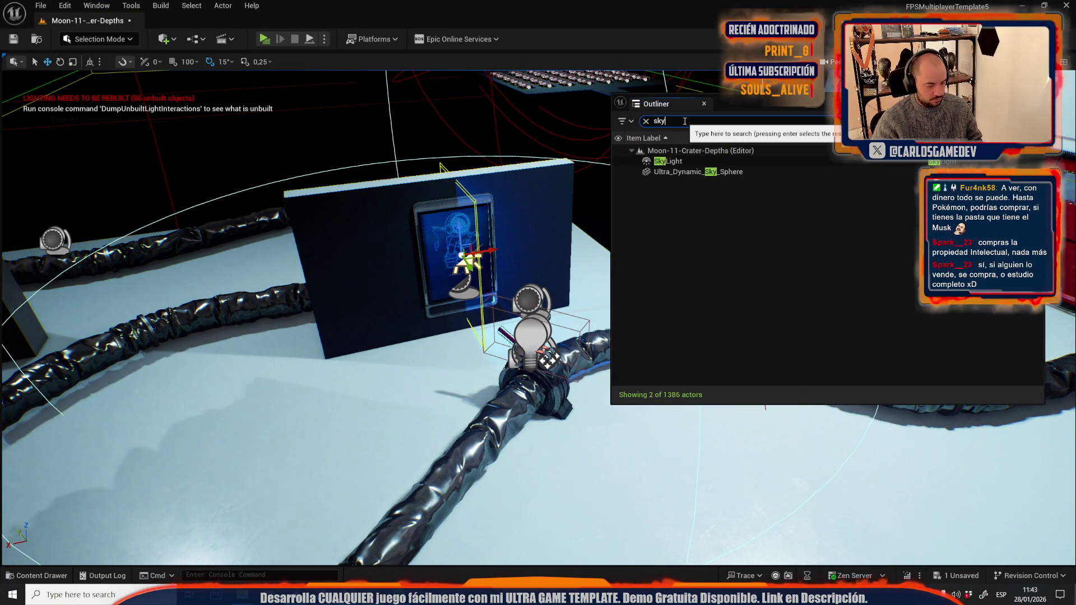
click(619, 162)
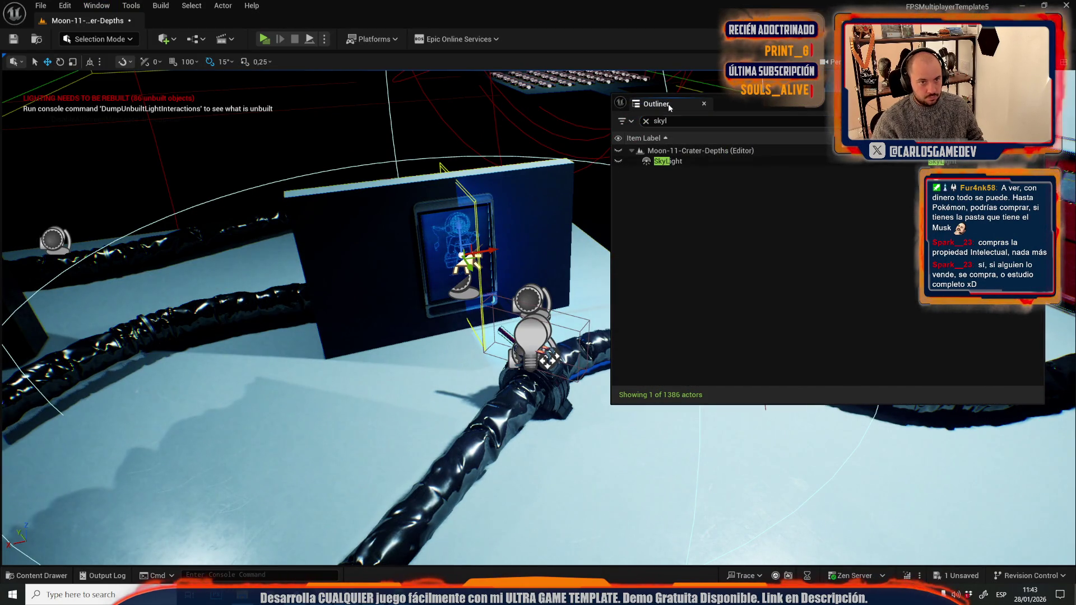
click(704, 104)
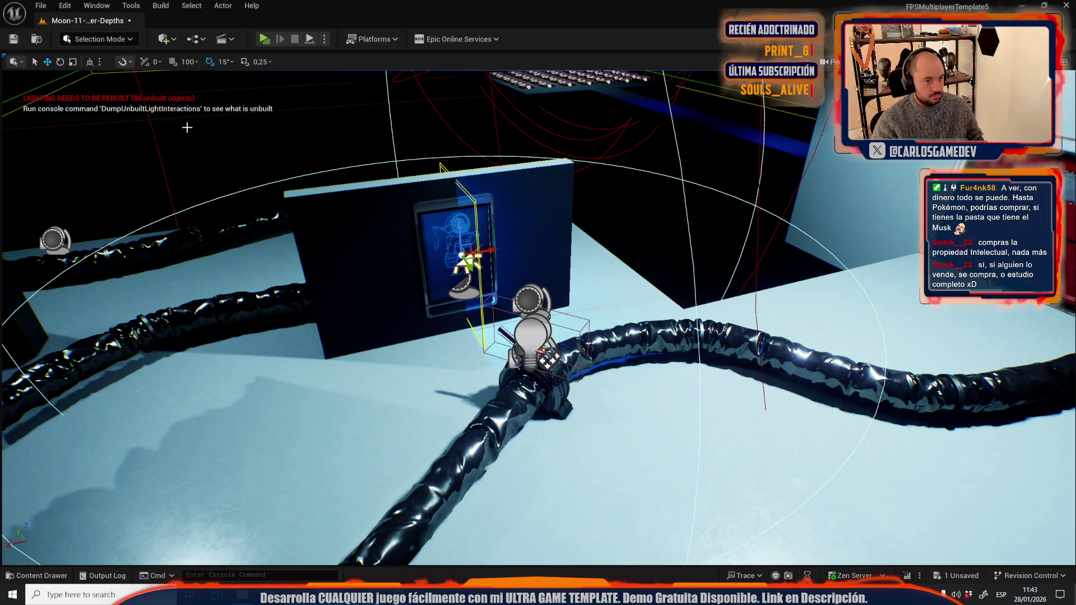
key(e)
key(f)
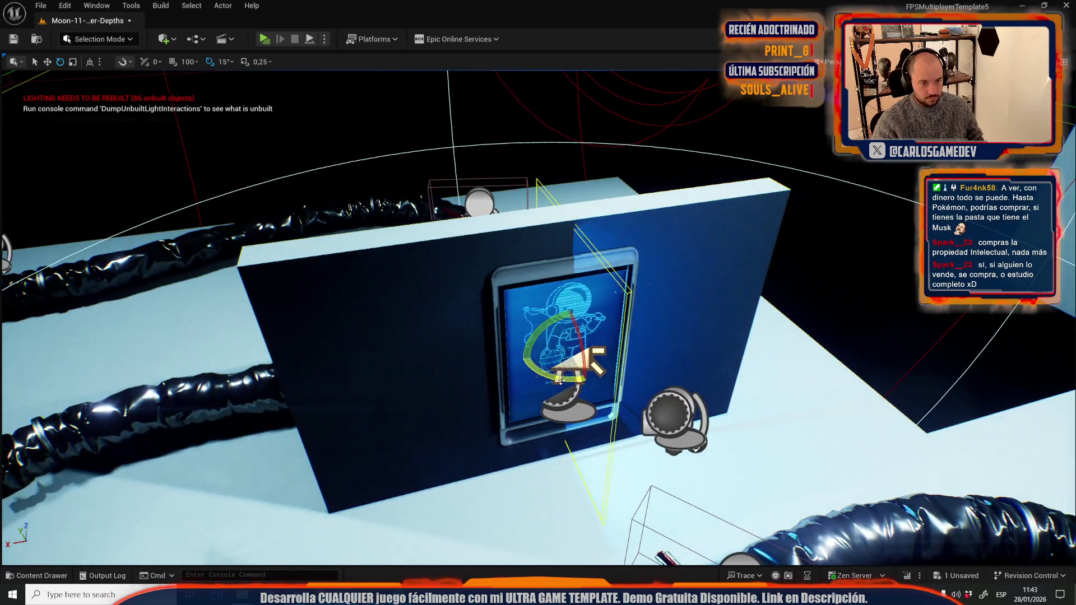
Select and frame the light beside the wall screen, orbiting to check its blue glow on the floor.
mouse_move(560, 380)
mouse_down()
mouse_move(728, 449)
mouse_move(740, 426)
mouse_move(751, 443)
mouse_up()
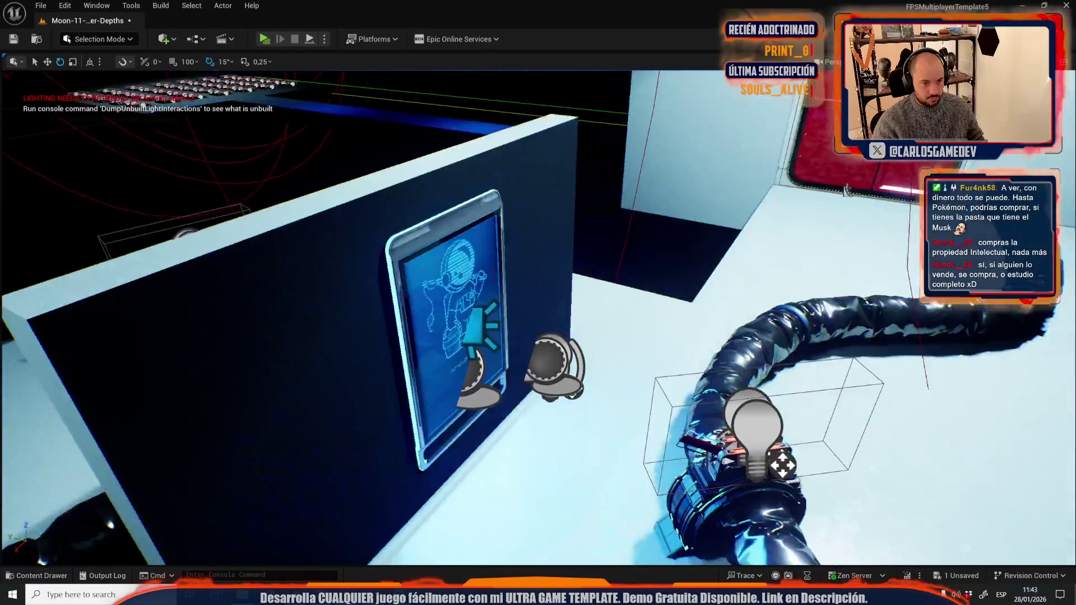
key(f)
mouse_move(465, 262)
mouse_down()
mouse_move(477, 298)
mouse_move(463, 364)
mouse_up()
click(449, 350)
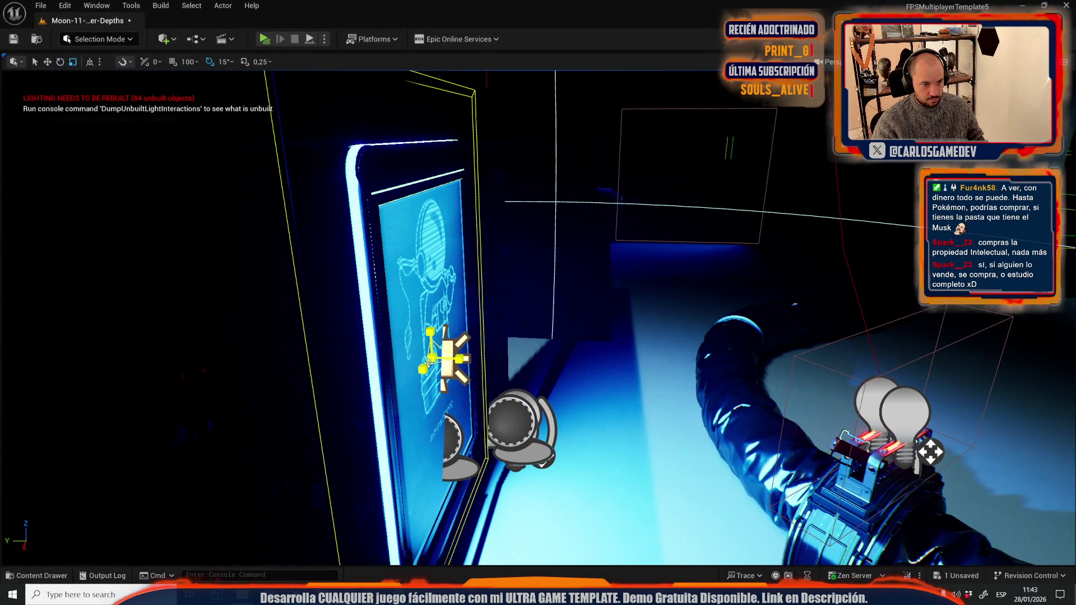
key(f)
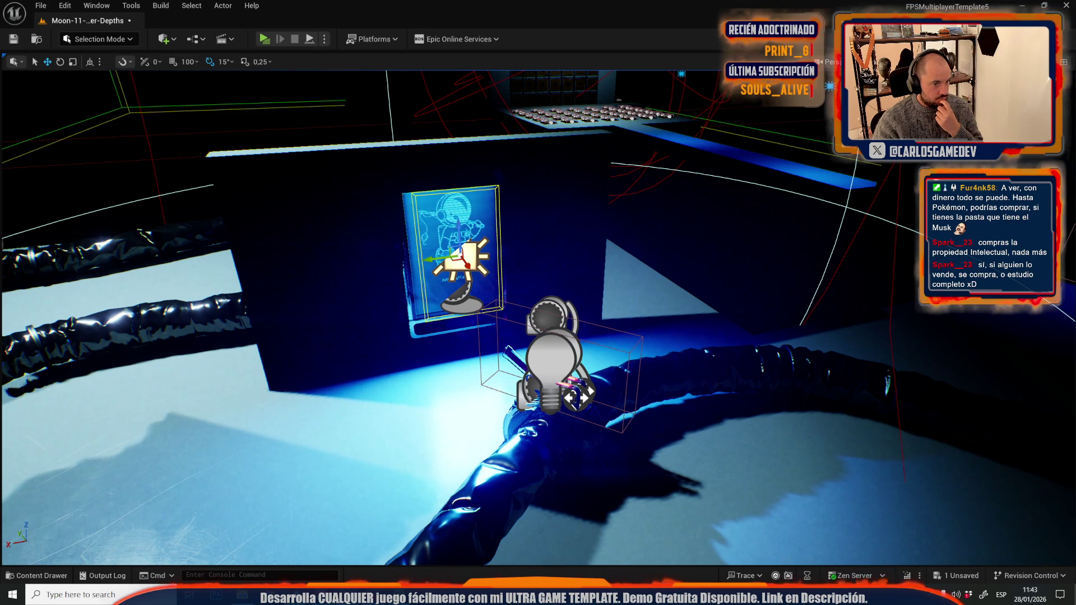
drag(439, 299, 577, 159)
mouse_move(402, 199)
mouse_down()
mouse_move(426, 185)
mouse_move(403, 199)
mouse_up()
click(354, 290)
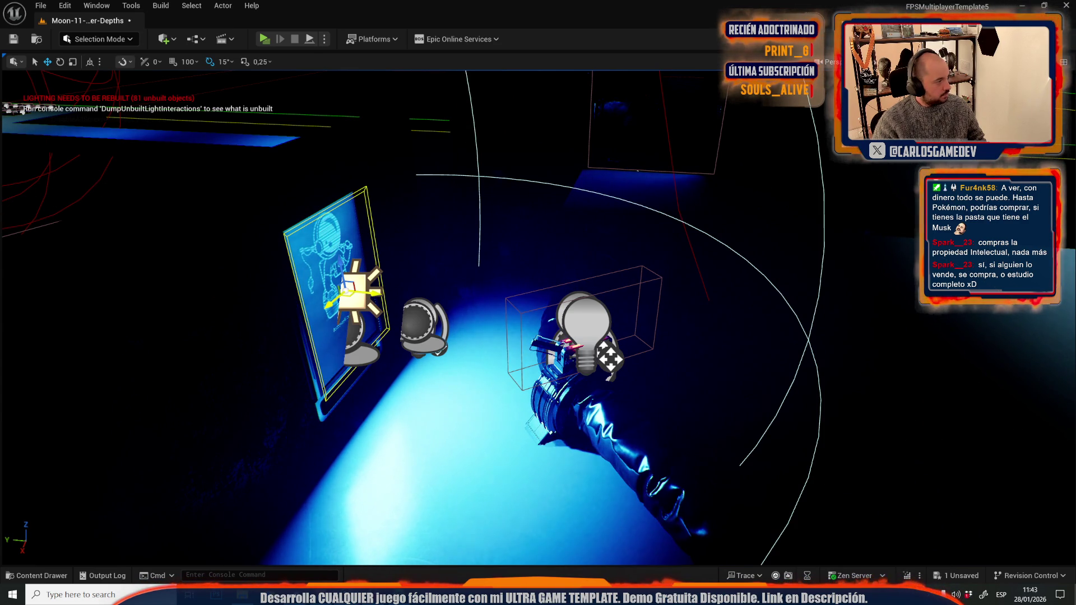
mouse_move(281, 369)
mouse_down()
mouse_move(241, 403)
mouse_move(197, 412)
mouse_move(309, 396)
mouse_up()
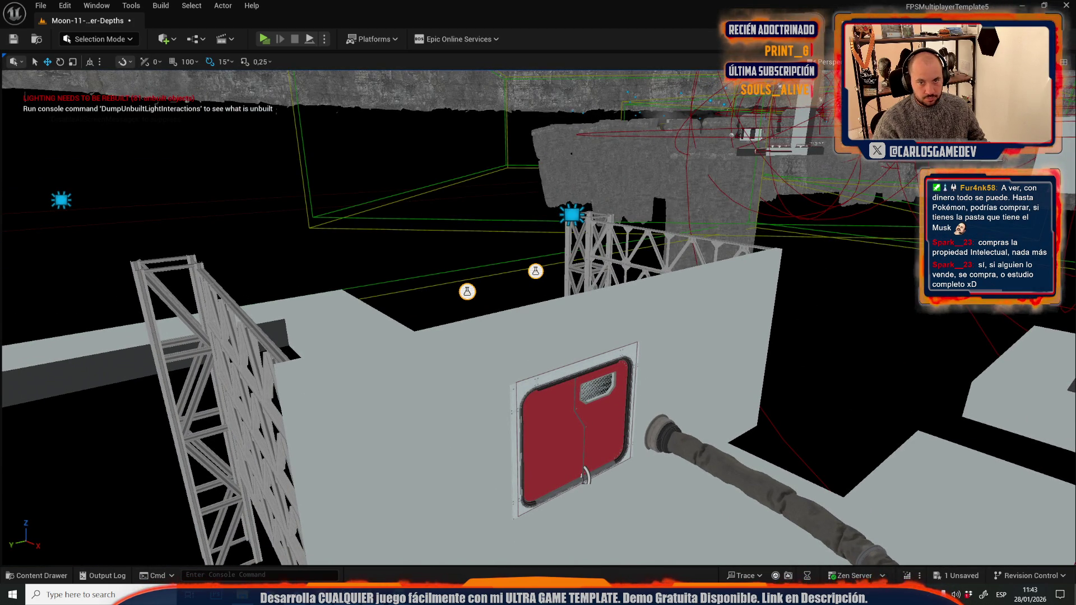
Change the viewport view mode, select the spot light above the truss, and set world coordinates.
click(953, 365)
mouse_move(514, 213)
mouse_down()
mouse_move(527, 199)
mouse_move(514, 213)
mouse_up()
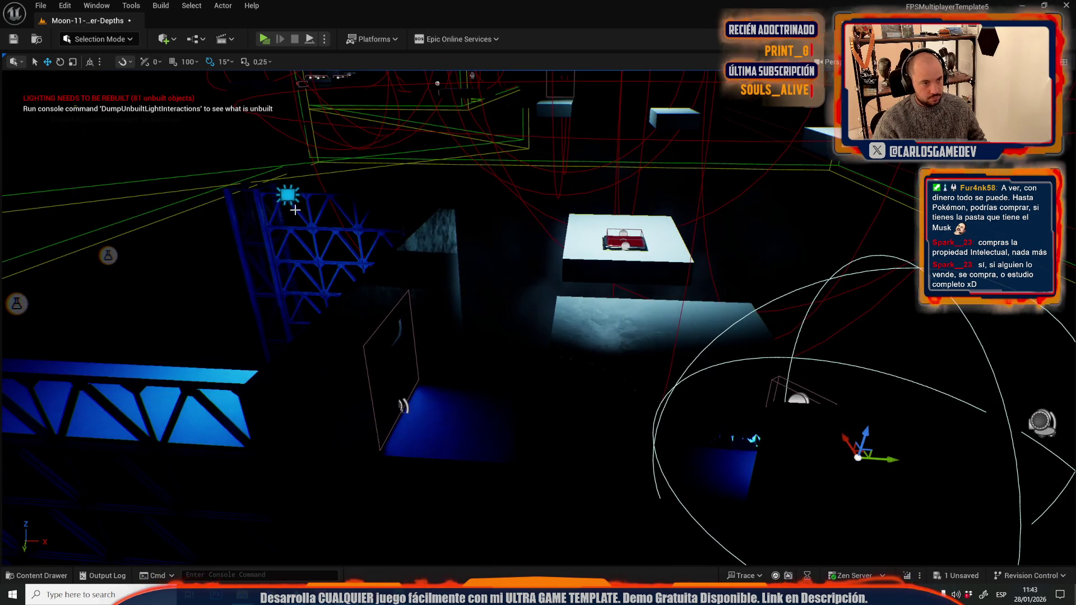
click(293, 197)
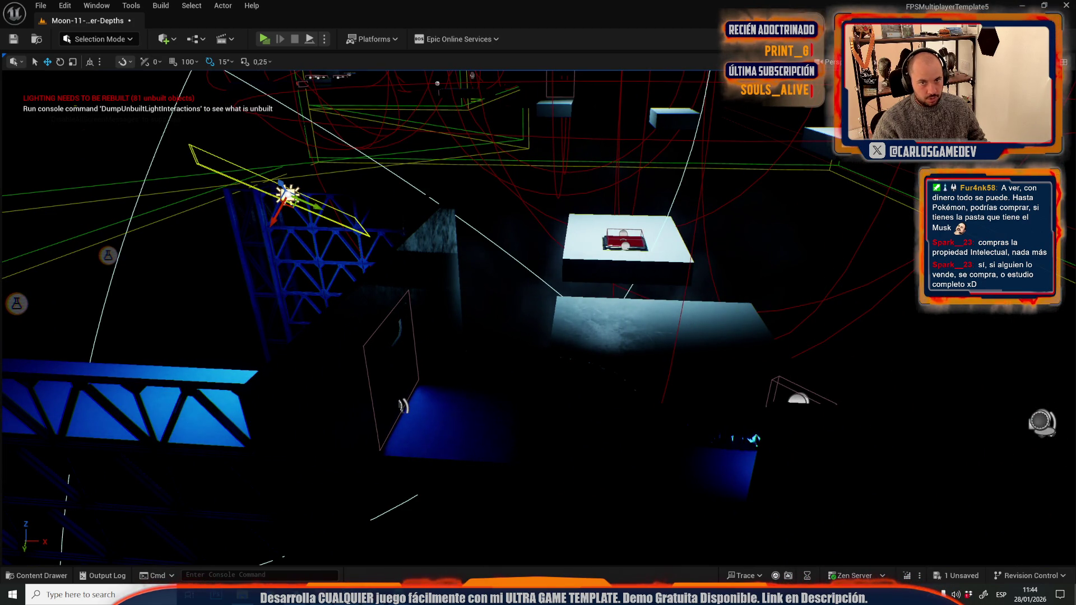
click(925, 62)
click(90, 61)
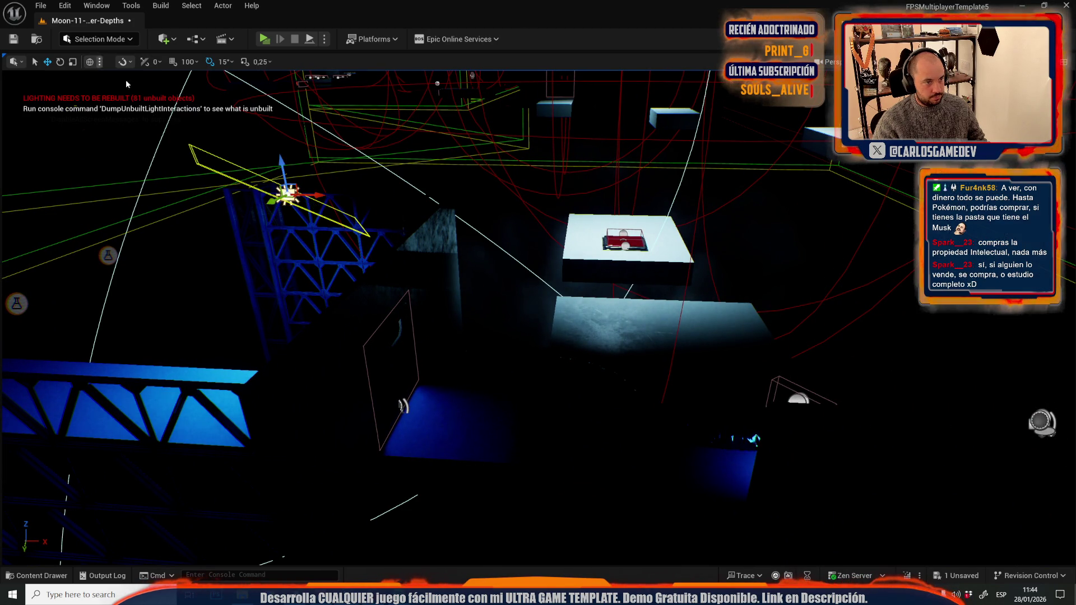
Rotate the spot light about 30° to a steeper angle, then fly to another dark area.
key(f)
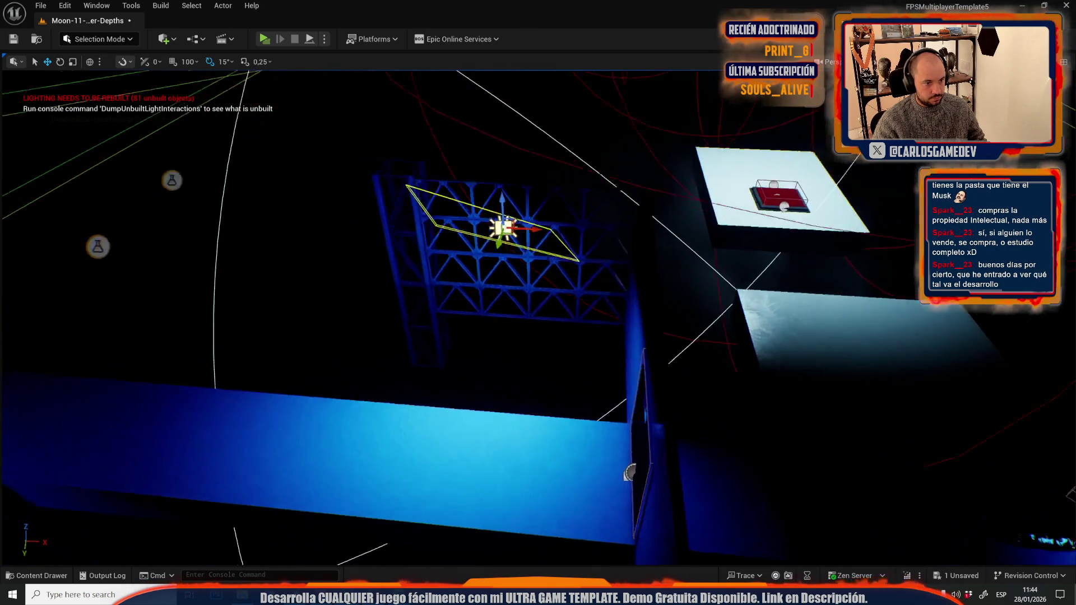
key(e)
mouse_move(490, 221)
mouse_down()
mouse_move(507, 207)
mouse_move(482, 185)
mouse_move(523, 264)
mouse_move(521, 298)
mouse_move(519, 265)
mouse_up()
key(r)
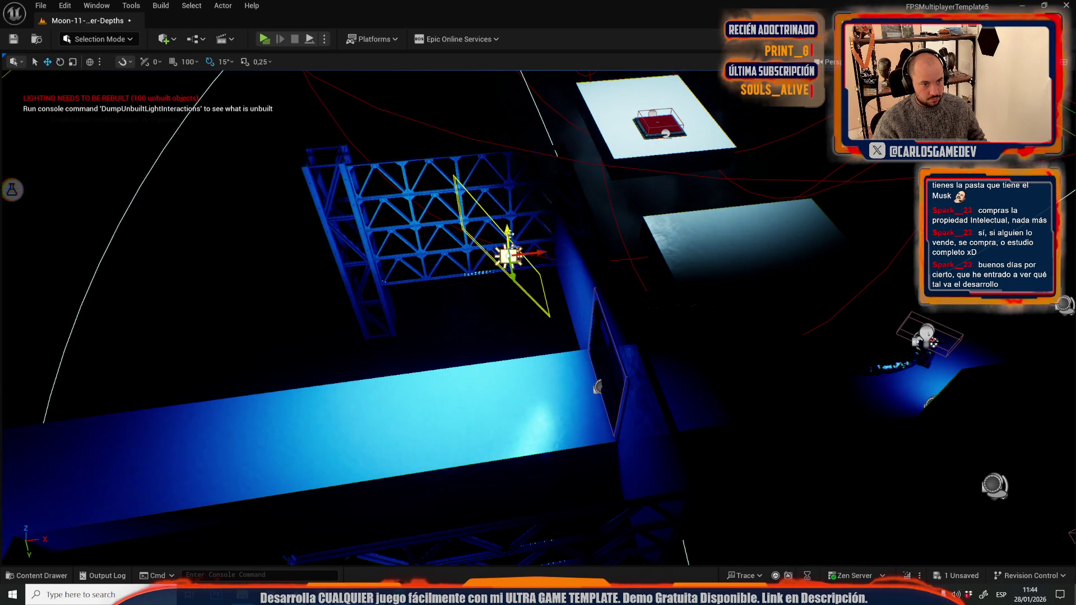
scroll(510, 234, up, 3)
mouse_move(509, 234)
mouse_down()
mouse_move(538, 219)
mouse_move(516, 235)
mouse_move(533, 224)
mouse_move(504, 235)
mouse_move(499, 227)
mouse_up()
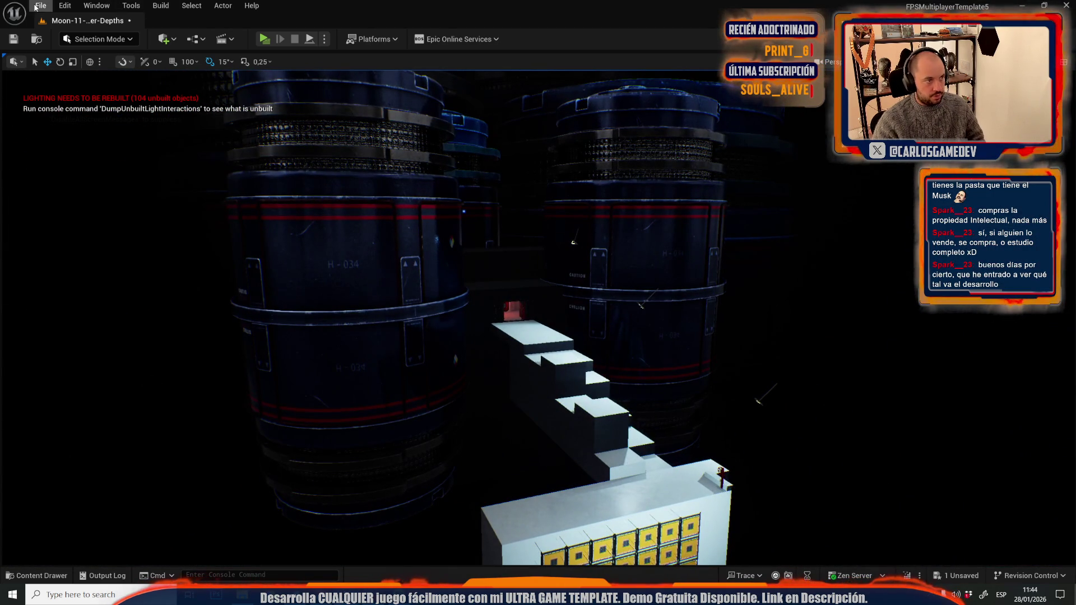
Pick Moon-06-Slime-Hallways from Recent Levels and choose Save Selected to keep the Crater-Depths changes.
click(35, 8)
mouse_move(168, 82)
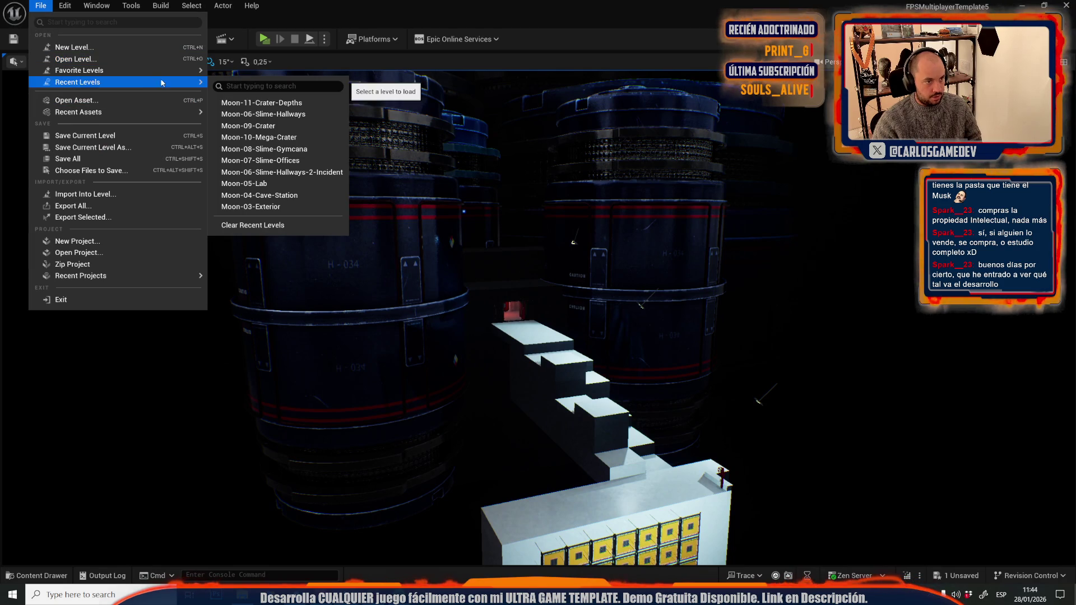
click(265, 114)
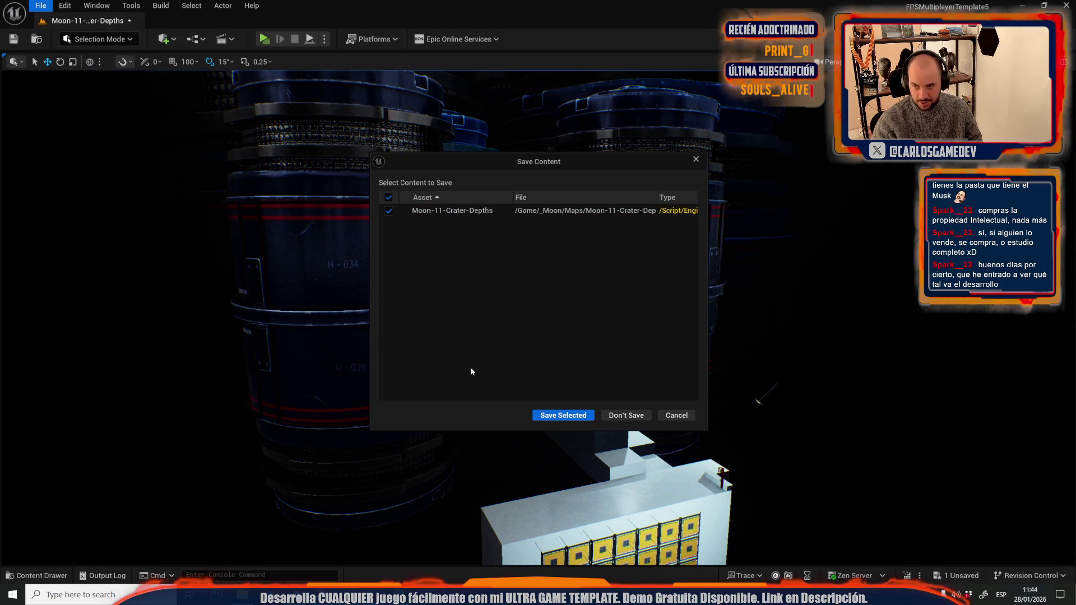
click(575, 417)
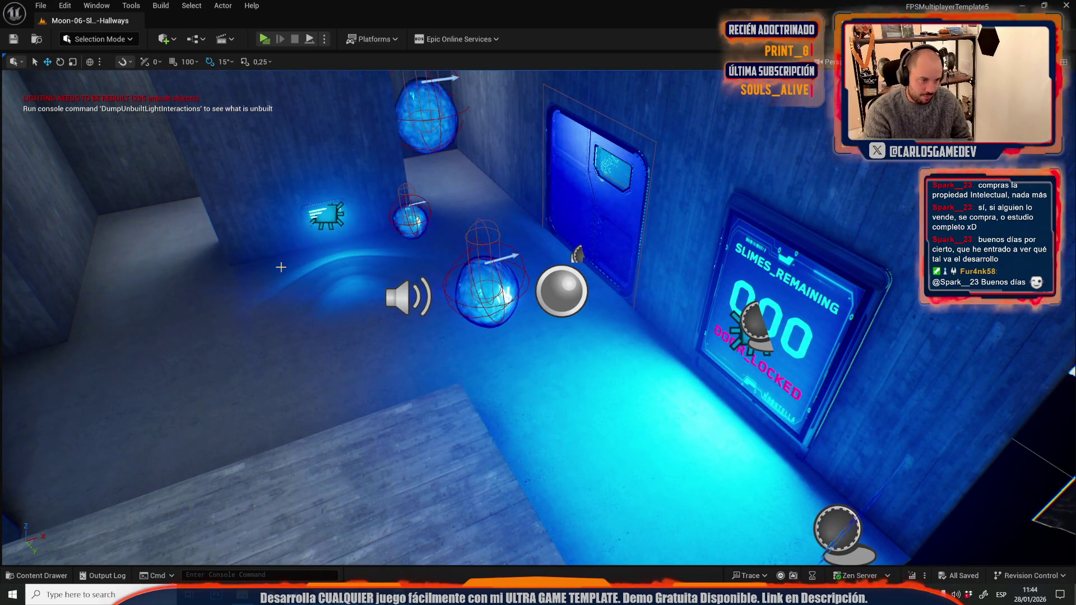
Drag the AstronautFishing2 screen up its Z axis, higher on the Slime-Hallways wall.
mouse_move(281, 267)
mouse_down()
mouse_move(285, 337)
mouse_move(278, 246)
mouse_move(251, 196)
mouse_up()
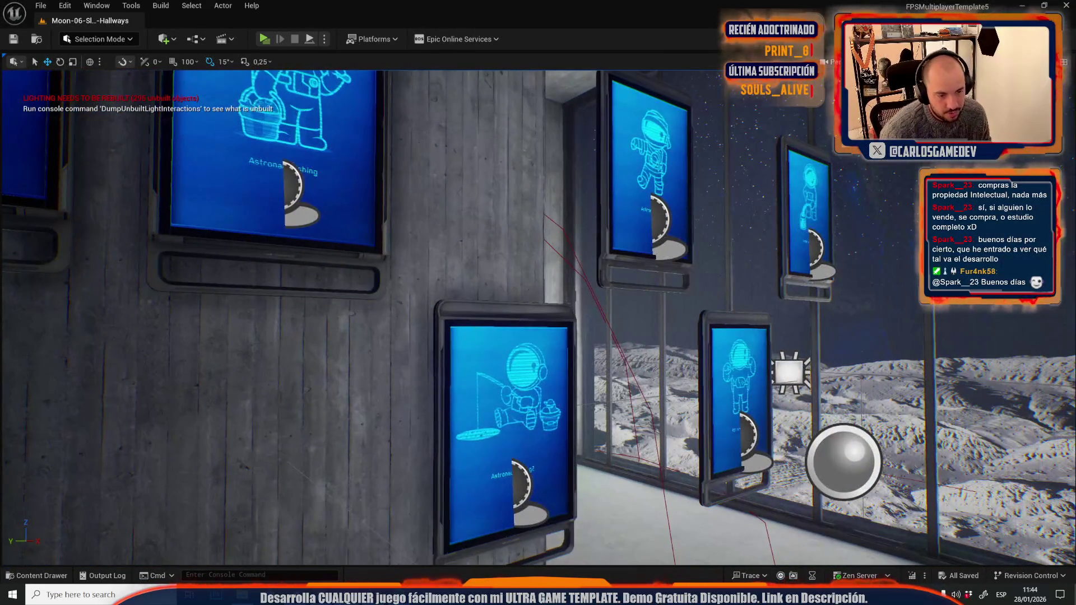
click(508, 420)
drag(510, 421, 496, 140)
drag(506, 290, 583, 370)
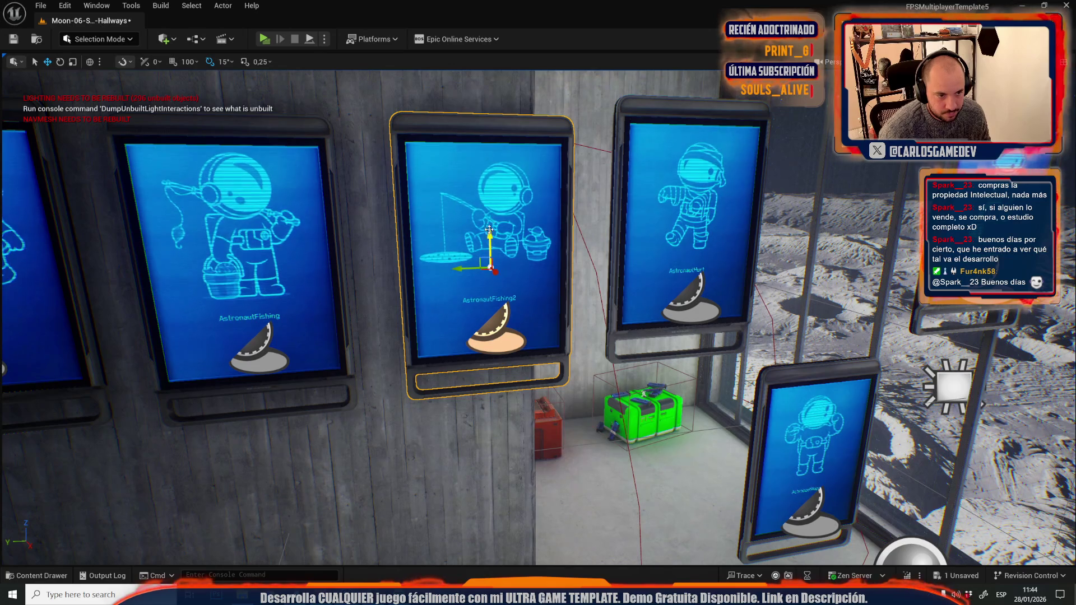
mouse_move(490, 230)
mouse_down()
mouse_move(510, 214)
mouse_move(510, 238)
mouse_move(477, 274)
mouse_move(493, 246)
mouse_move(479, 251)
mouse_up()
scroll(510, 214, up, 3)
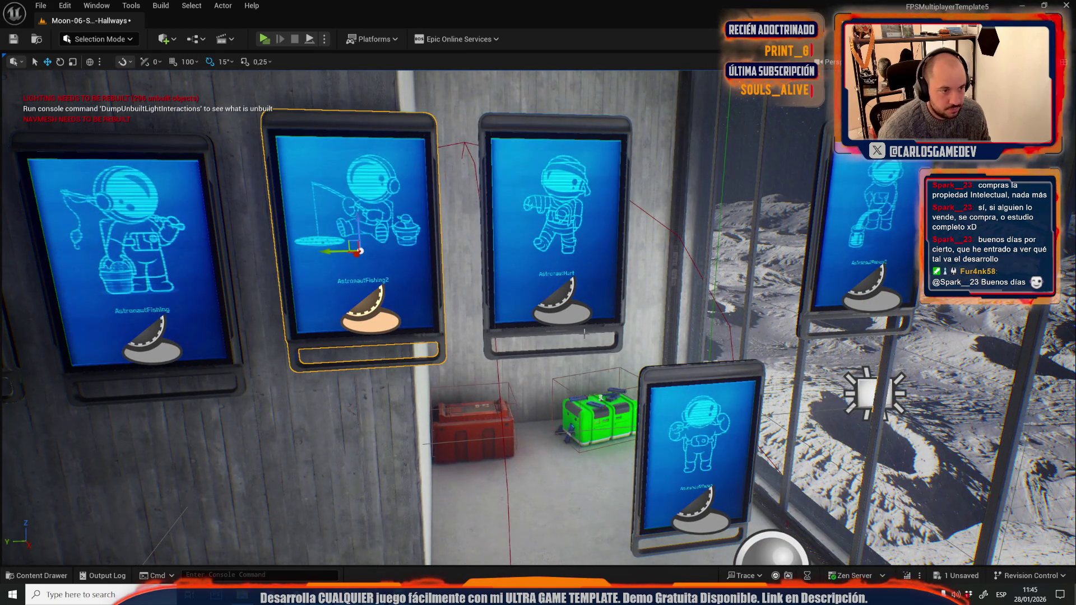
click(41, 5)
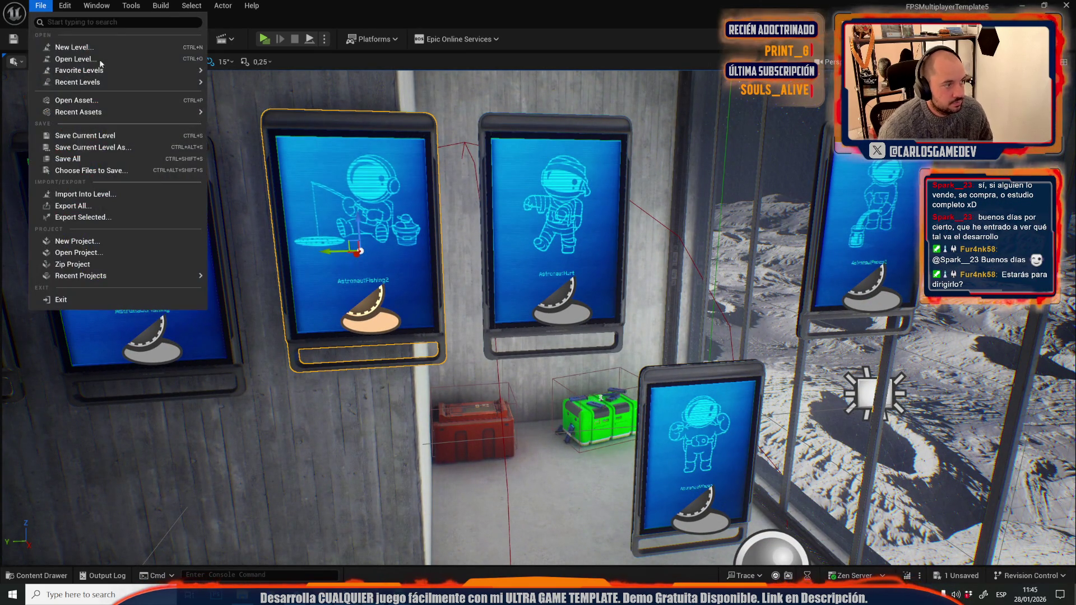
mouse_move(122, 87)
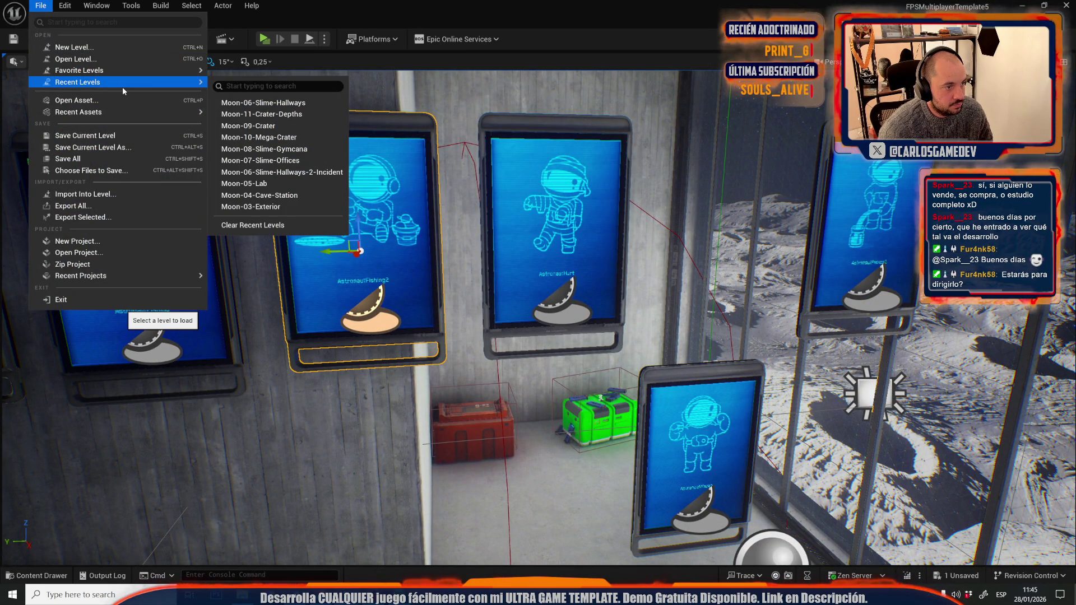
Save Moon-06-Slime-Hallways and load the Moon-12-Crater-Base level through Open Level.
click(106, 59)
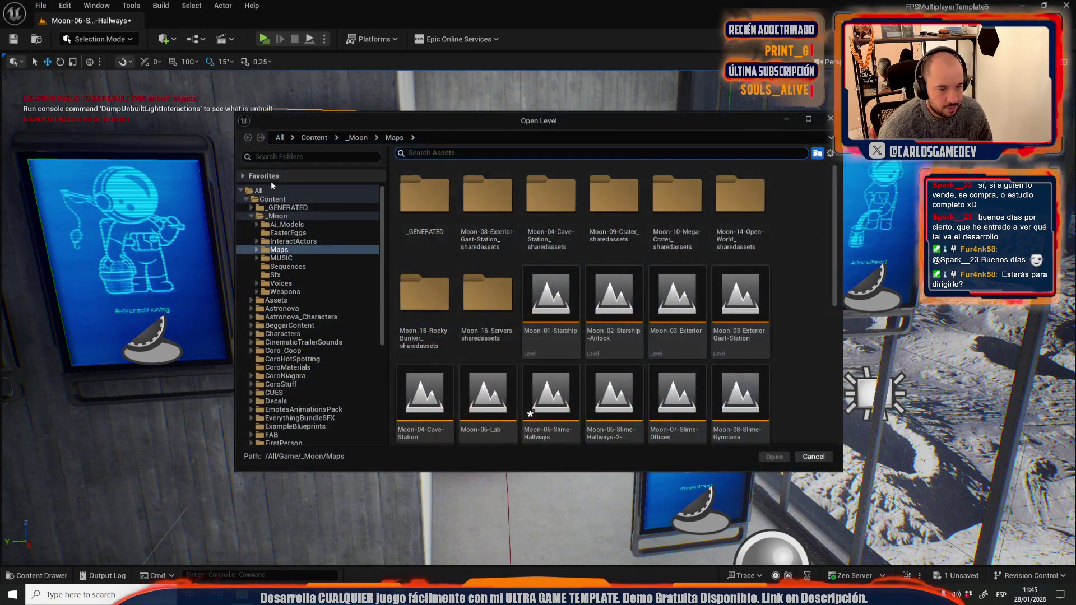
scroll(609, 302, down, 3)
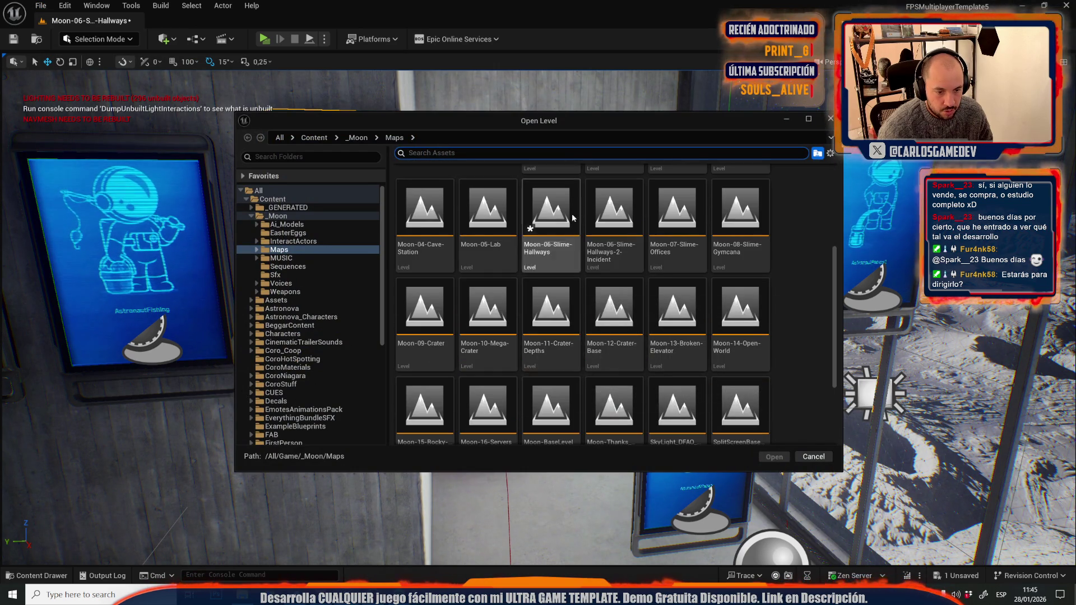
double_click(610, 302)
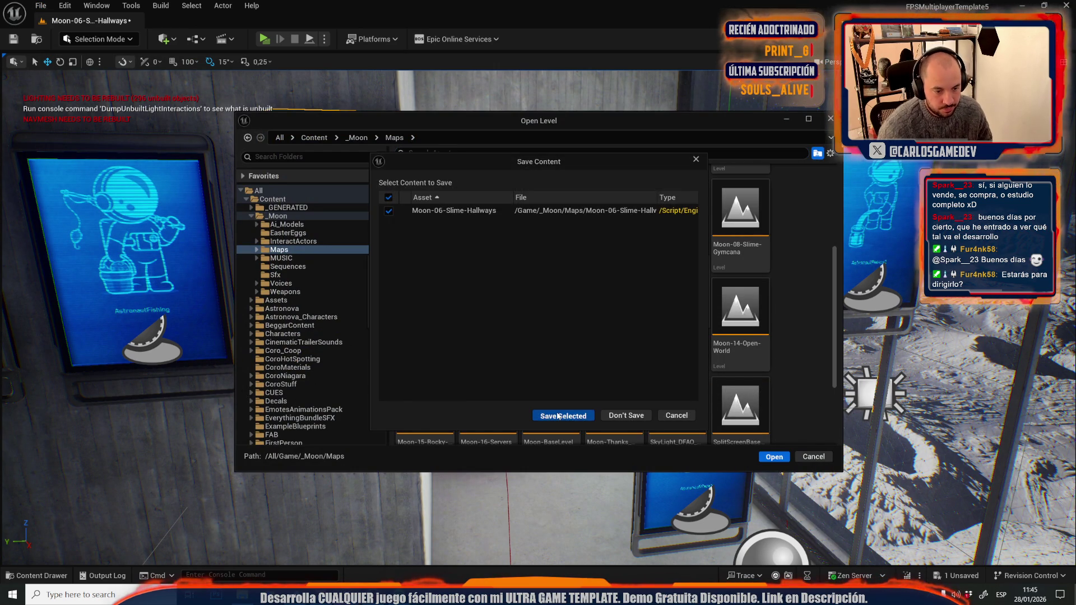
click(559, 416)
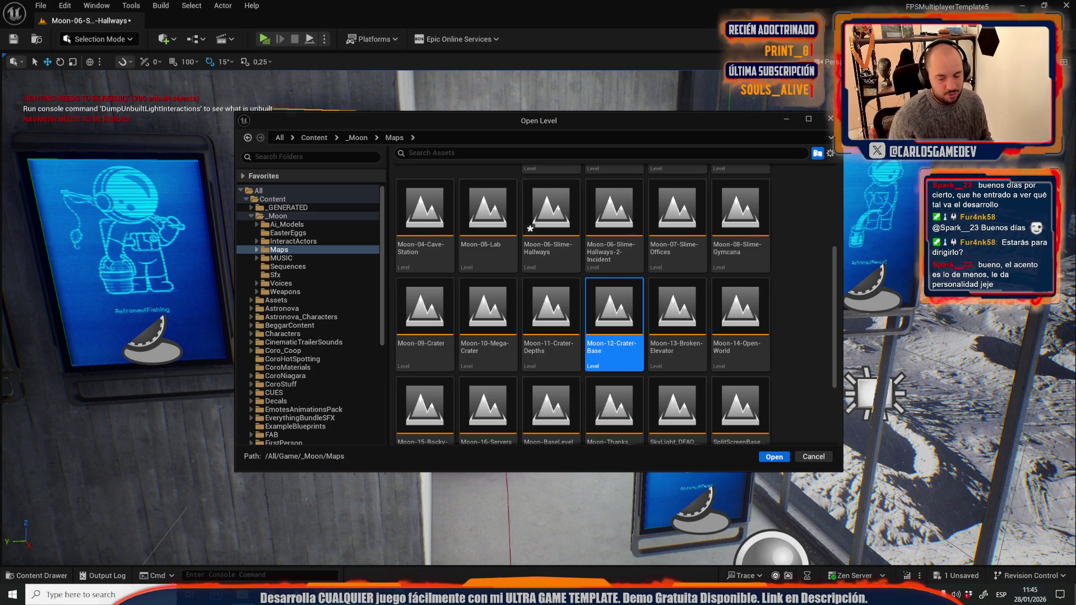
key(Return)
drag(414, 254, 413, 252)
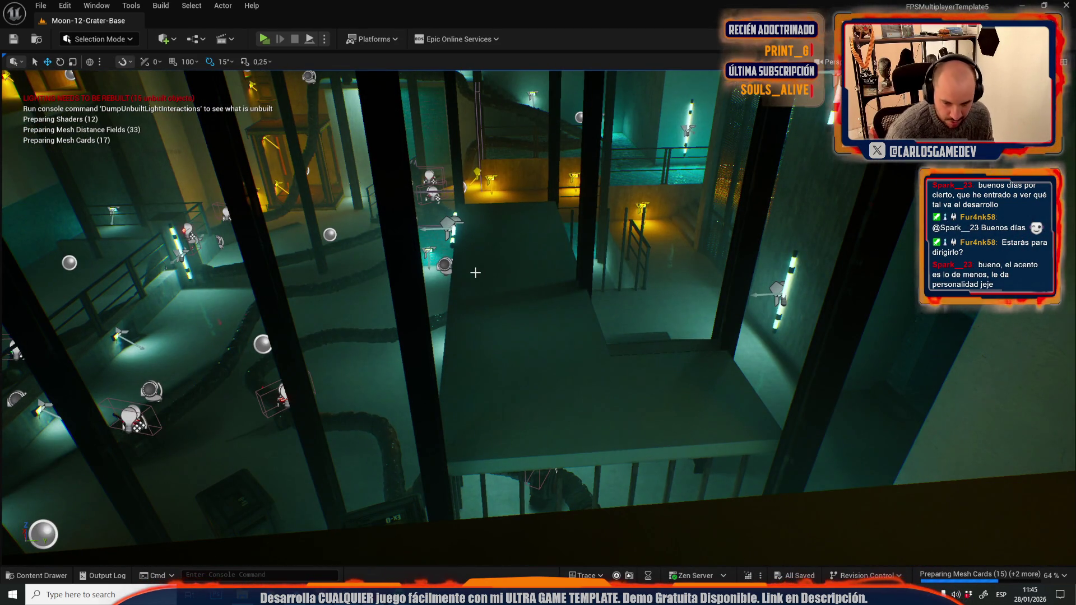
Paste the copied display screen into Crater-Base and rotate it to face the wall.
mouse_move(468, 274)
mouse_down()
mouse_move(469, 303)
mouse_move(469, 269)
mouse_move(448, 284)
mouse_move(507, 291)
mouse_up()
key(ctrl+v)
mouse_move(499, 344)
mouse_down()
mouse_move(528, 323)
mouse_move(527, 283)
mouse_move(568, 295)
mouse_move(540, 292)
mouse_up()
key(e)
key(w)
key(alt+3)
Enlarge the screen between the two wall lamps and return the viewport to Lit shading.
key(r)
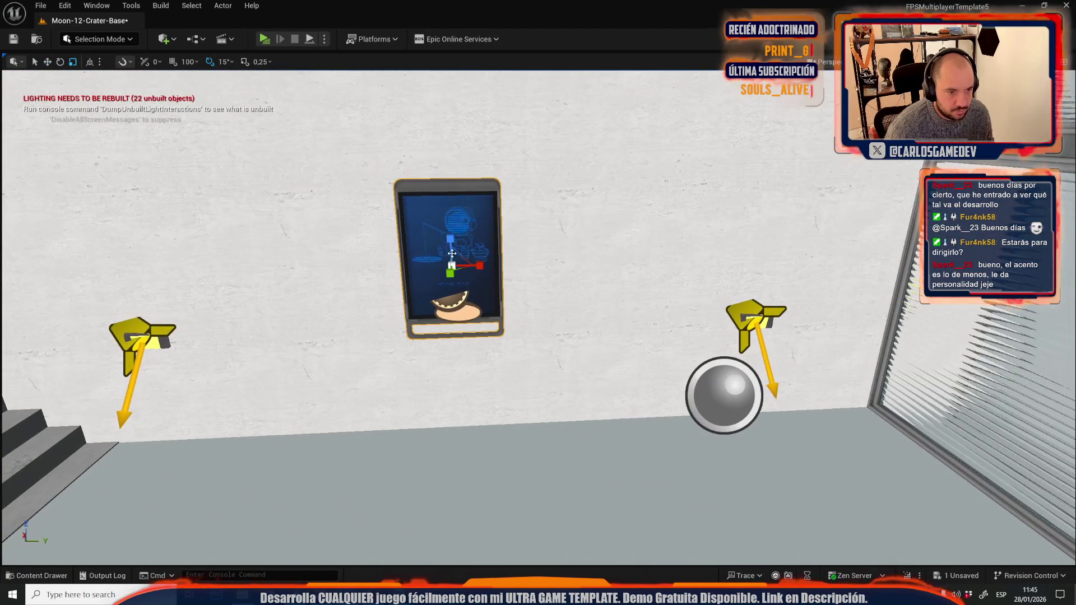
mouse_move(449, 262)
mouse_down()
mouse_move(465, 255)
mouse_move(457, 259)
mouse_up()
mouse_move(474, 314)
mouse_down()
mouse_move(532, 309)
mouse_move(501, 311)
mouse_move(526, 273)
mouse_up()
key(w)
click(922, 62)
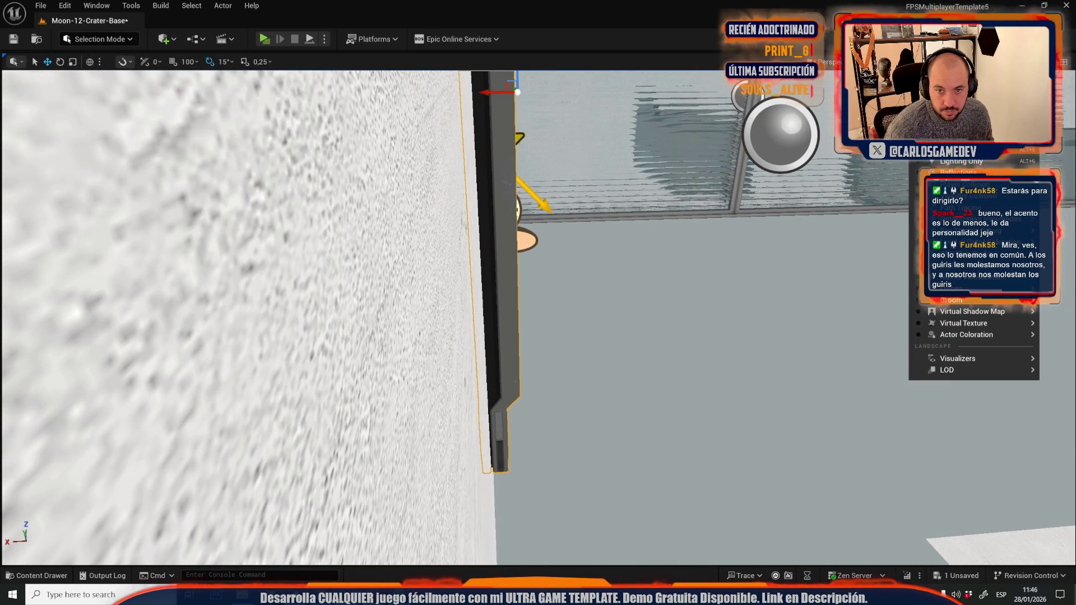
click(959, 114)
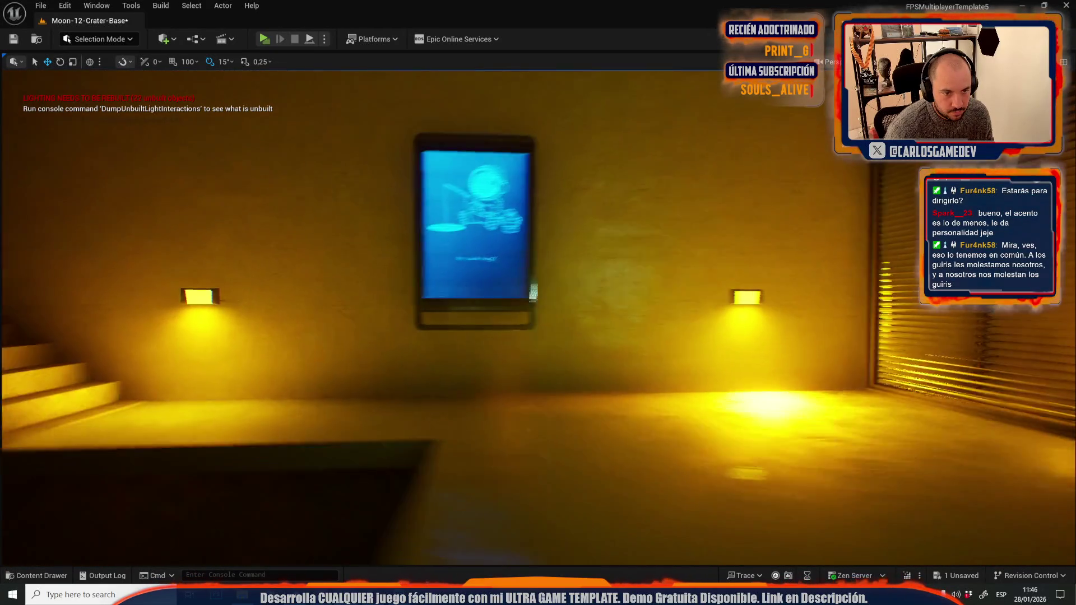
Move the screen beside the sphere and delete the right-hand wall light and small lamp.
key(g)
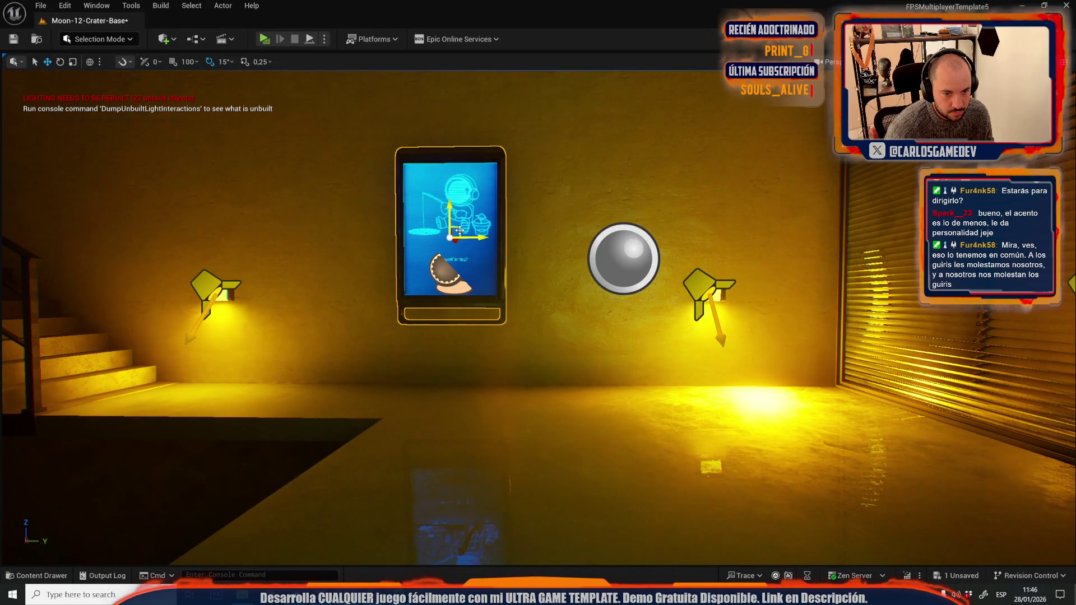
mouse_move(459, 230)
mouse_down()
mouse_move(711, 294)
mouse_move(715, 272)
mouse_up()
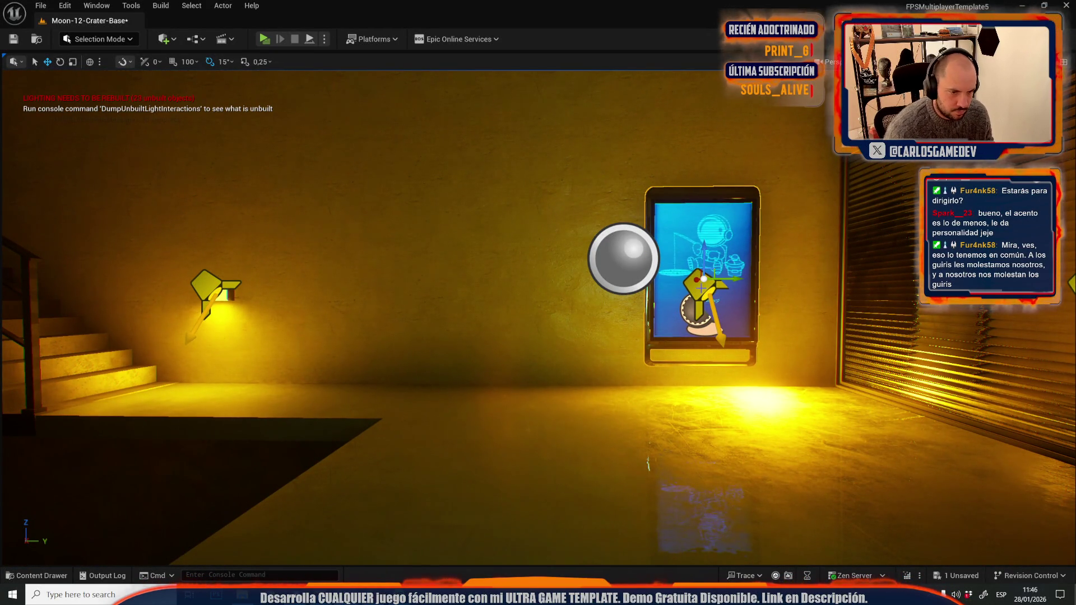
click(702, 288)
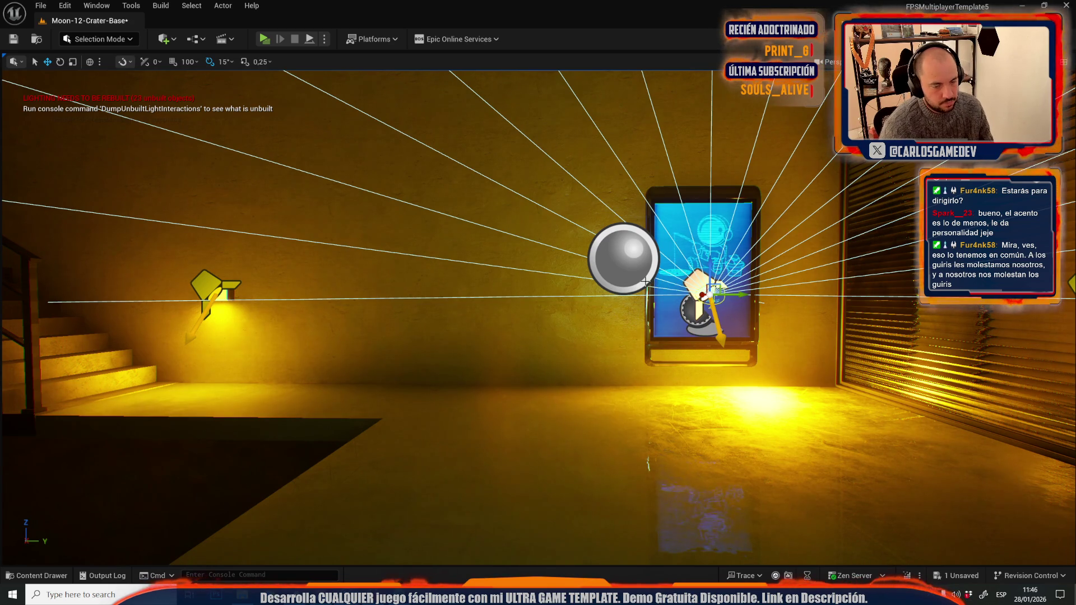
key(Delete)
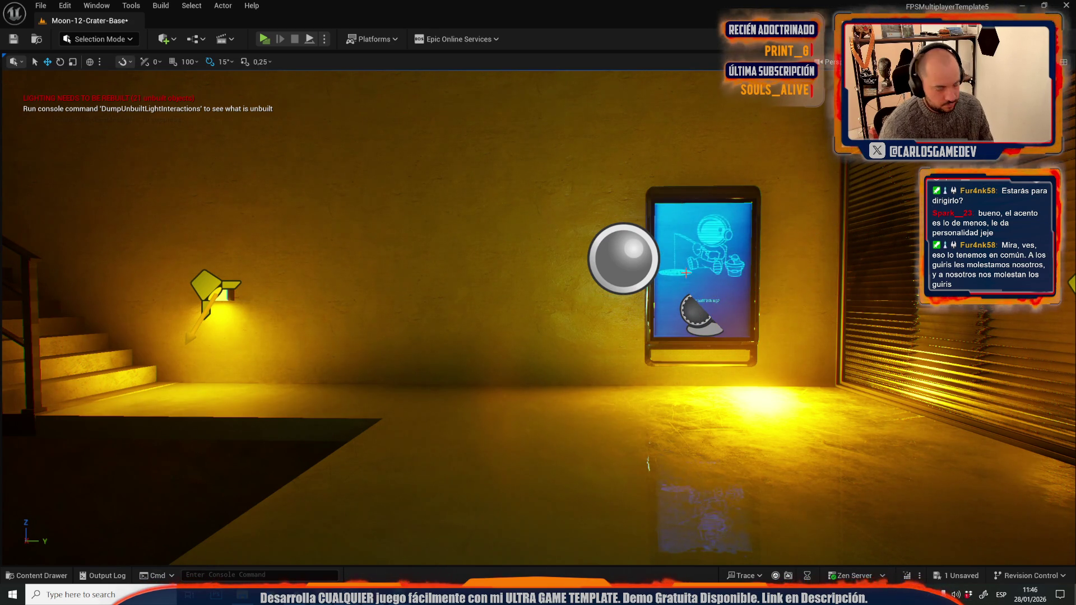
click(686, 273)
key(Delete)
click(722, 292)
key(Delete)
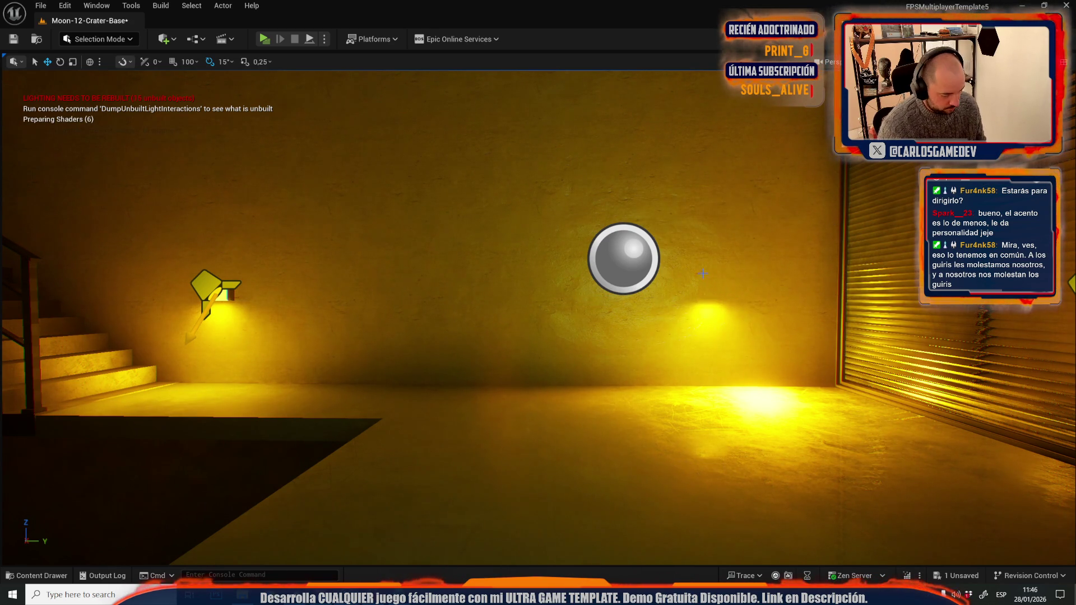
key(ctrl+z)
key(ctrl+z)
Slide the astronaut display screen left along the wall, between both lamps.
drag(703, 273, 841, 258)
drag(814, 307, 692, 326)
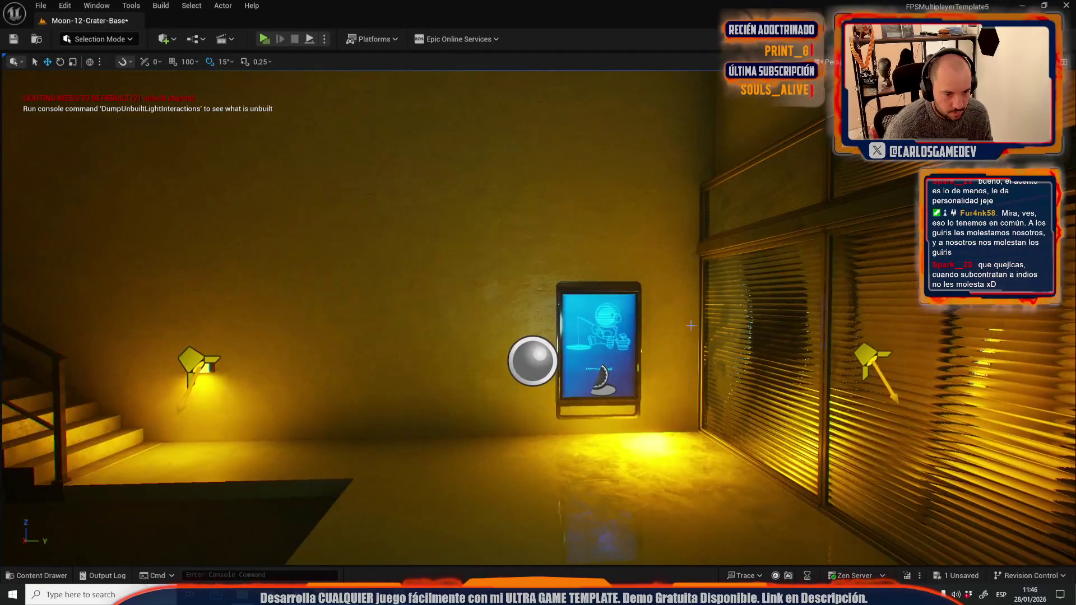
mouse_move(607, 320)
mouse_down()
mouse_move(527, 339)
mouse_move(542, 340)
mouse_up()
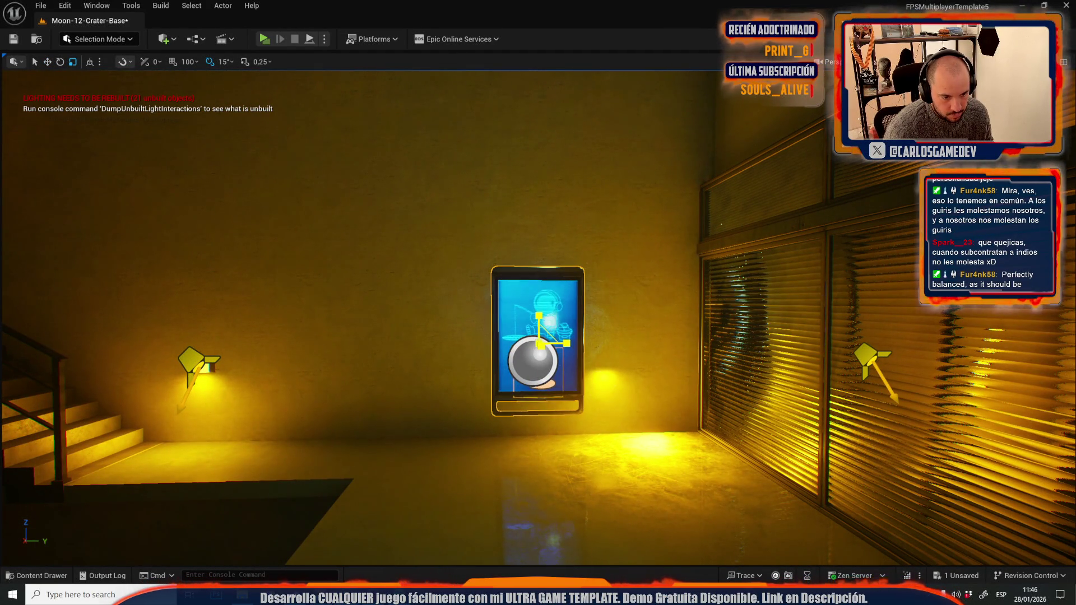
click(40, 6)
mouse_move(123, 82)
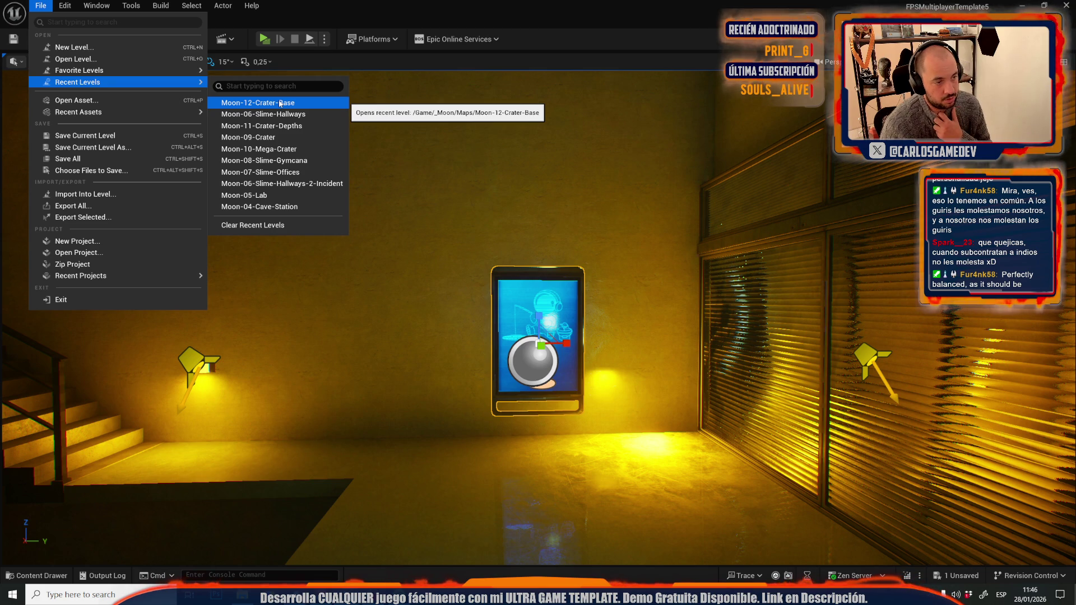
Save Crater-Base, switch to Moon-11-Crater-Depths and select the light in front of its screen.
click(263, 125)
click(558, 417)
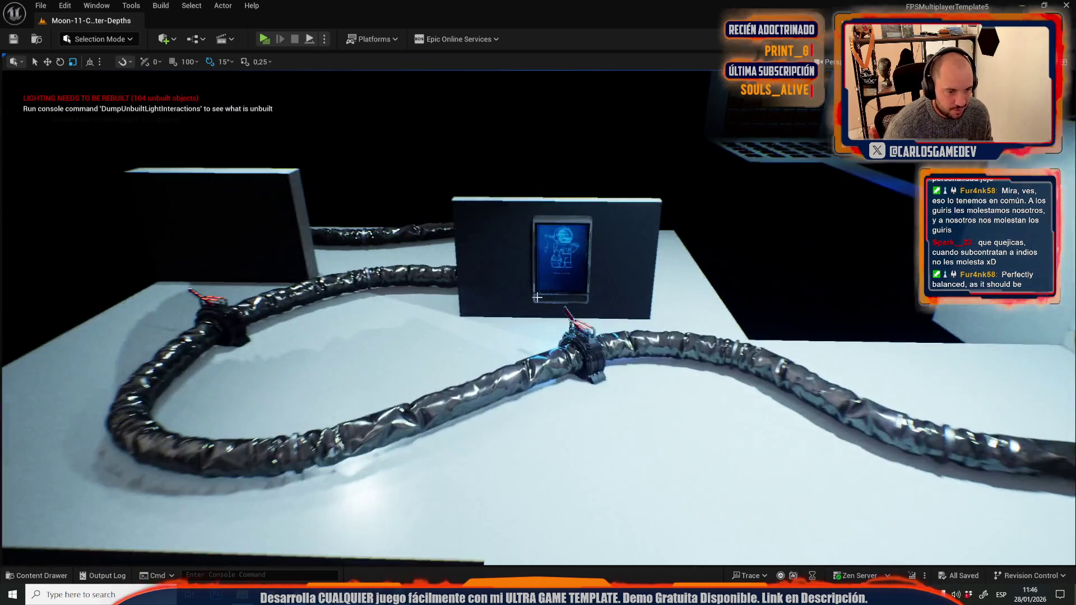
key(g)
click(567, 262)
Reopen Moon-12-Crater-Base from the recent levels list.
click(41, 6)
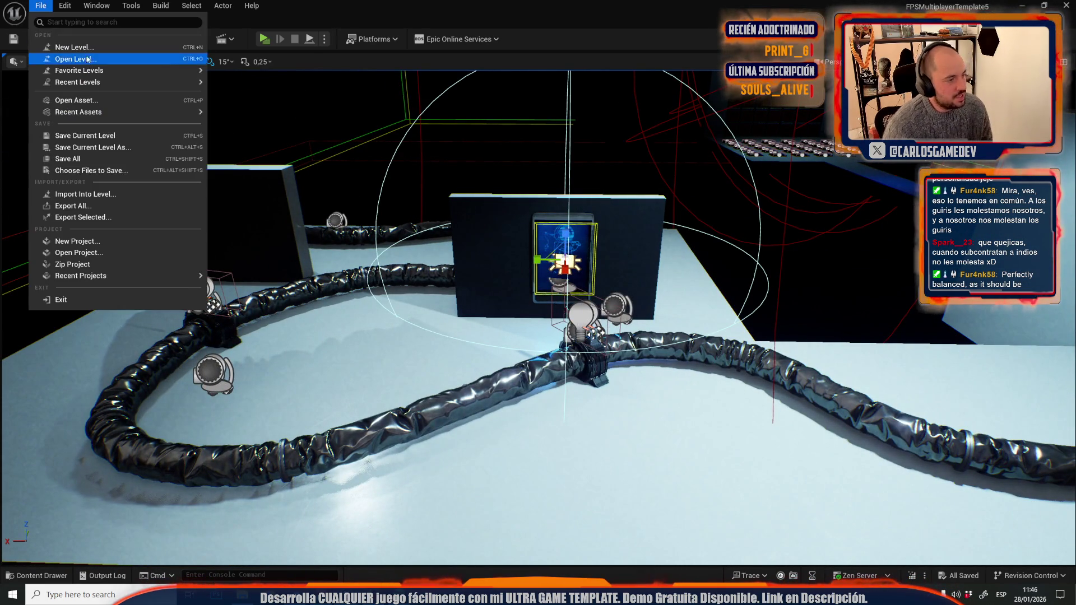
mouse_move(140, 82)
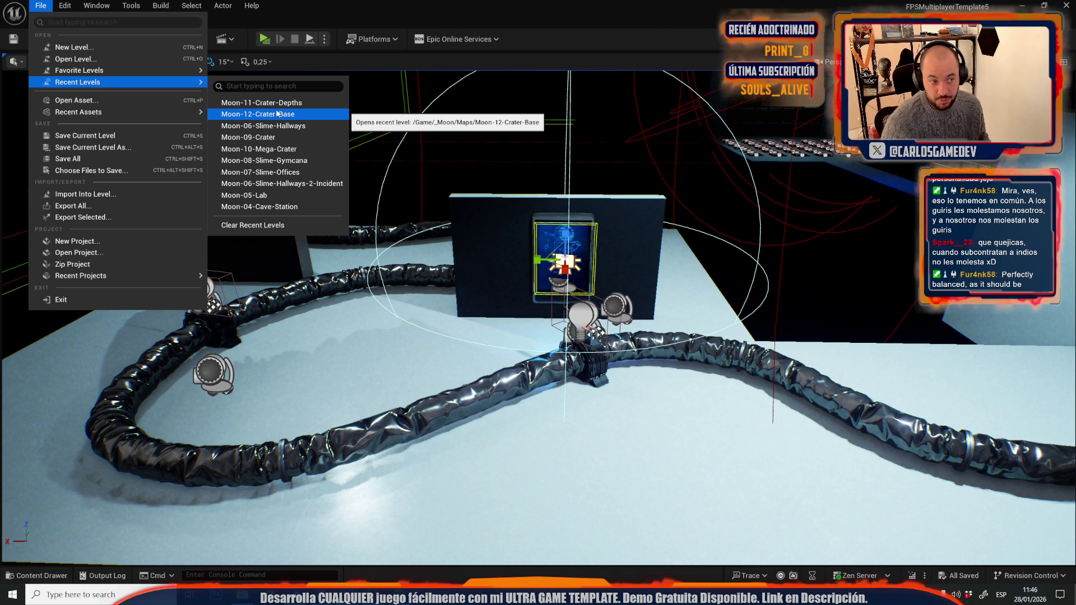
click(277, 112)
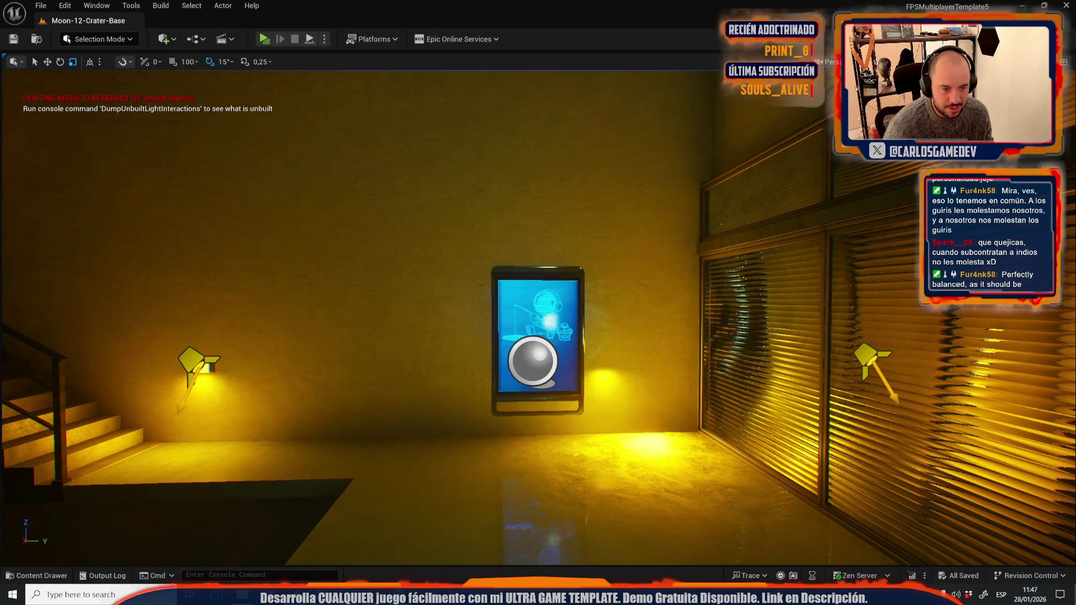
Paste the copied blue light and move it onto the AstronautFishing2 display screen.
key(ctrl+v)
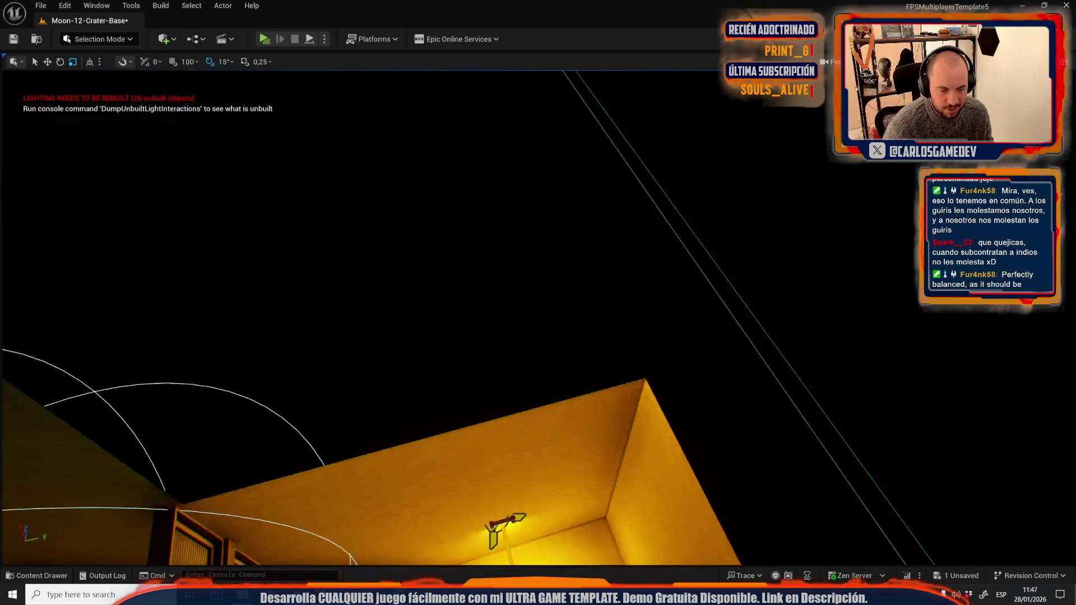
key(f)
key(w)
key(e)
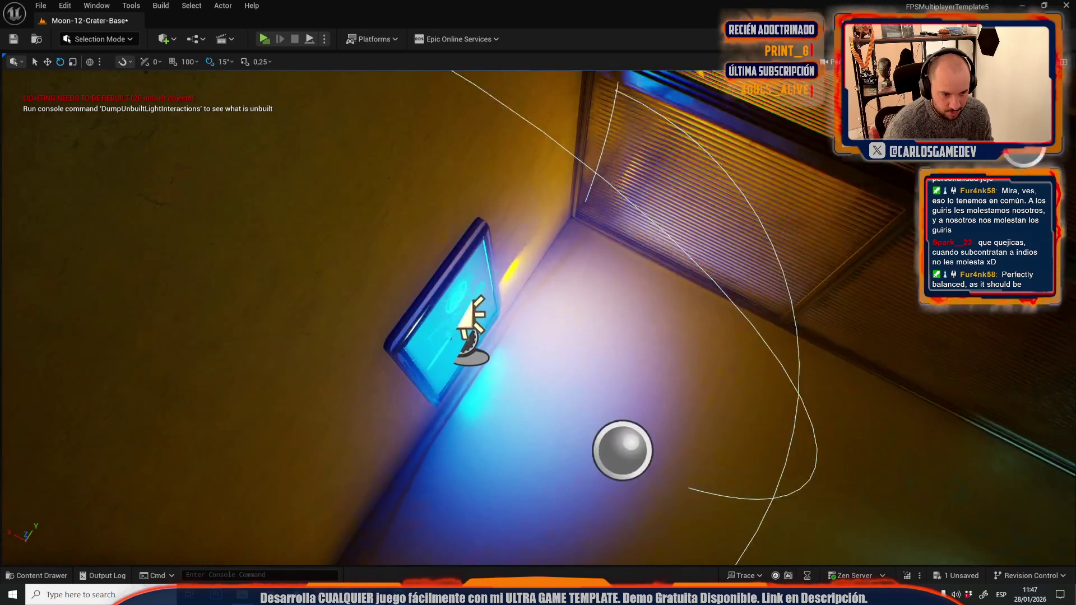
key(w)
drag(432, 301, 440, 308)
key(f)
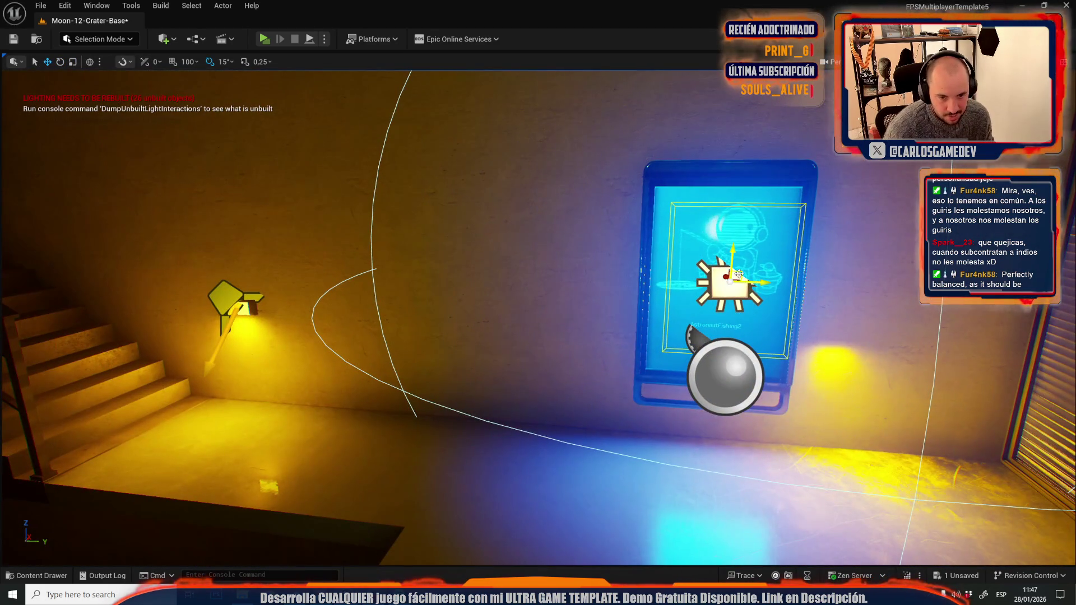
drag(739, 274, 730, 281)
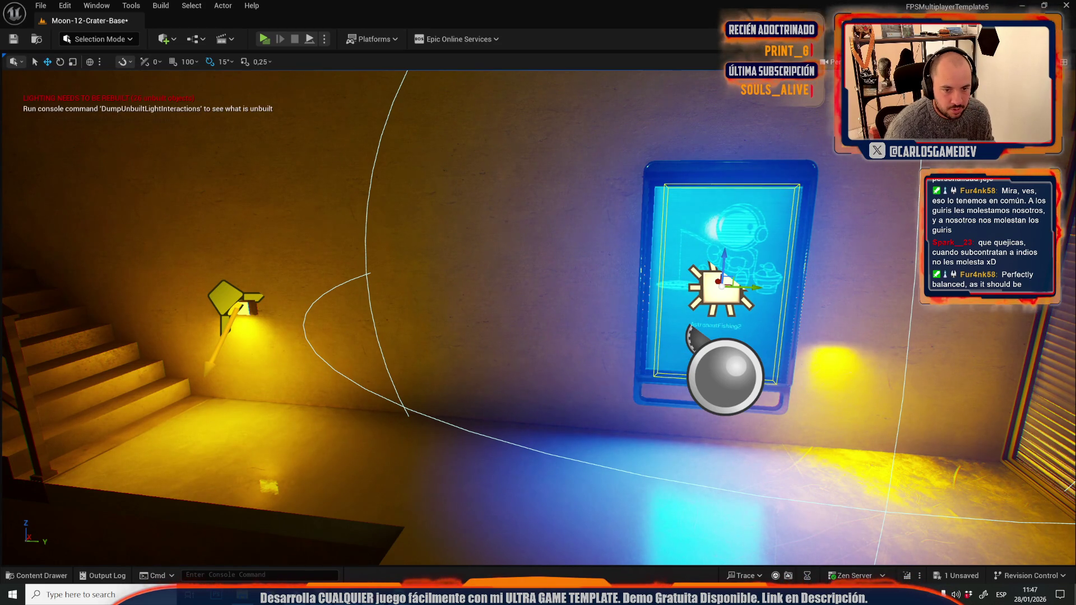
Step back to preview the lit AstronautFishing2 screen with editor icons shown.
key(d)
key(s)
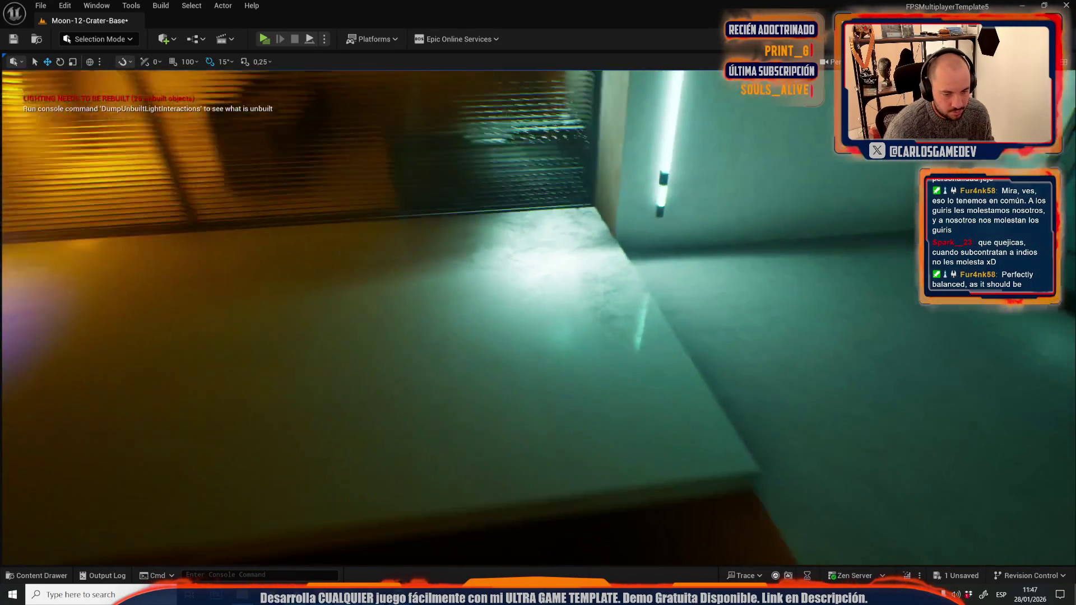
key(w)
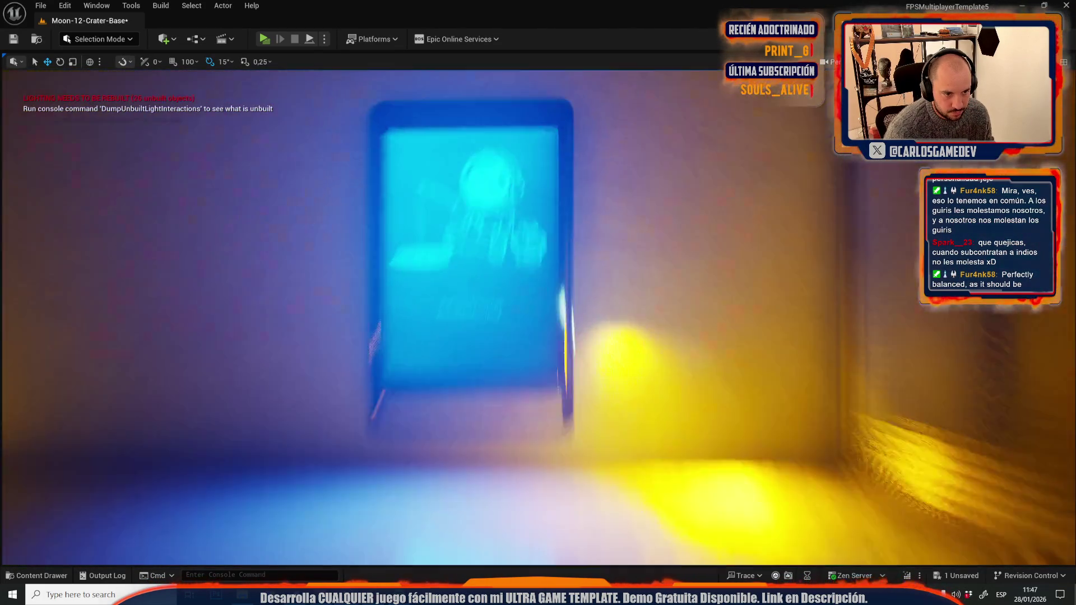
key(g)
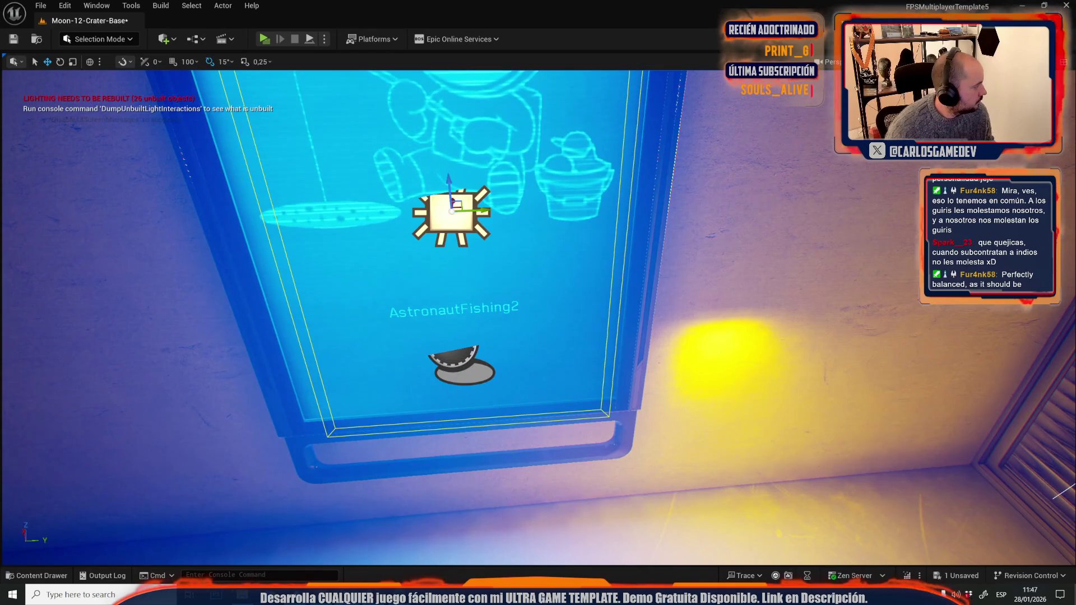
key(s)
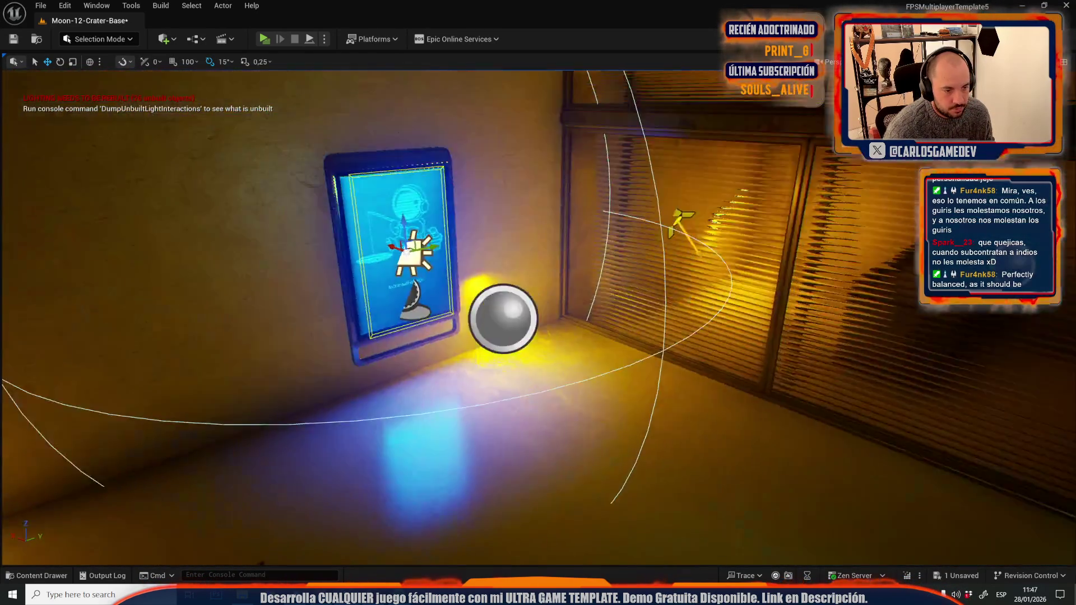
key(ctrl+space)
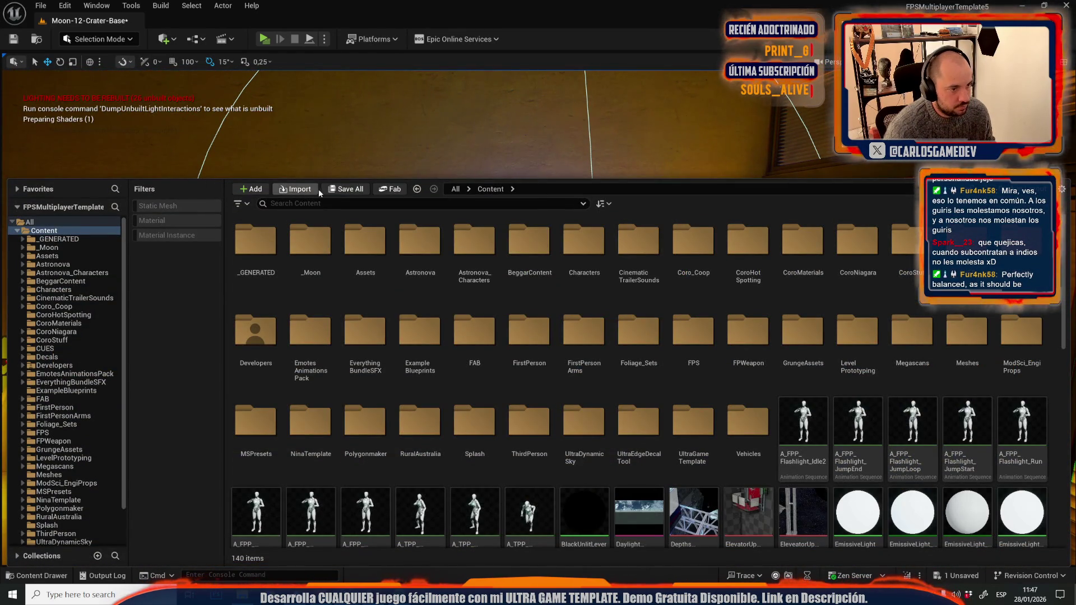
Save Moon-12-Crater-Base, start a GPU Lightmass lighting build, and show the desktop.
click(346, 189)
click(607, 413)
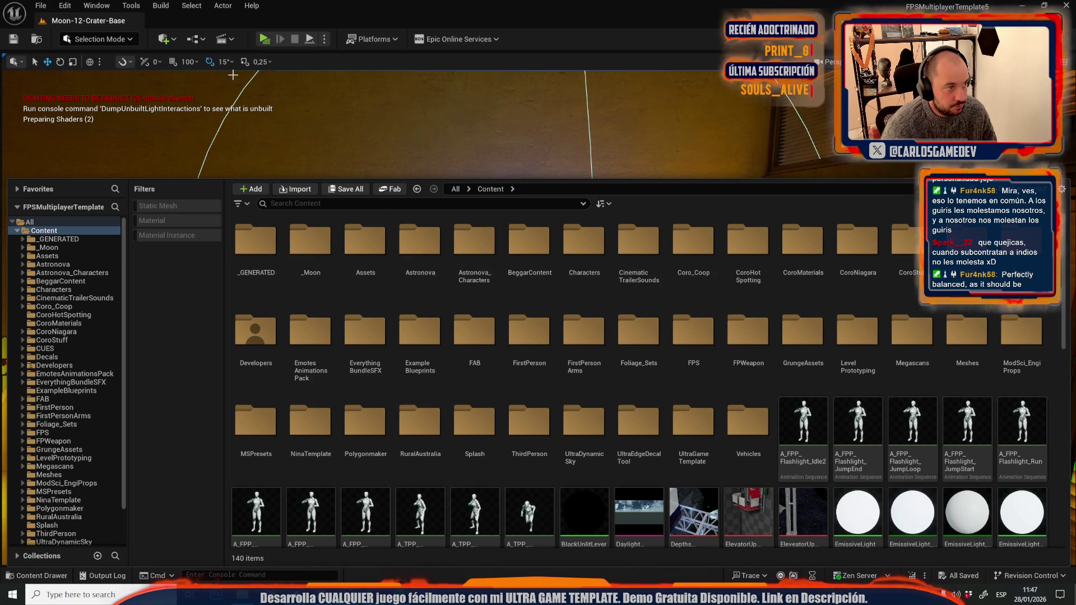
click(161, 6)
click(220, 136)
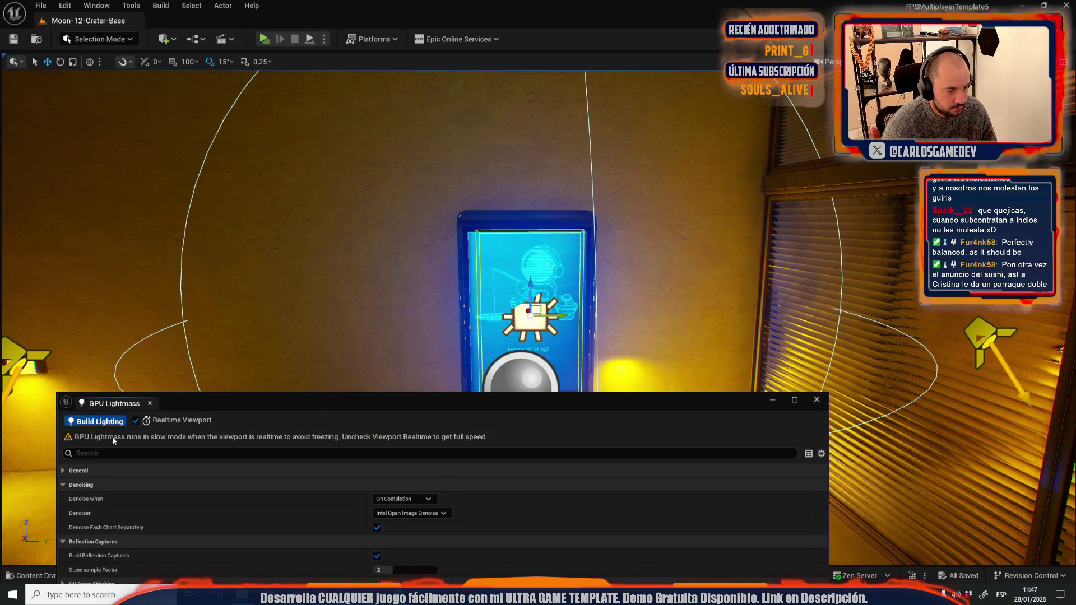
click(104, 421)
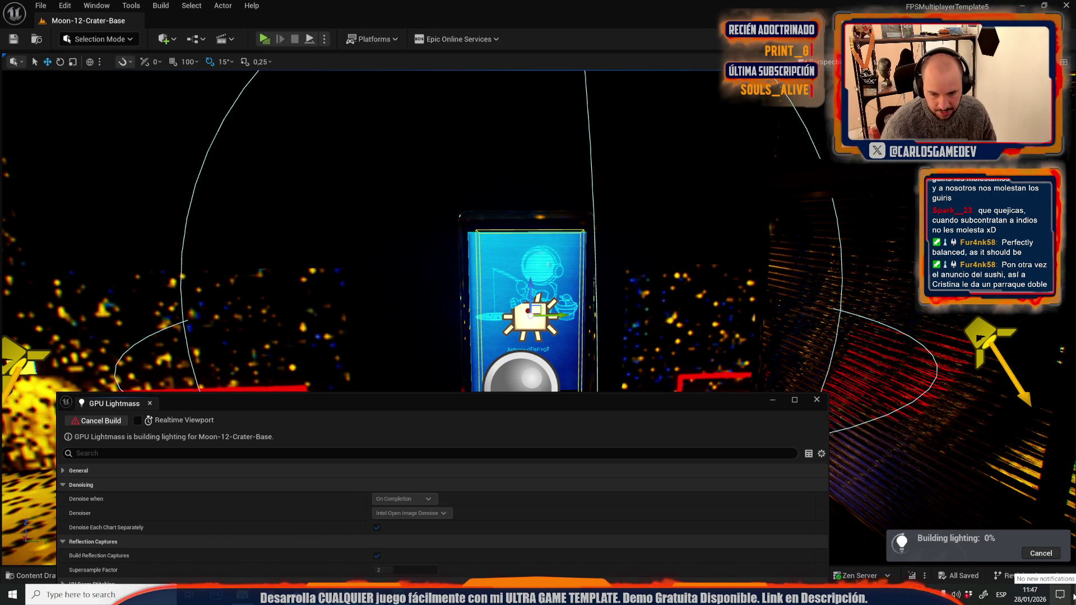
click(1074, 596)
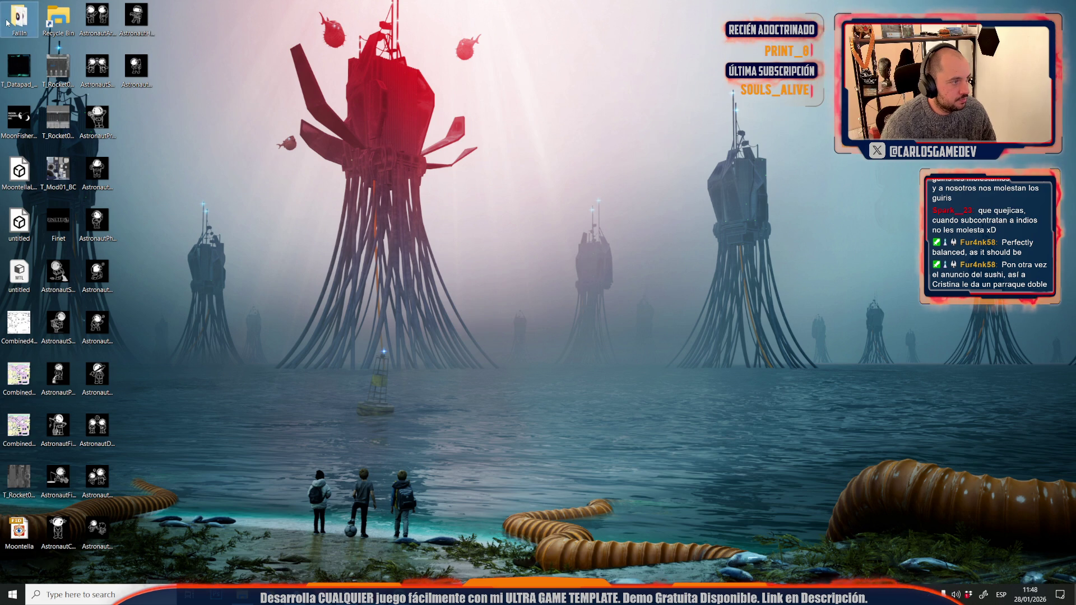
Open the FallIn desktop folder of four voice audio files in File Explorer.
click(27, 14)
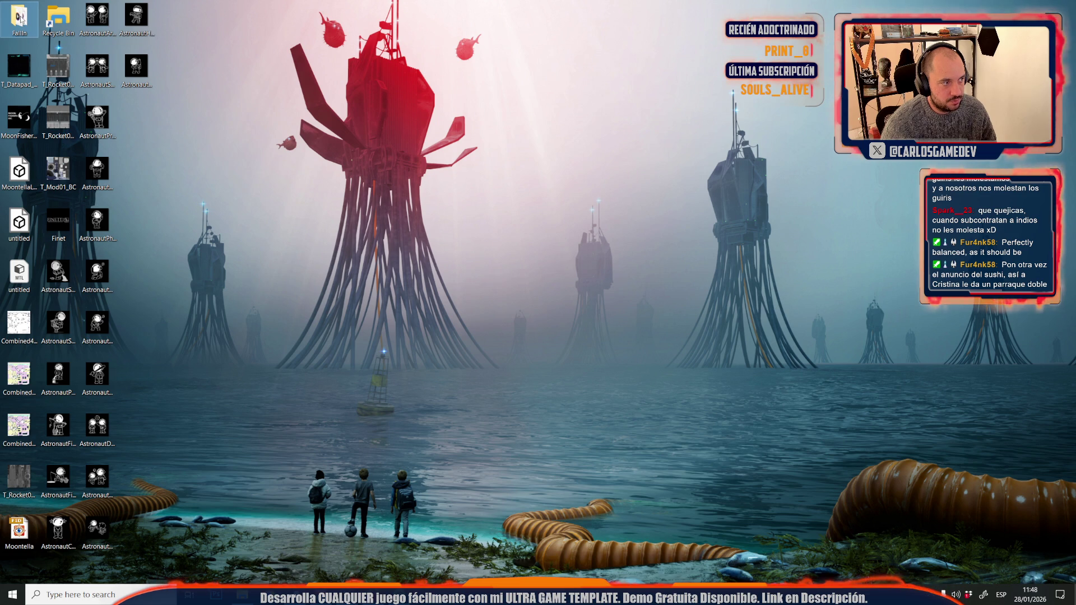
click(432, 567)
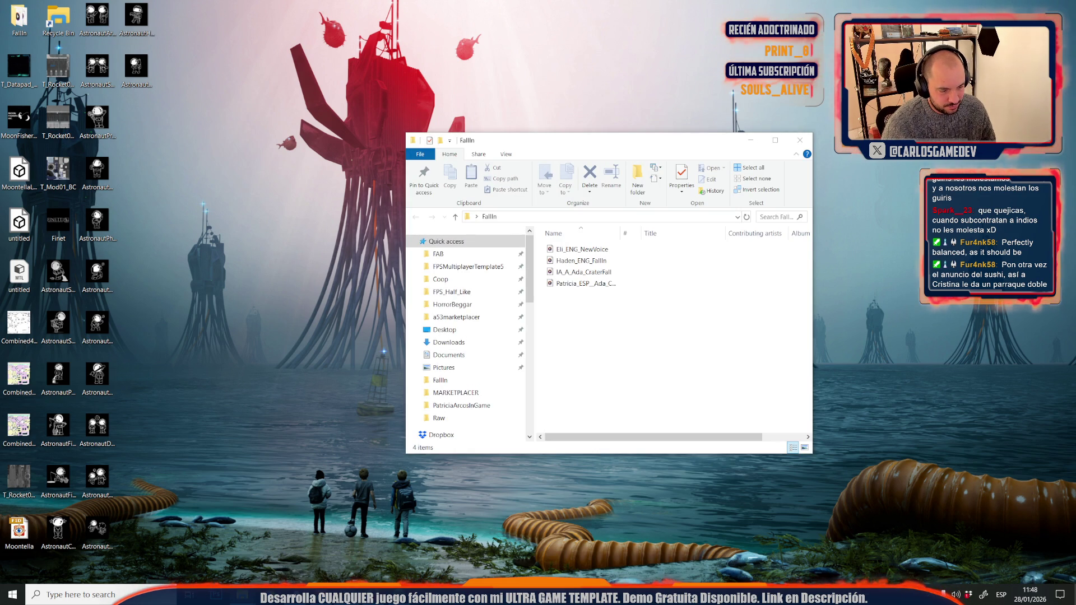
click(348, 595)
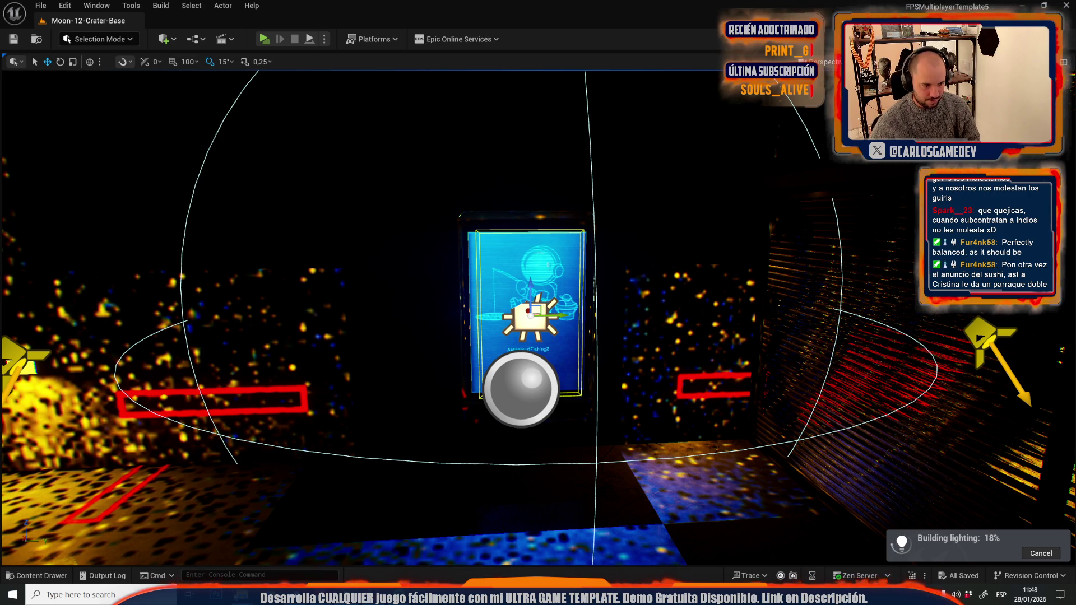
mouse_move(241, 595)
click(283, 541)
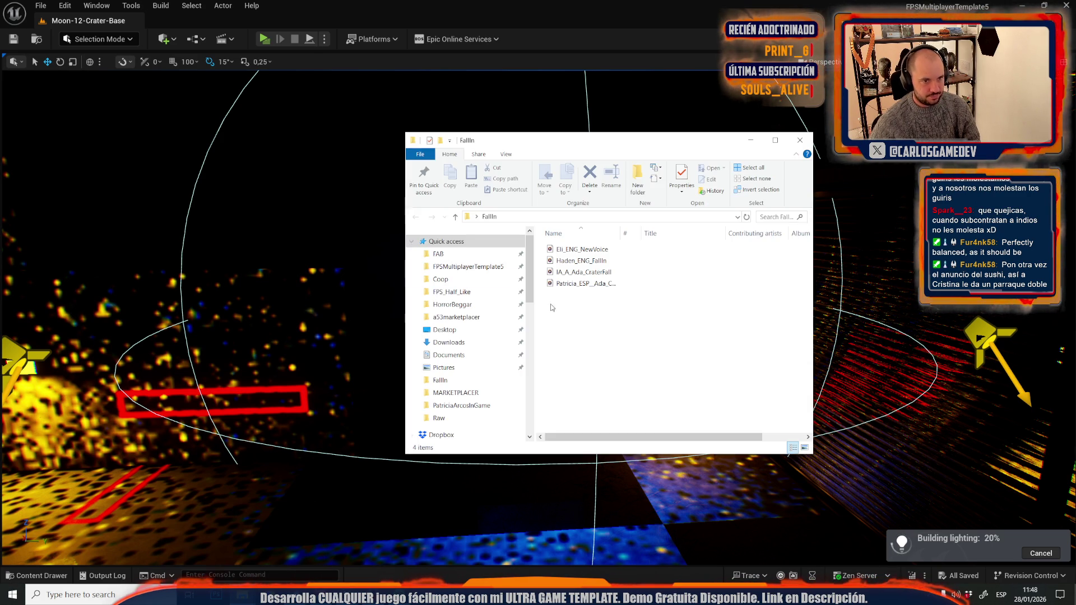
double_click(594, 254)
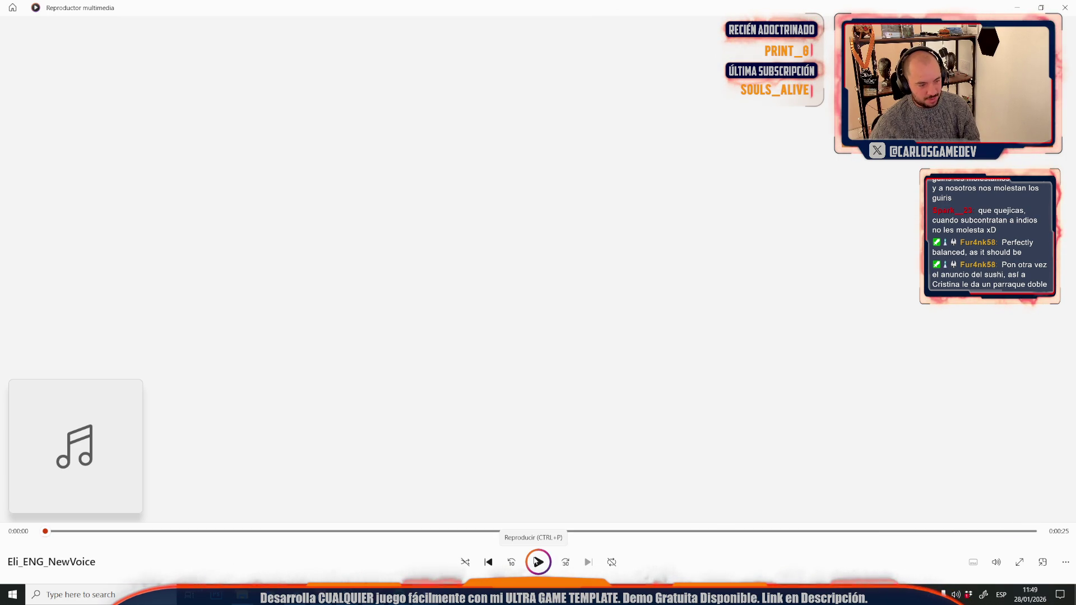
click(538, 562)
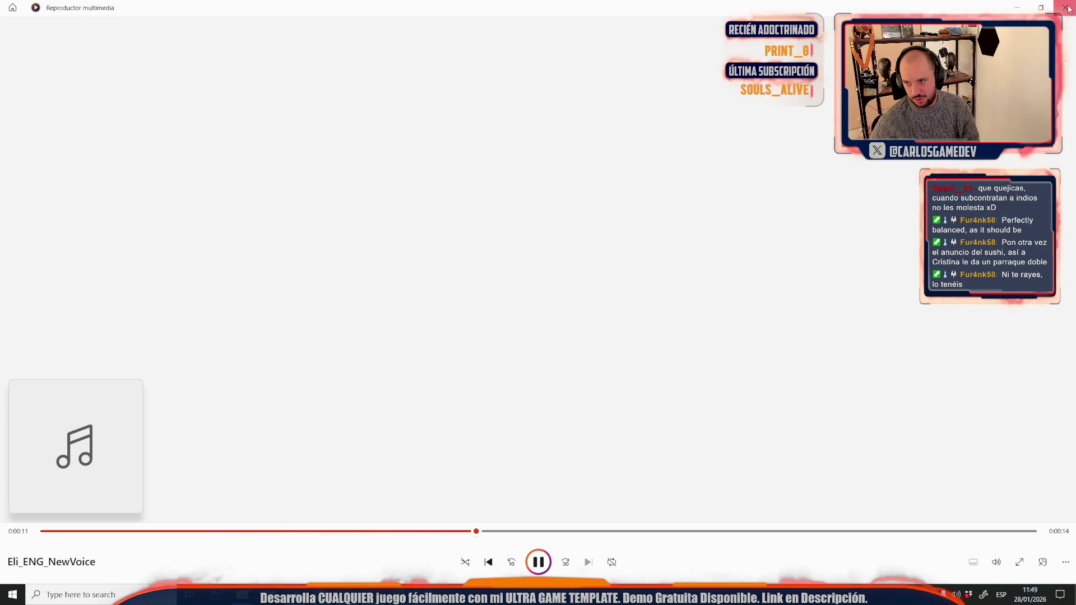
click(1067, 8)
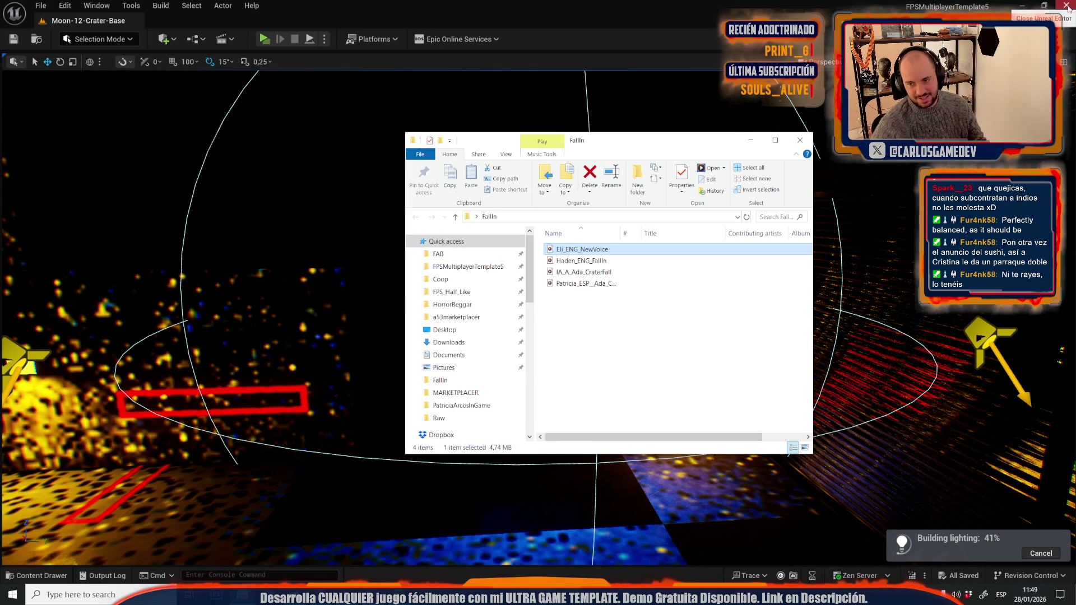
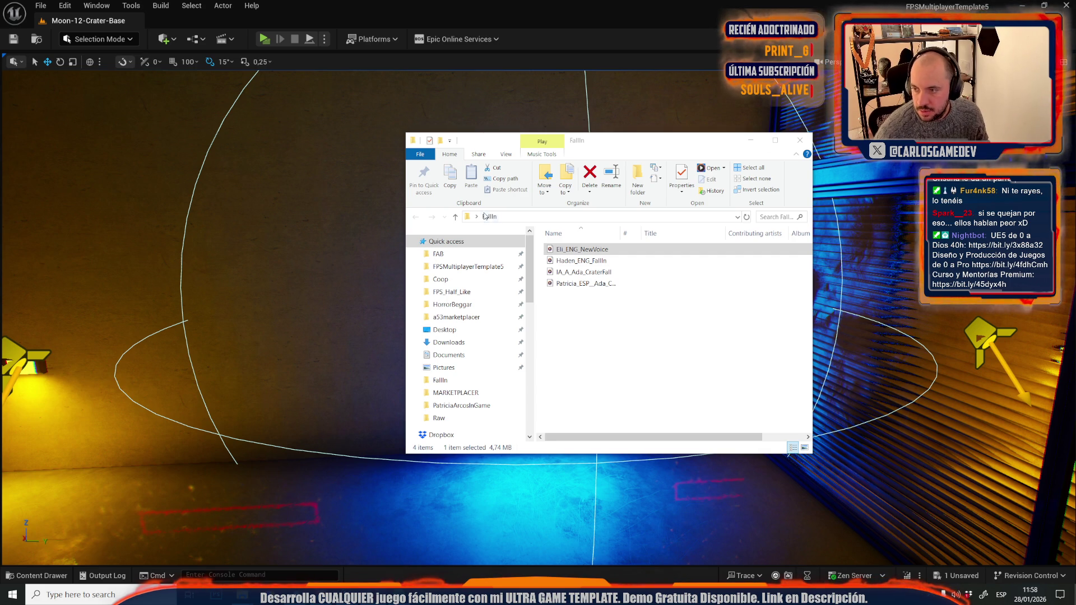
Drag the Sphere Reflection Capture in front of the astronaut poster screen.
mouse_move(341, 266)
mouse_down()
mouse_move(493, 266)
mouse_move(355, 260)
mouse_up()
click(706, 289)
mouse_move(706, 289)
mouse_down()
mouse_move(653, 308)
mouse_move(928, 316)
mouse_up()
mouse_move(504, 280)
mouse_down()
mouse_move(566, 330)
mouse_move(566, 314)
mouse_move(561, 336)
mouse_move(580, 344)
mouse_move(372, 199)
mouse_up()
Move the corner Spot Light over the bench toward the dark wall.
click(369, 203)
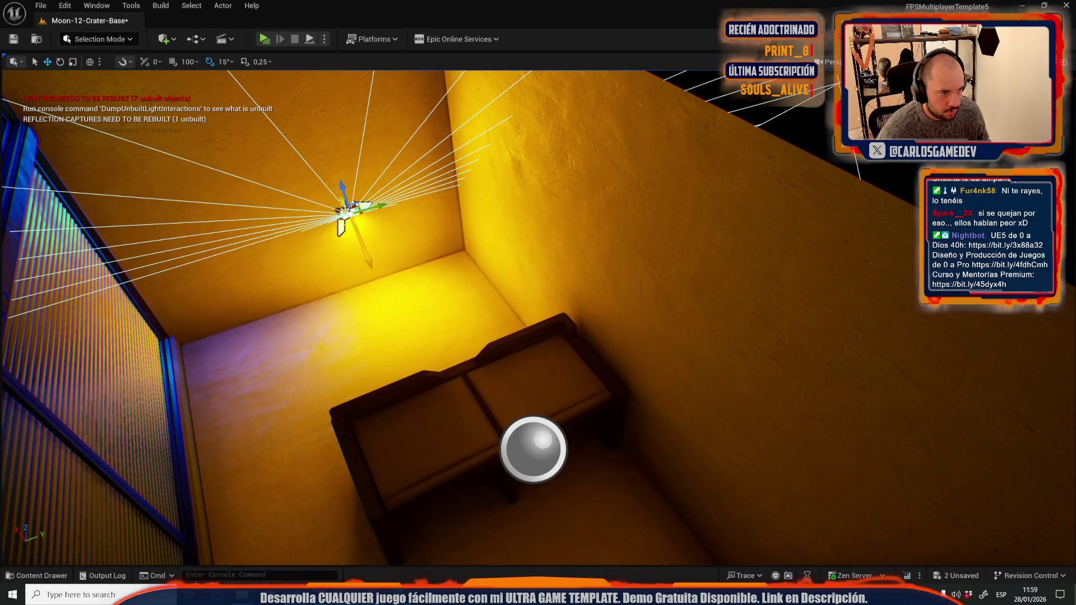
mouse_move(338, 200)
mouse_down()
mouse_move(505, 516)
mouse_move(577, 524)
mouse_move(961, 359)
mouse_move(701, 81)
mouse_move(925, 476)
mouse_move(662, 291)
mouse_move(636, 229)
mouse_move(408, 493)
mouse_move(510, 372)
mouse_move(510, 385)
mouse_move(574, 386)
mouse_move(372, 504)
mouse_move(773, 292)
mouse_move(720, 312)
mouse_move(886, 263)
mouse_move(613, 432)
mouse_move(445, 516)
mouse_move(504, 418)
mouse_move(381, 331)
mouse_up()
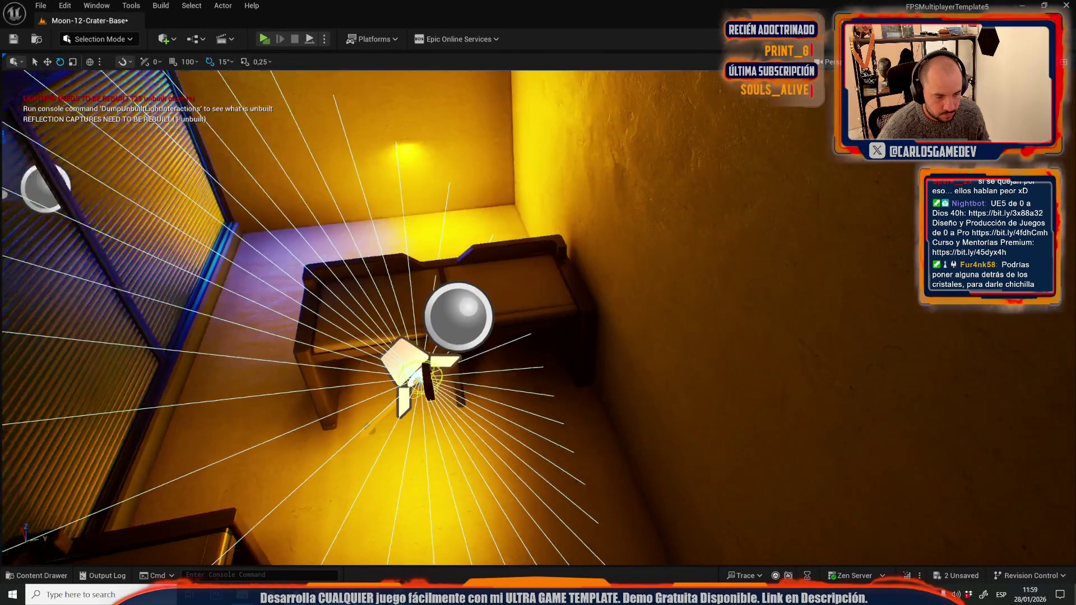
key(w)
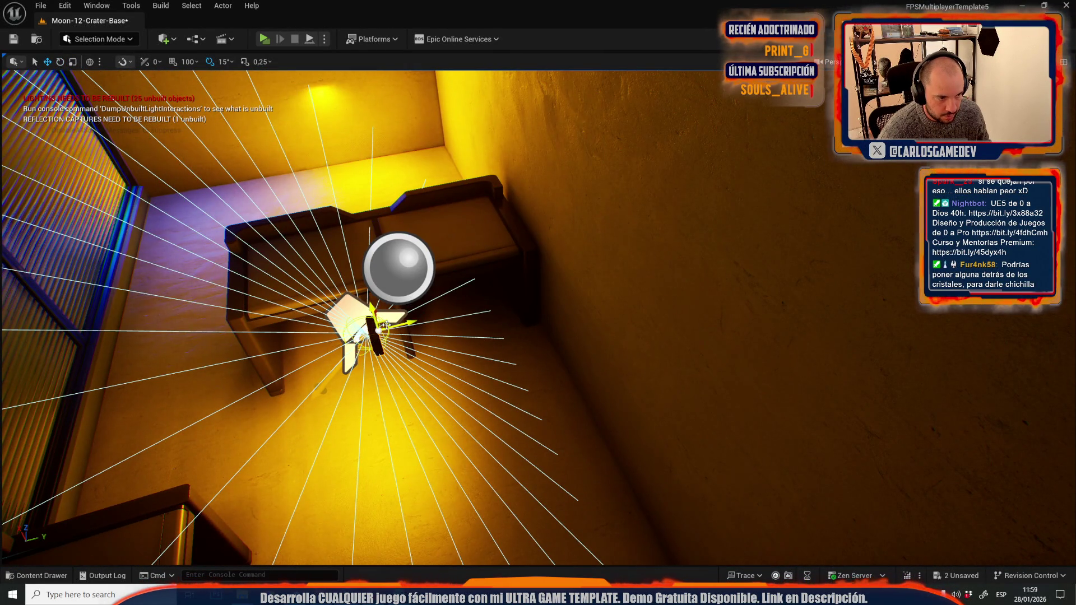
drag(525, 365, 462, 255)
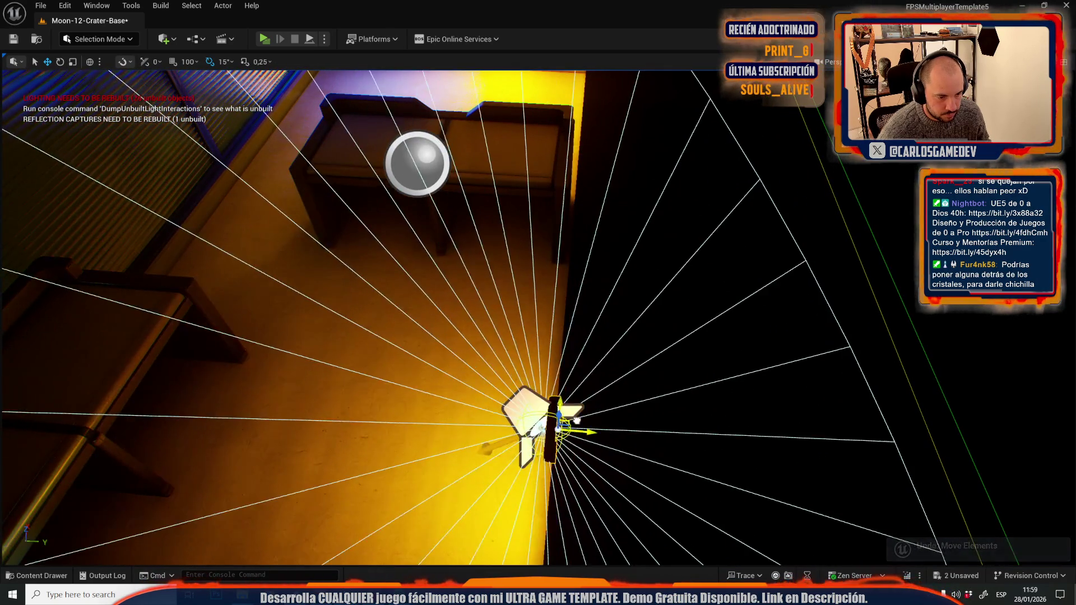
mouse_move(504, 403)
mouse_down()
mouse_move(465, 359)
mouse_move(504, 403)
mouse_up()
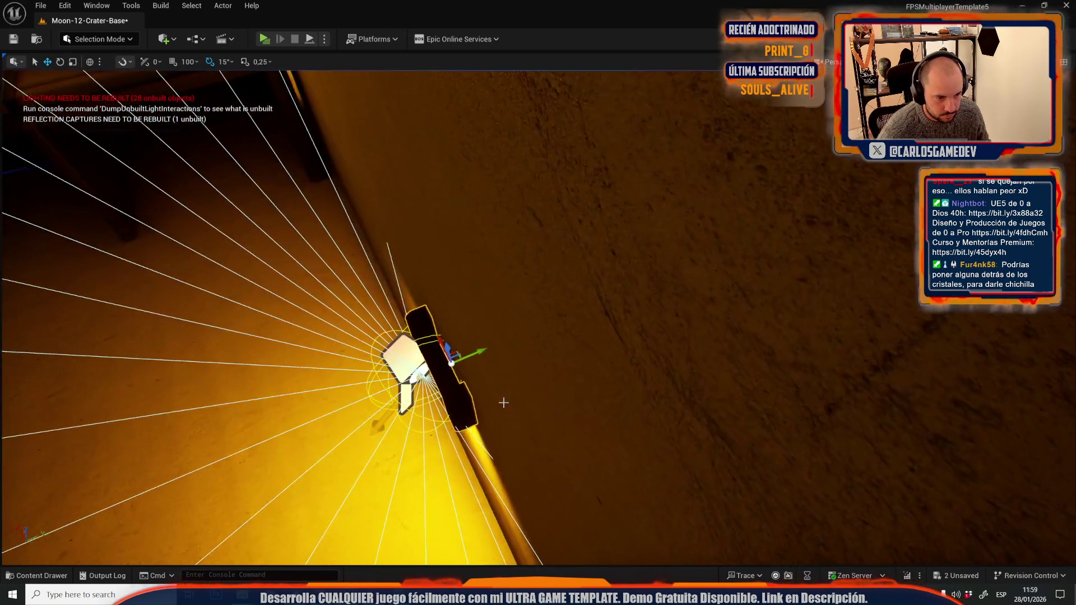
mouse_move(475, 357)
mouse_down()
mouse_move(426, 313)
mouse_move(353, 292)
mouse_move(370, 241)
mouse_move(507, 379)
mouse_move(437, 348)
mouse_move(643, 390)
mouse_move(589, 331)
mouse_up()
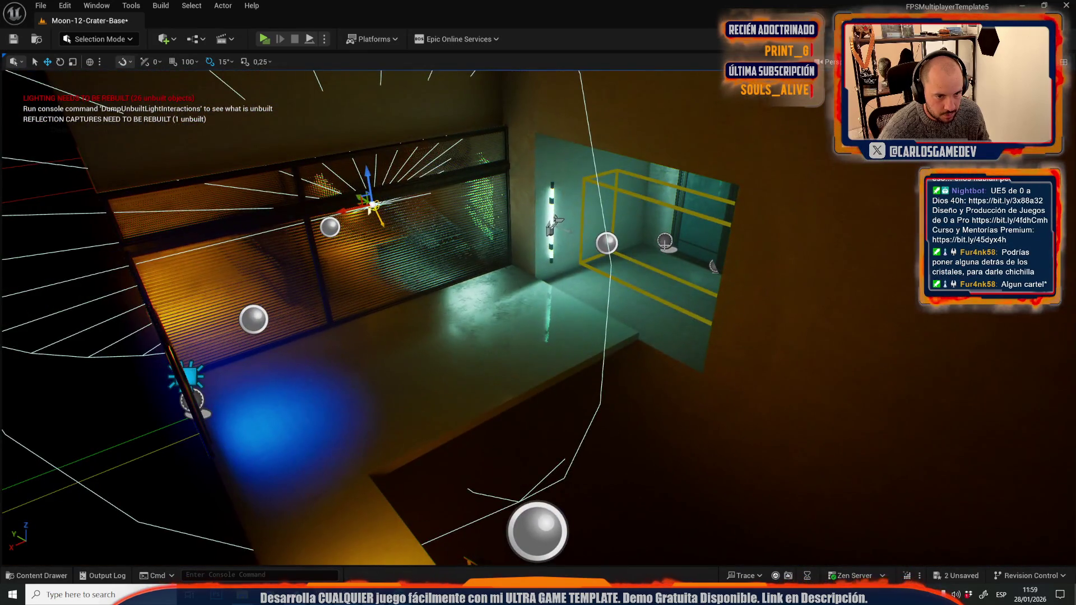
Move the yellow box volume to the room's centre and widen it along Y.
click(665, 243)
mouse_move(665, 242)
mouse_down()
mouse_move(469, 317)
mouse_move(499, 288)
mouse_up()
key(r)
mouse_move(566, 328)
mouse_down()
mouse_move(533, 331)
mouse_move(493, 269)
mouse_up()
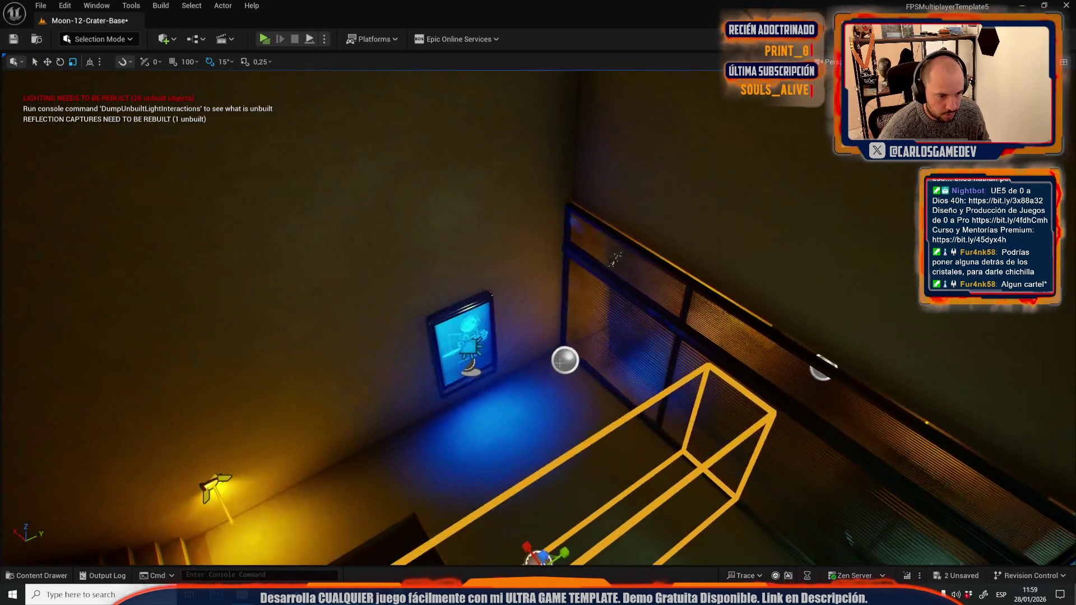
Save the Moon-12-Crater-Base level with Ctrl+S.
key(ctrl+s)
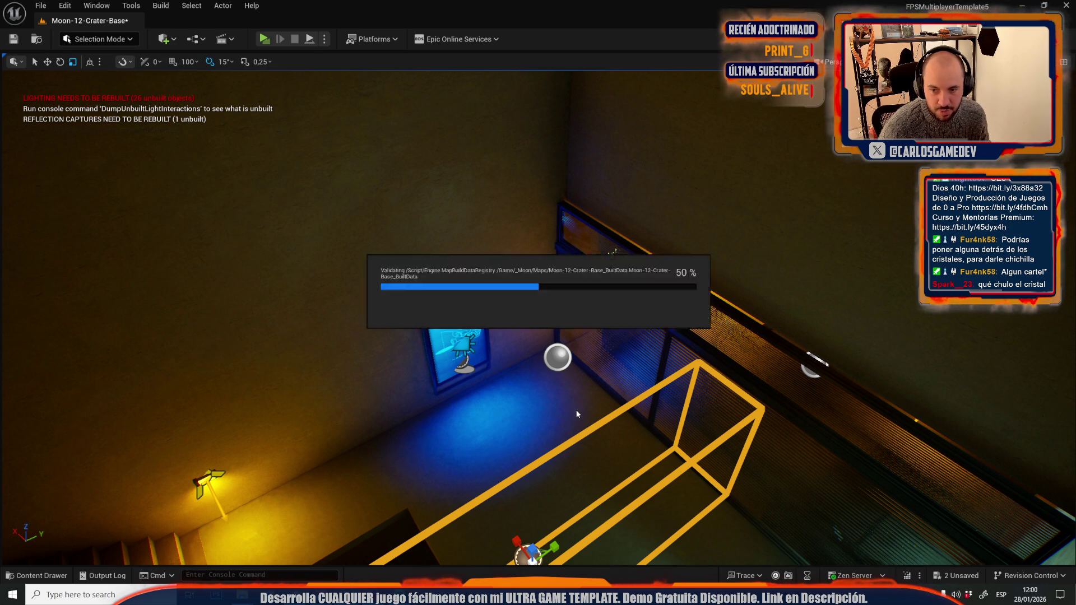
mouse_move(577, 414)
mouse_down()
mouse_move(628, 416)
mouse_move(567, 426)
mouse_move(594, 420)
mouse_move(549, 392)
mouse_move(605, 415)
mouse_move(538, 407)
mouse_up()
click(41, 6)
Open Moon-06-Slime-Hallways from Recent Levels and start Play in Editor with Alt+P.
mouse_move(72, 75)
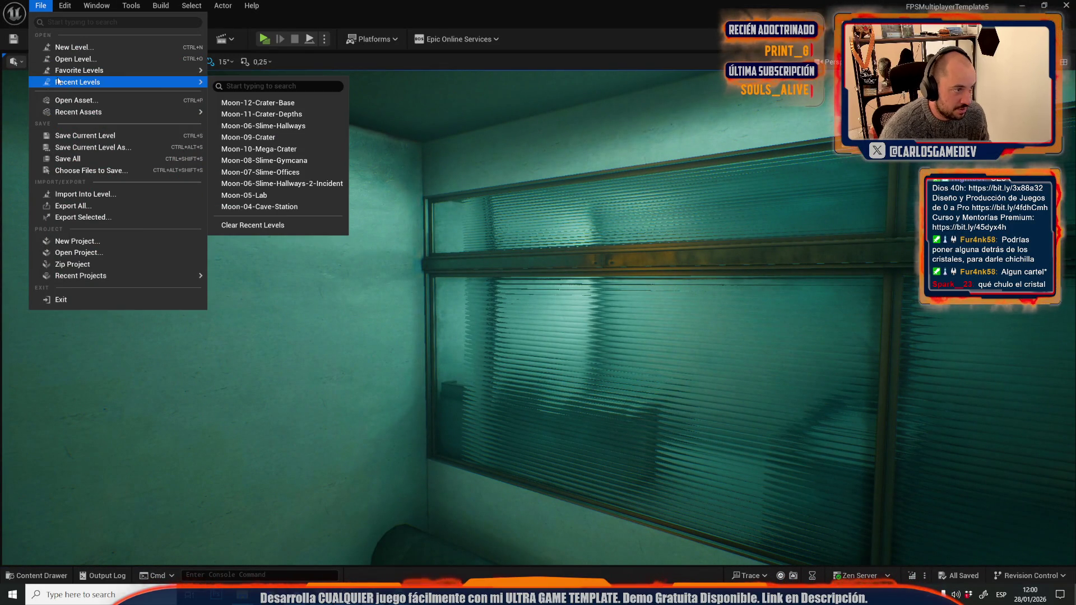
click(219, 125)
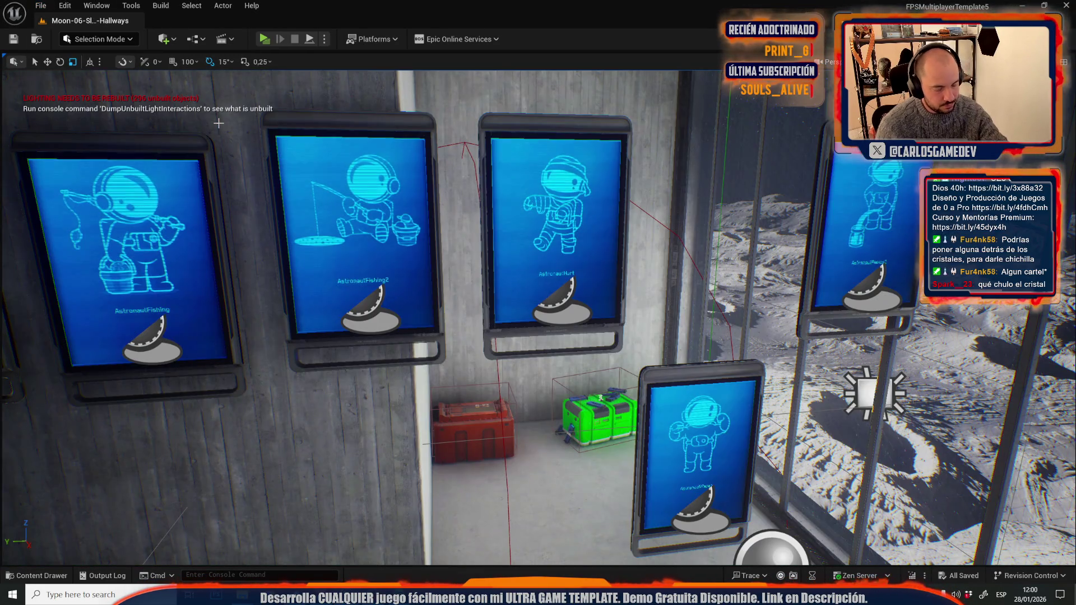
mouse_move(218, 123)
mouse_down()
mouse_move(292, 168)
mouse_move(252, 146)
mouse_move(303, 162)
mouse_up()
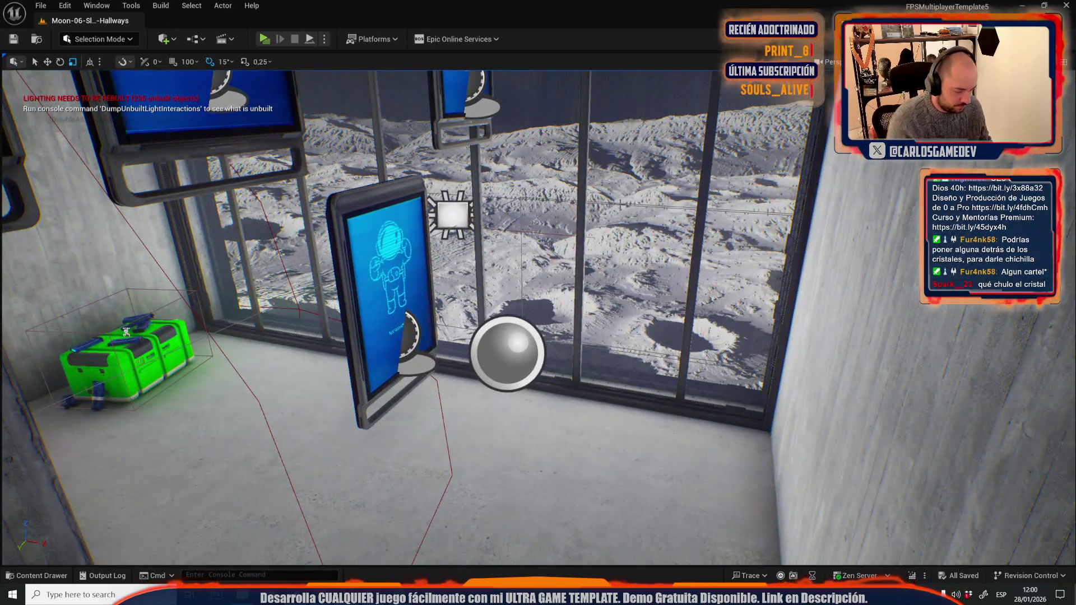
key(alt+p)
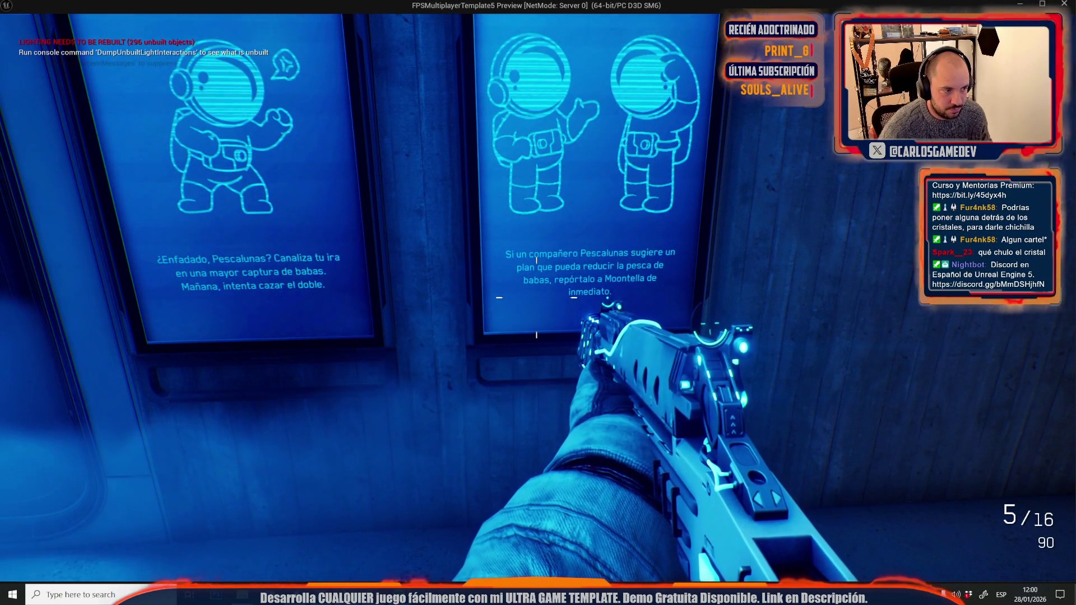
Stop the play session and focus the editor view on the door panel.
key(w)
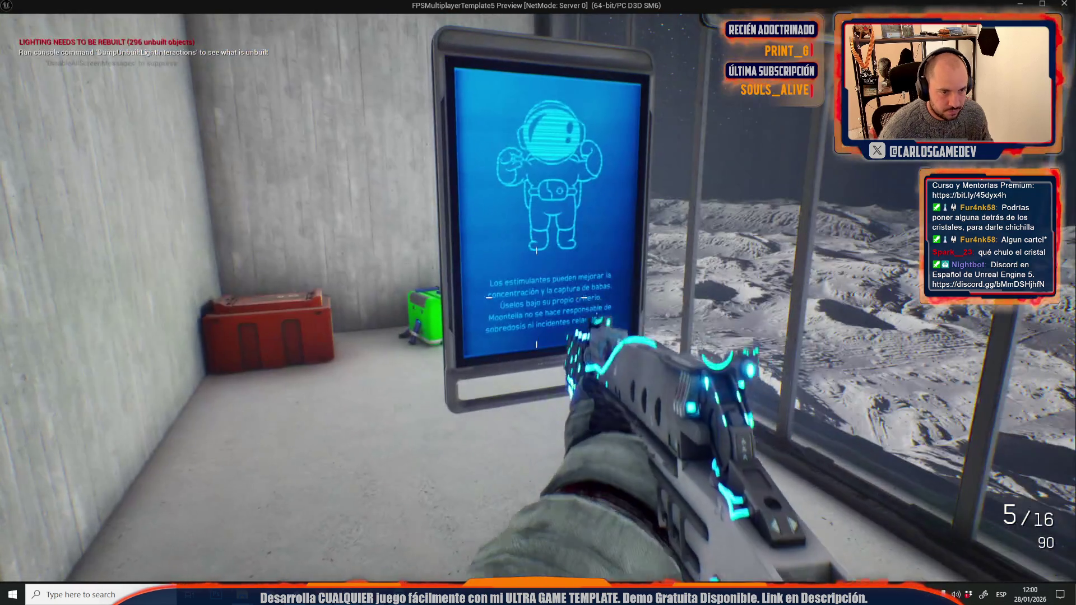
key(Escape)
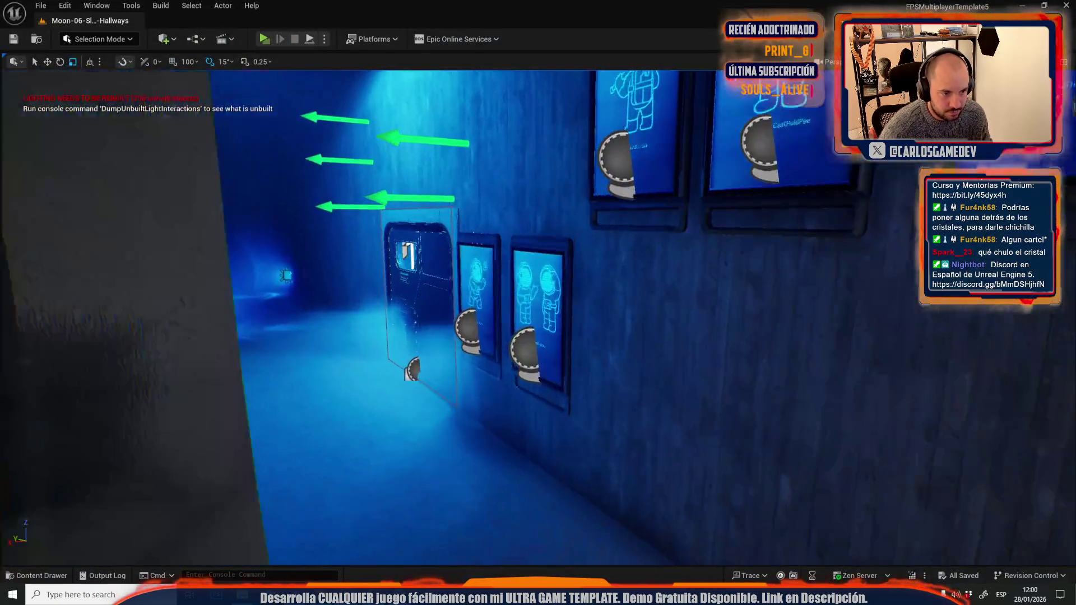
key(f)
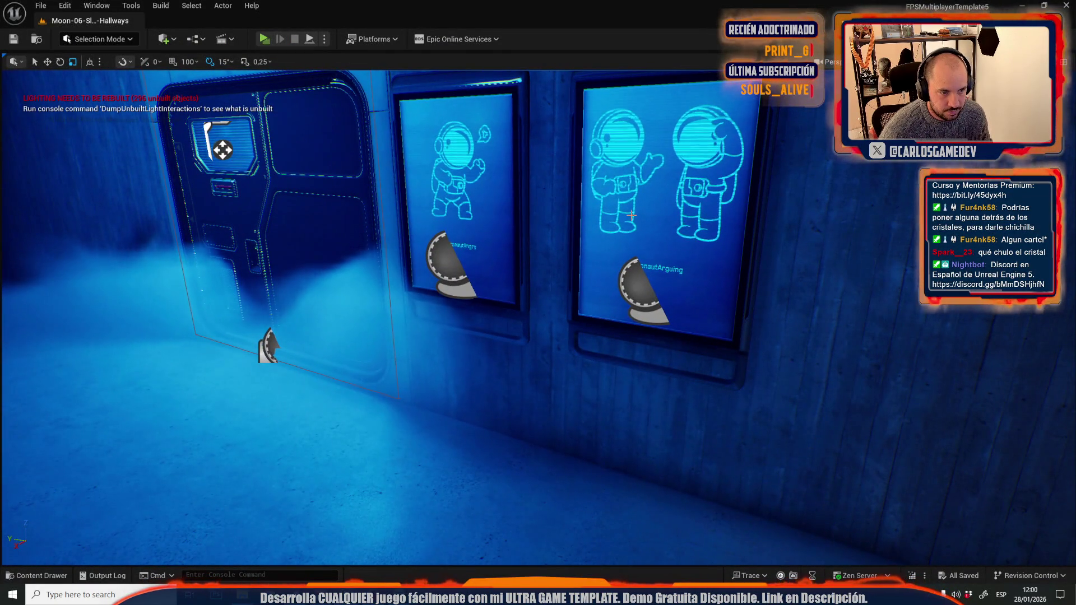
Raise the middle astronaut poster higher on the hallway wall.
click(453, 130)
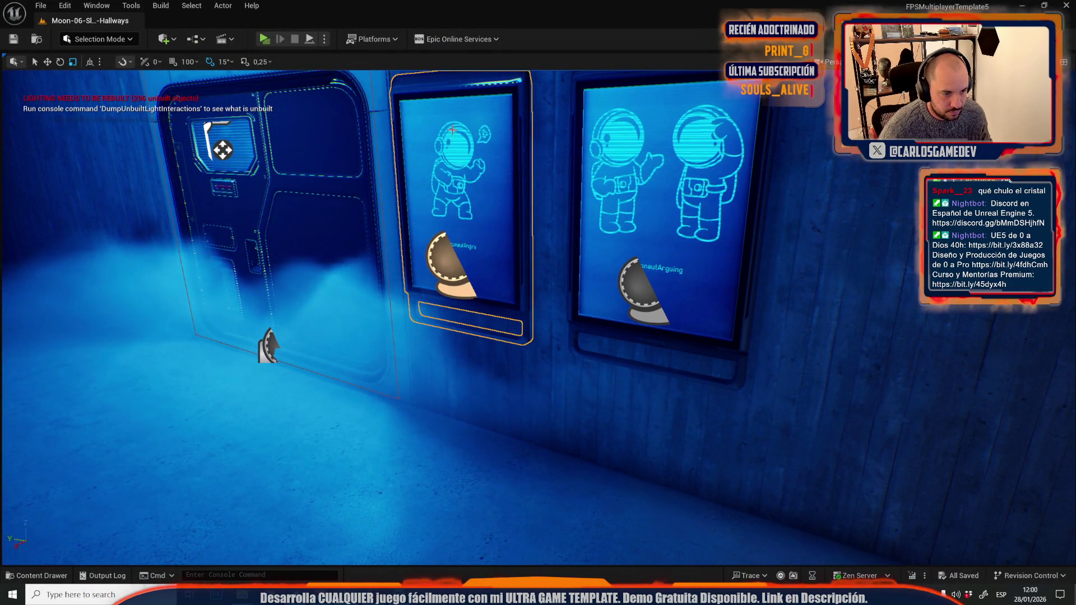
key(ctrl+x)
key(ctrl+z)
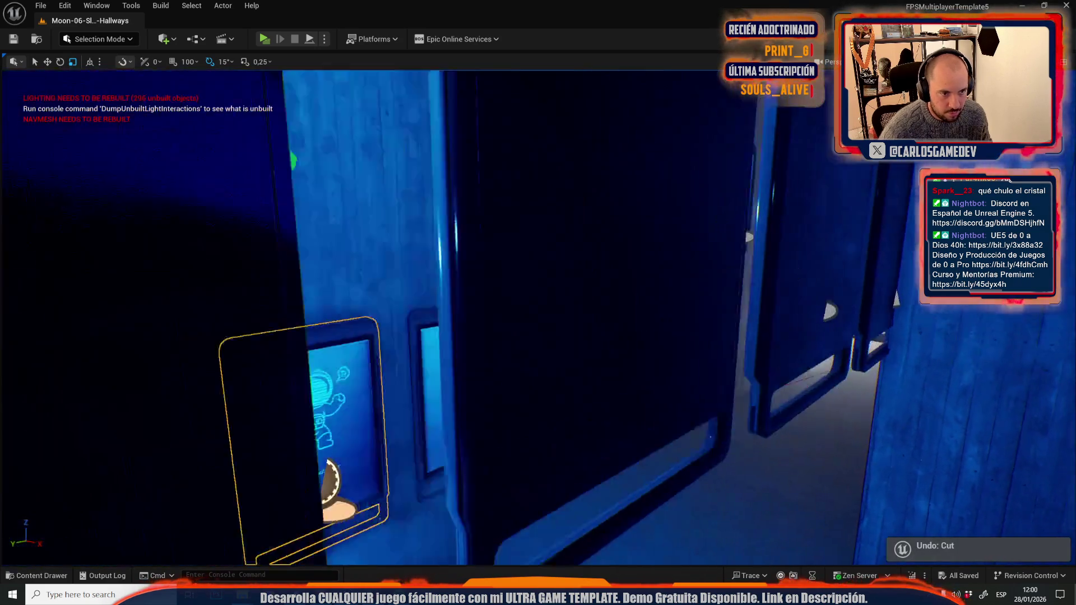
key(e)
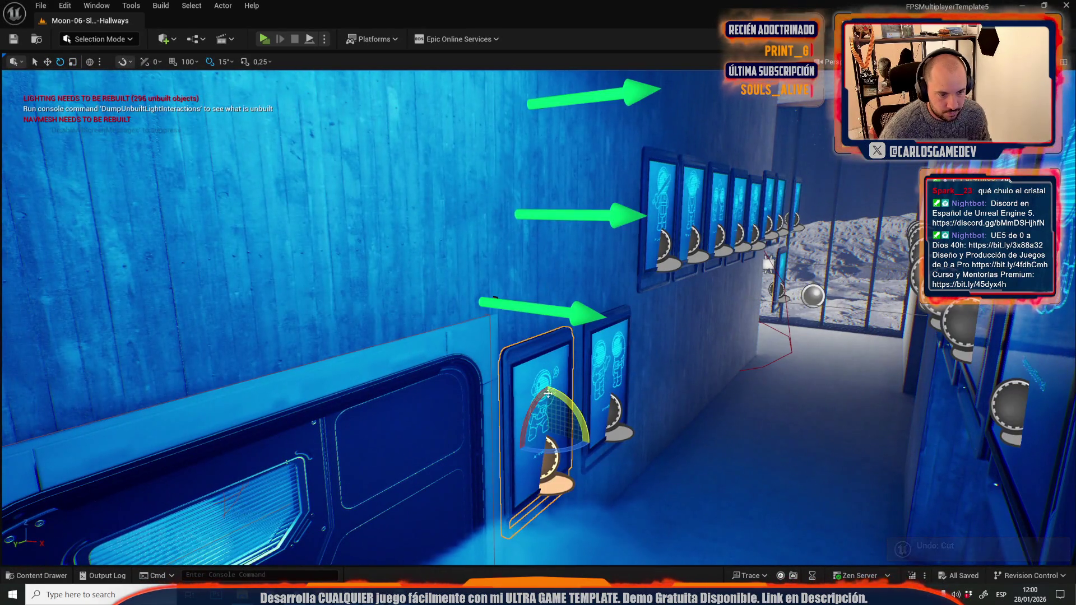
key(w)
drag(548, 394, 502, 193)
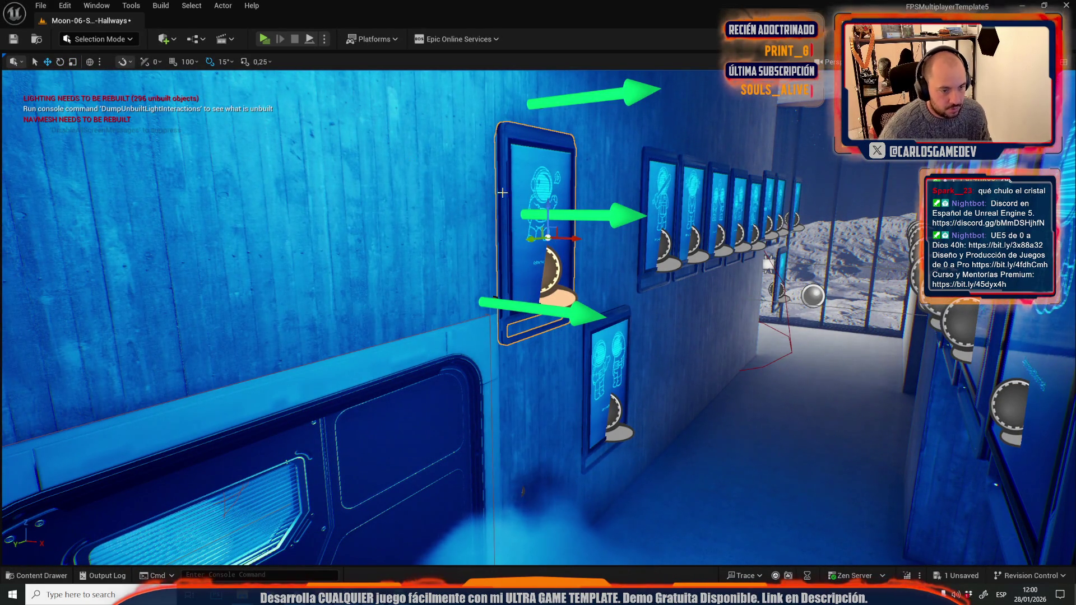
click(40, 6)
Open Moon-13-Broken-Elevator via Open Level, choosing Save Selected for the hallway level.
mouse_move(90, 82)
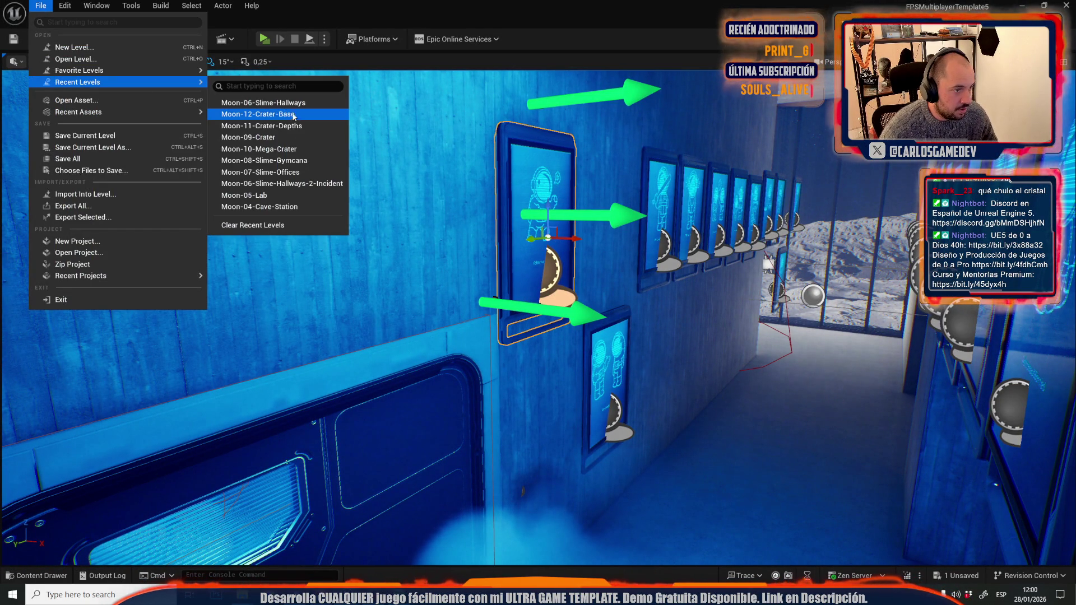
click(78, 59)
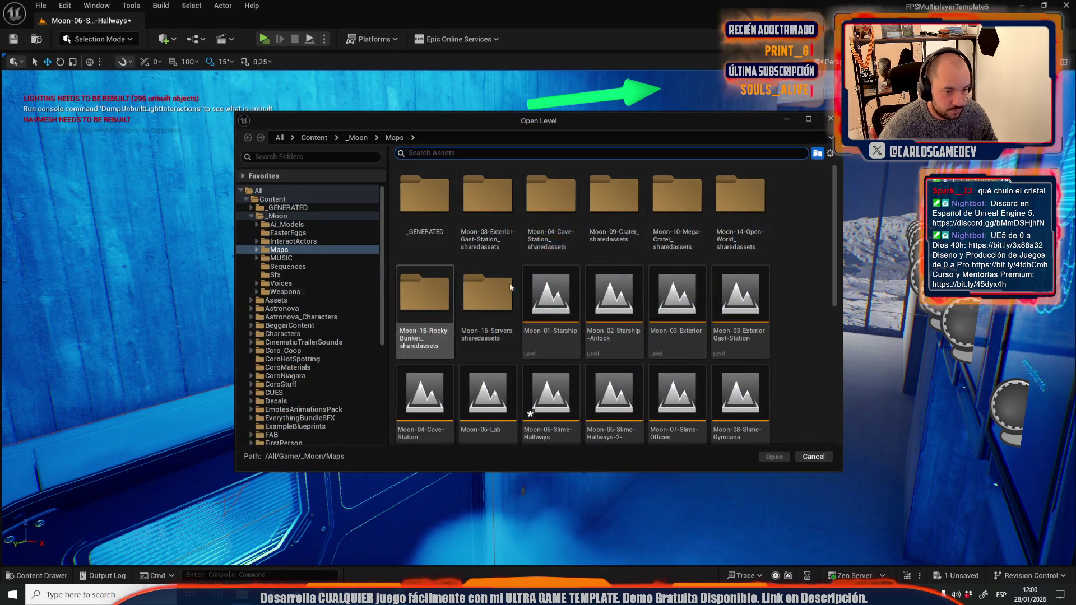
click(614, 398)
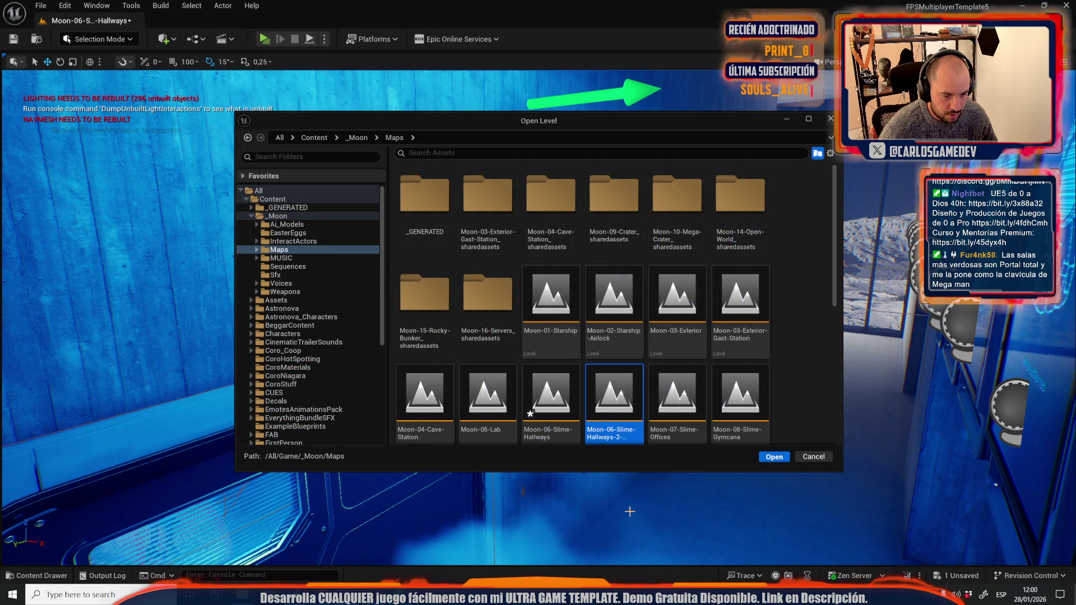
scroll(740, 404, down, 3)
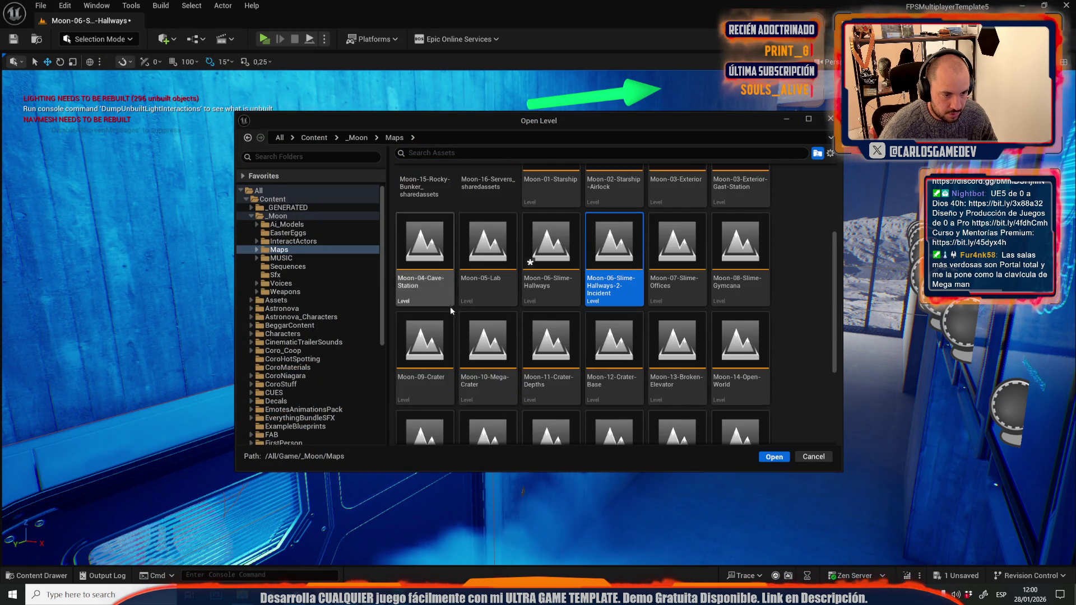
double_click(677, 342)
click(560, 416)
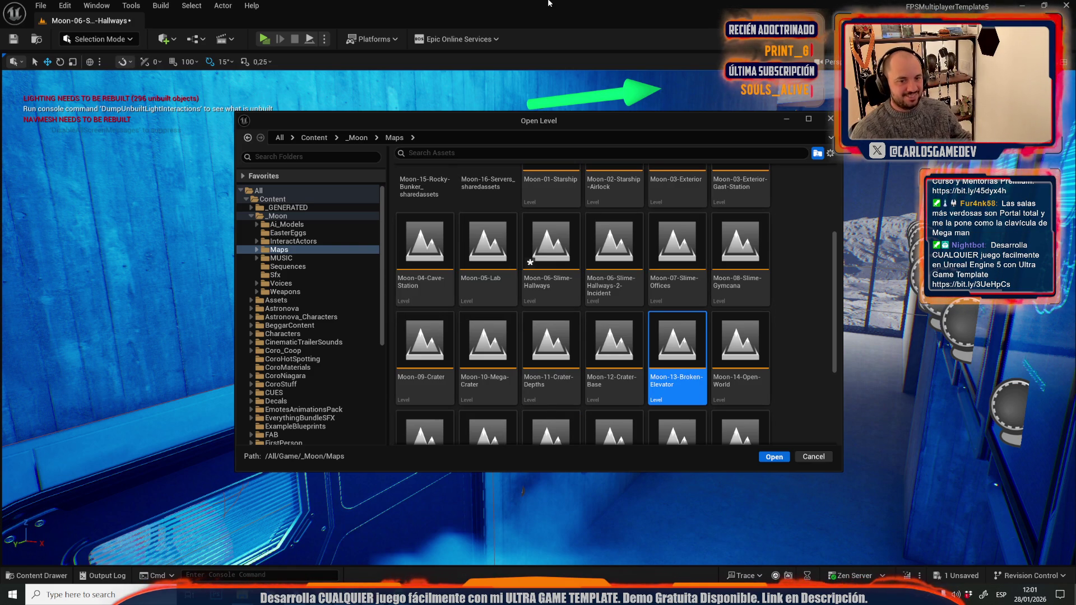
key(Return)
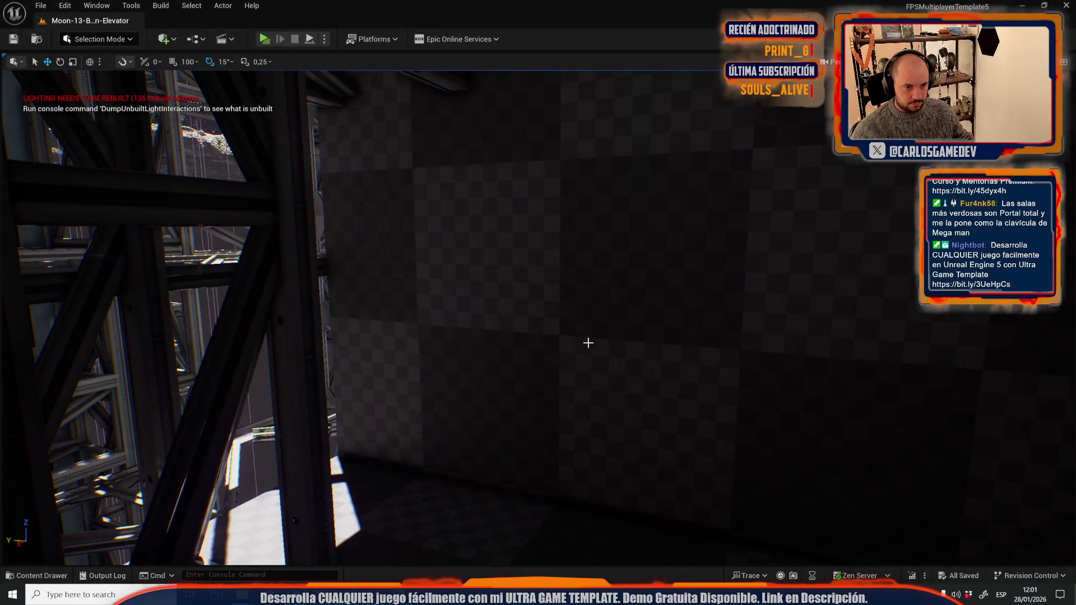
Place a new astronaut poster and slide it left along the corridor wall beside the door.
click(582, 341)
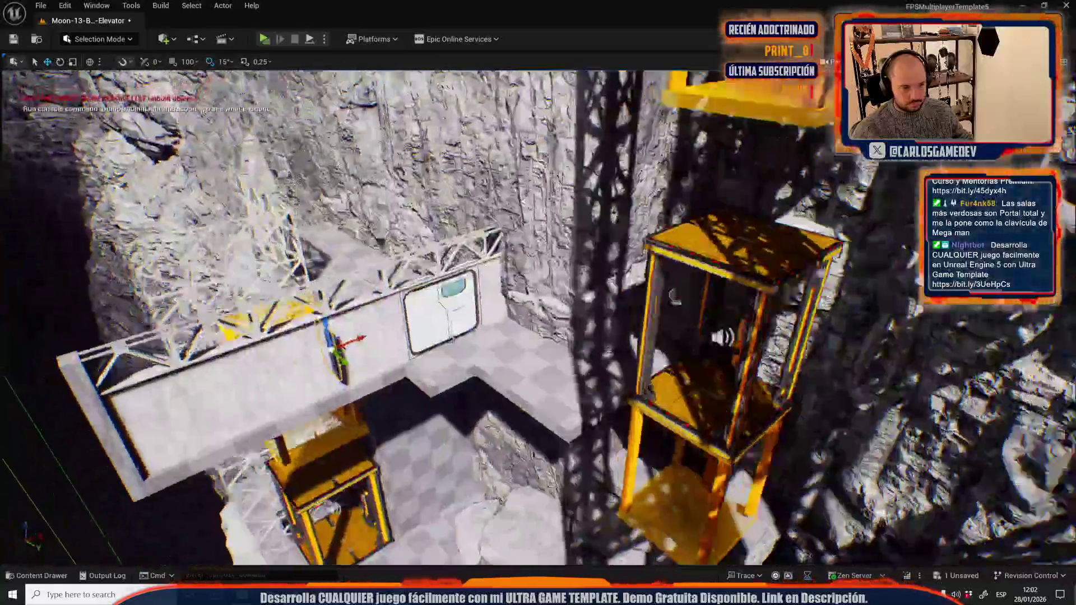
key(f)
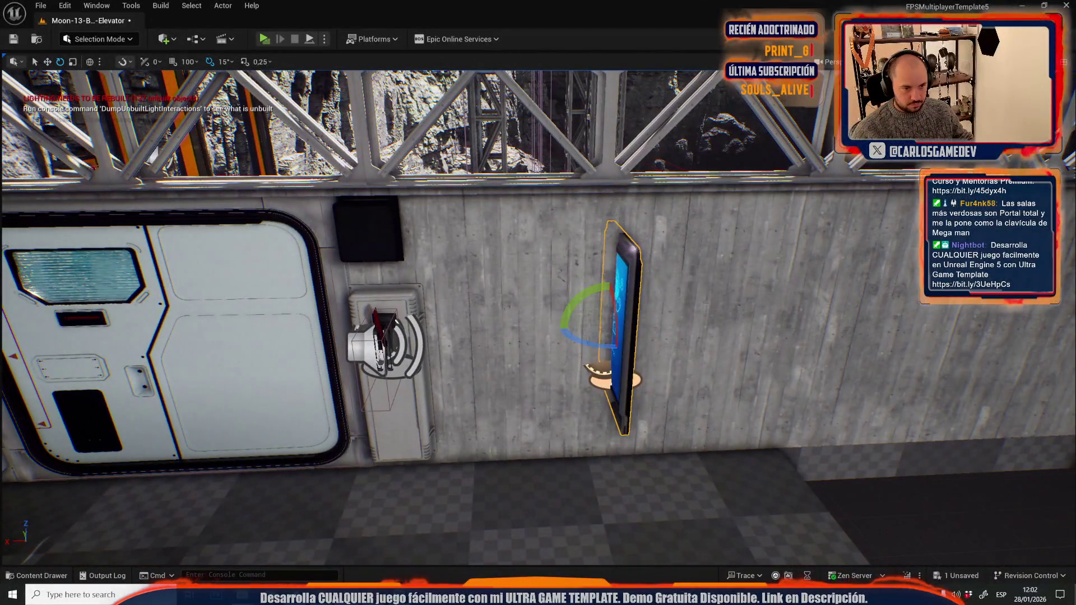
drag(586, 343, 457, 359)
key(w)
drag(519, 375, 493, 374)
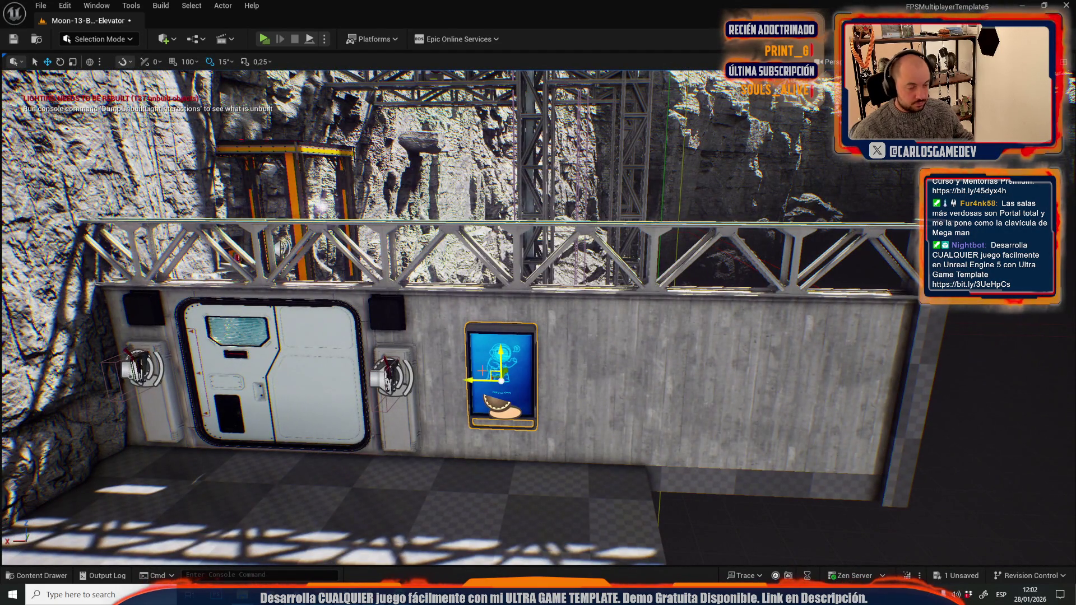
click(51, 10)
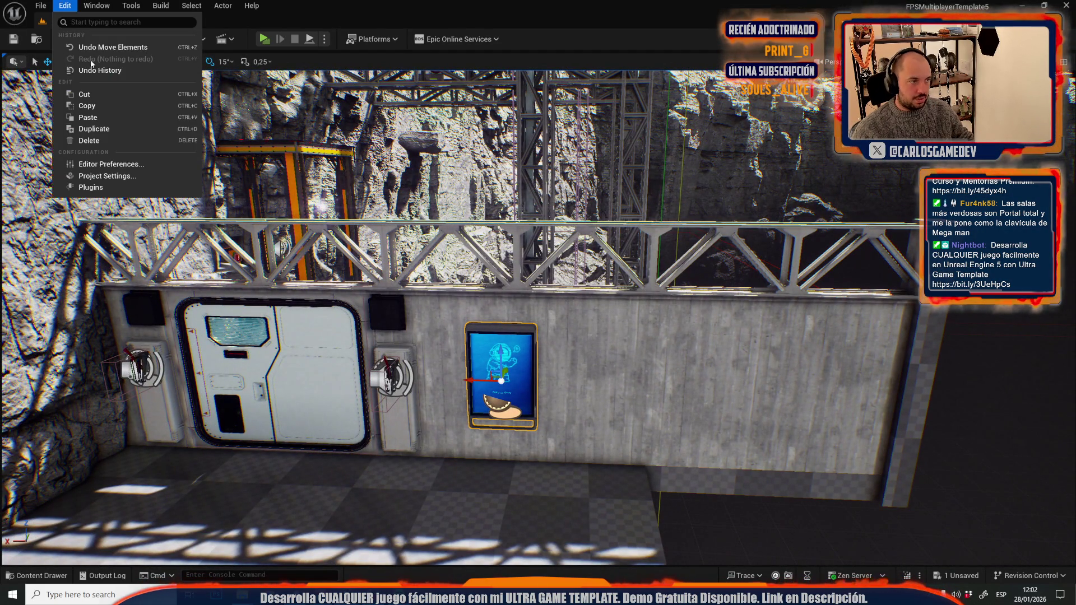
Switch to Moon-06-Slime-Hallways via Recent Levels, saving Moon-13, and fly to the screen panels.
click(41, 6)
mouse_move(190, 82)
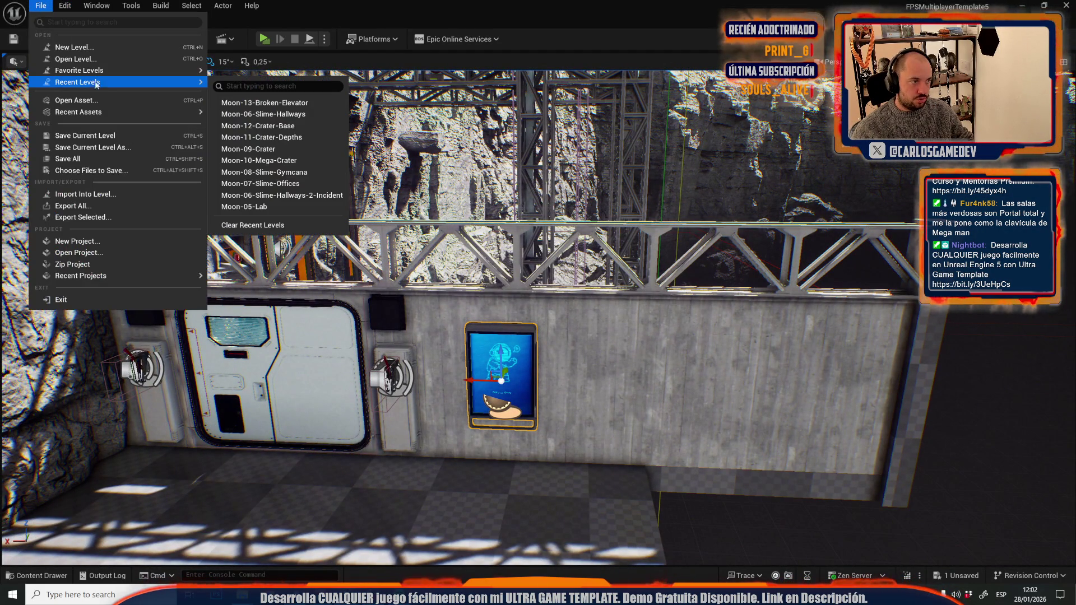
click(305, 115)
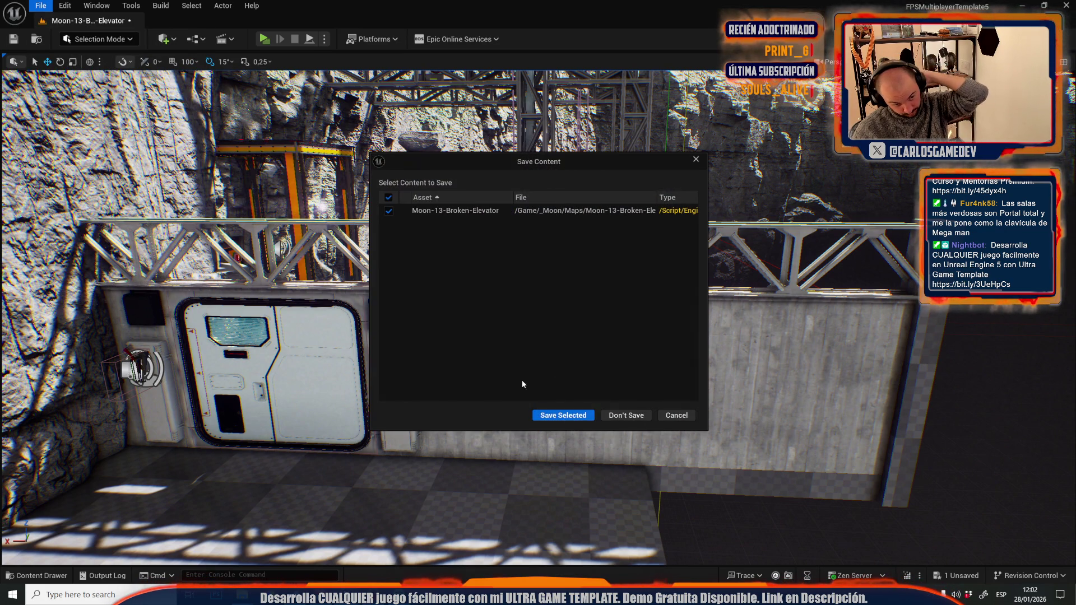
click(586, 421)
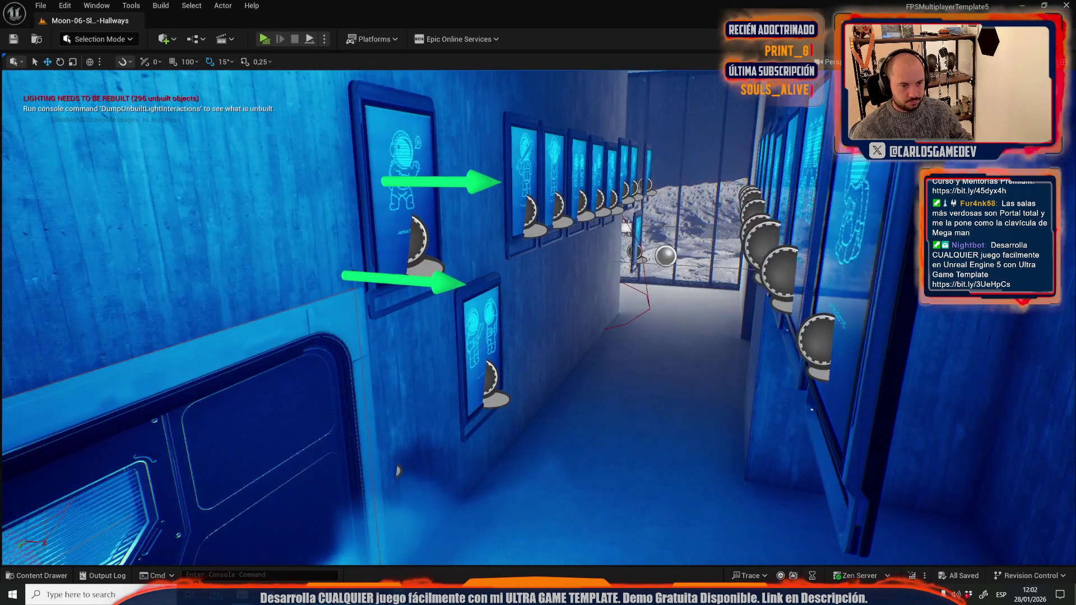
mouse_move(397, 471)
mouse_down()
mouse_move(359, 424)
mouse_move(392, 421)
mouse_move(336, 420)
mouse_move(404, 421)
mouse_move(348, 420)
mouse_move(387, 370)
mouse_move(386, 358)
mouse_move(359, 358)
mouse_move(414, 358)
mouse_move(390, 359)
mouse_move(415, 370)
mouse_up()
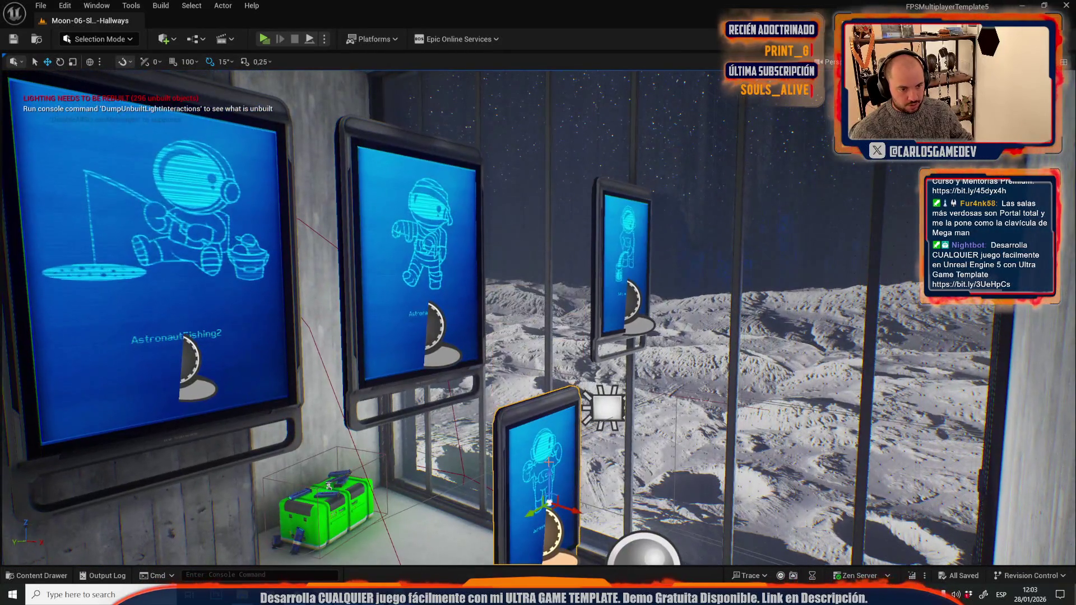
Raise the small astronaut panel, then return to Moon-13-Broken-Elevator choosing Save Selected.
drag(547, 488, 596, 237)
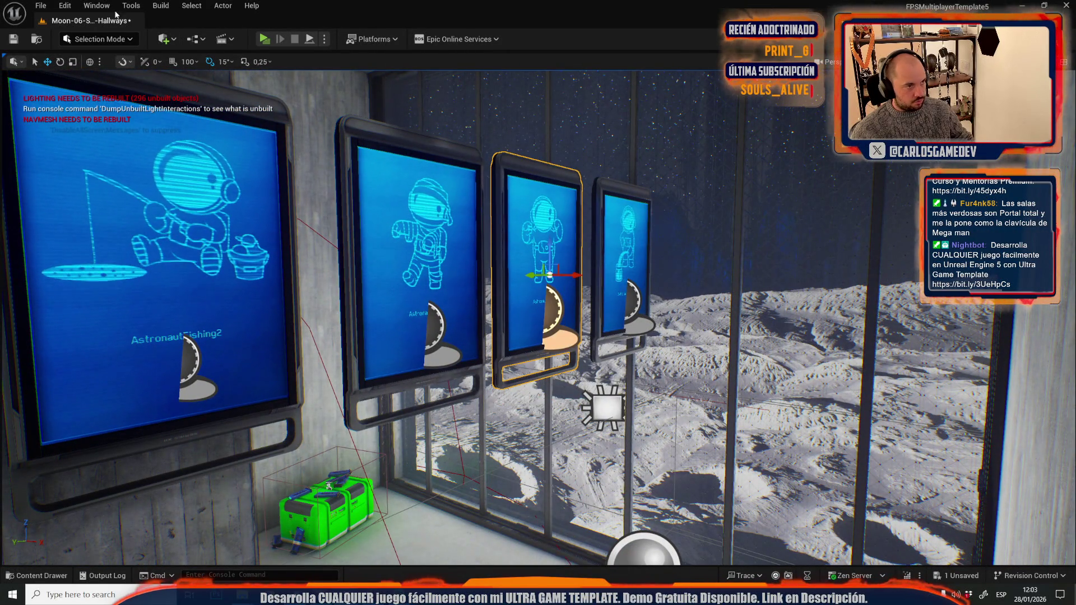
click(41, 6)
mouse_move(119, 82)
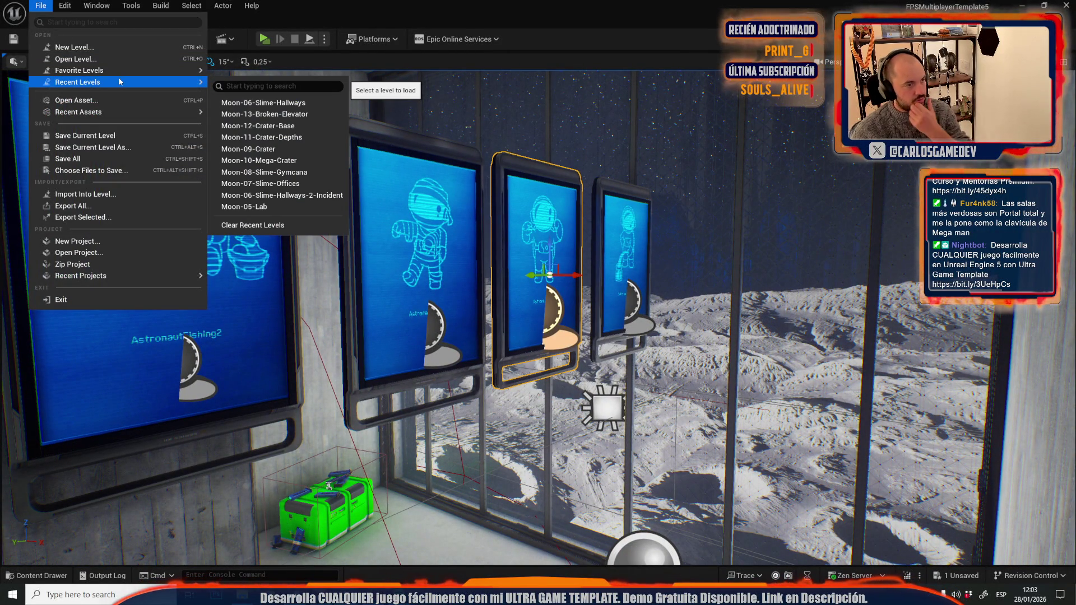
click(238, 114)
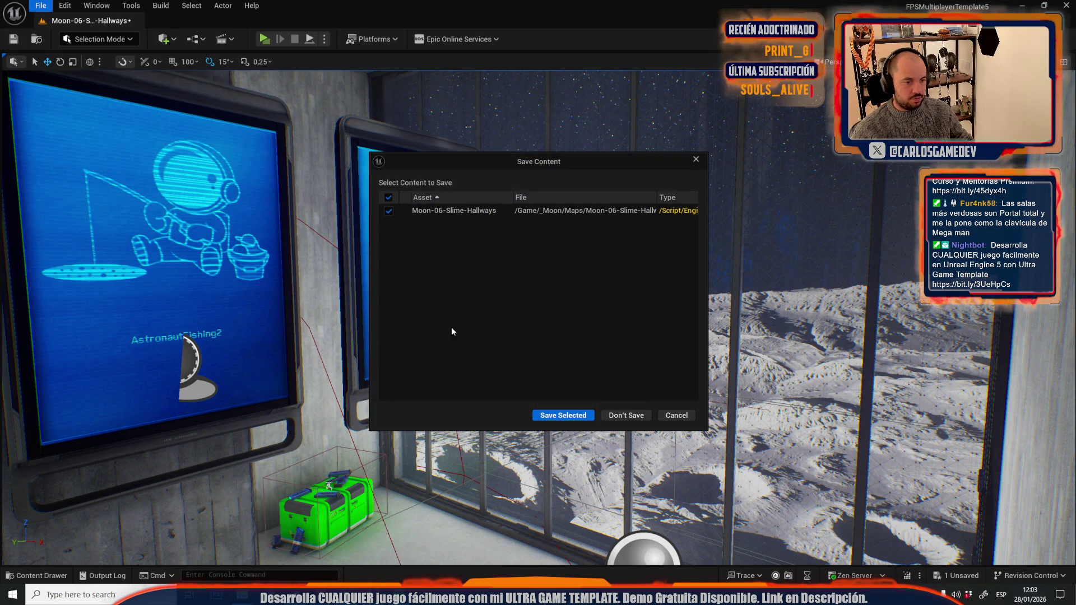
click(563, 415)
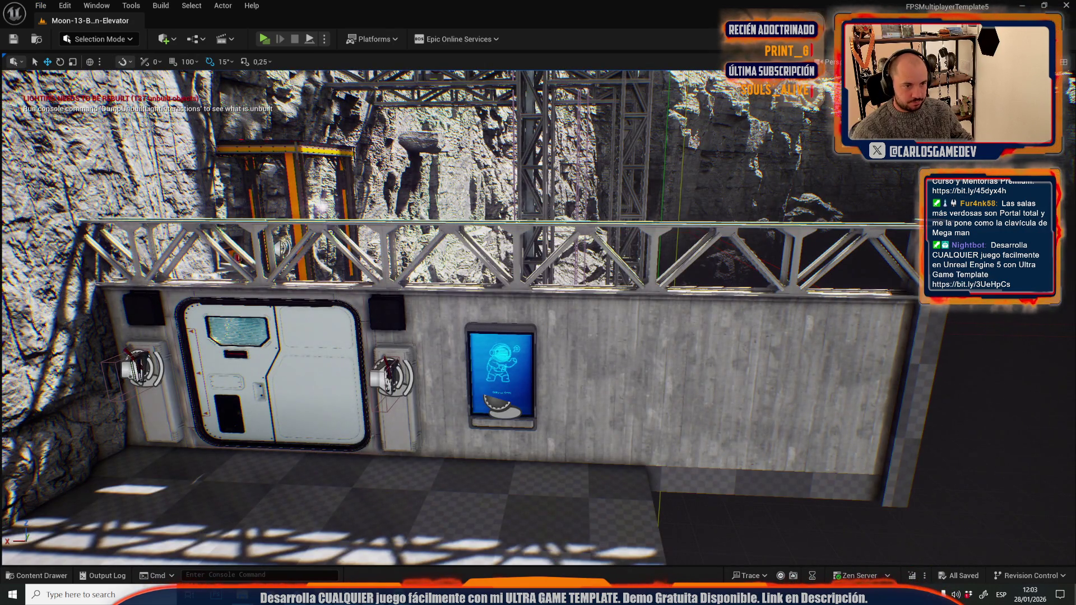
key(f)
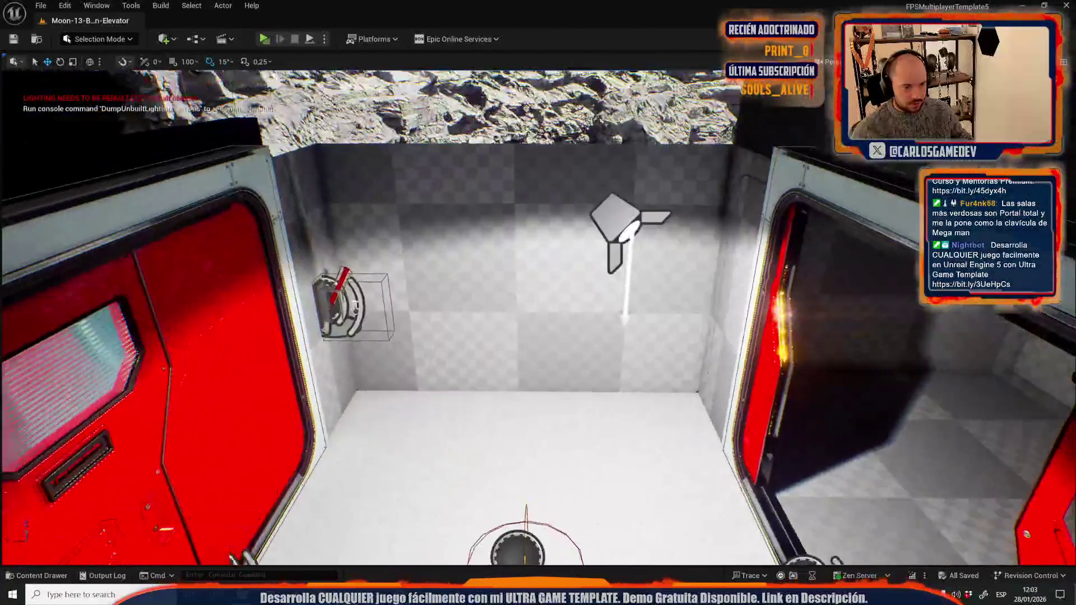
Paste the screen panel into the elevator, rotate it -75 degrees, and frame it.
key(ctrl+v)
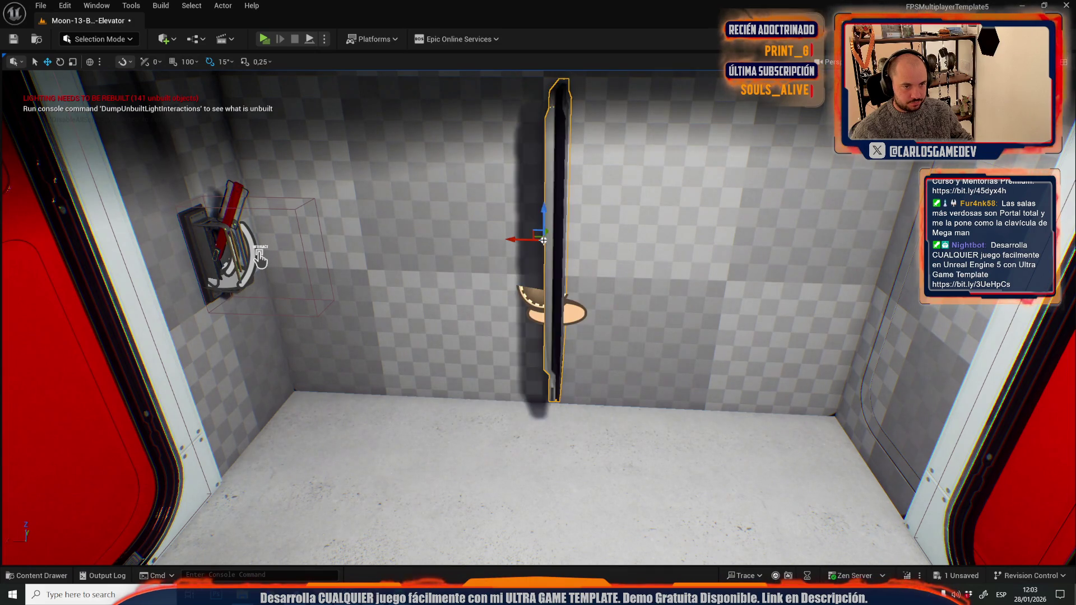
key(e)
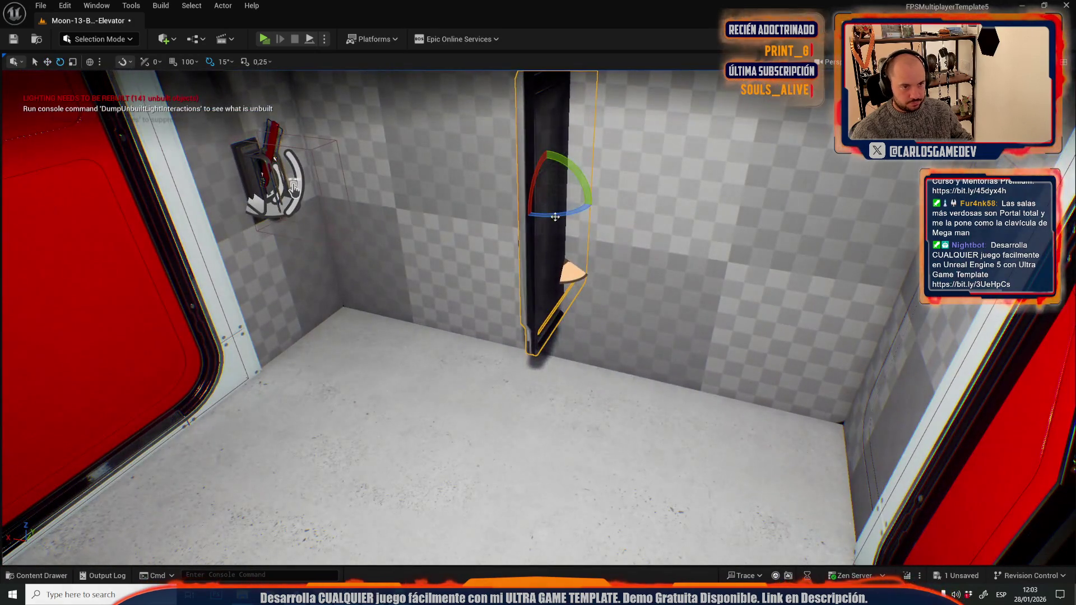
drag(555, 216, 527, 219)
key(r)
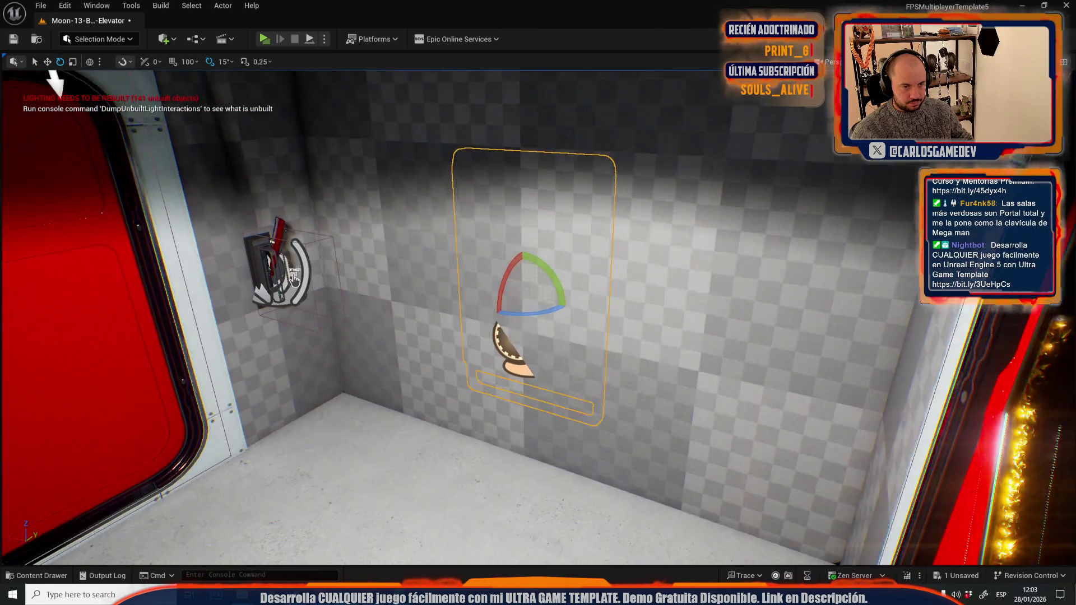
key(w)
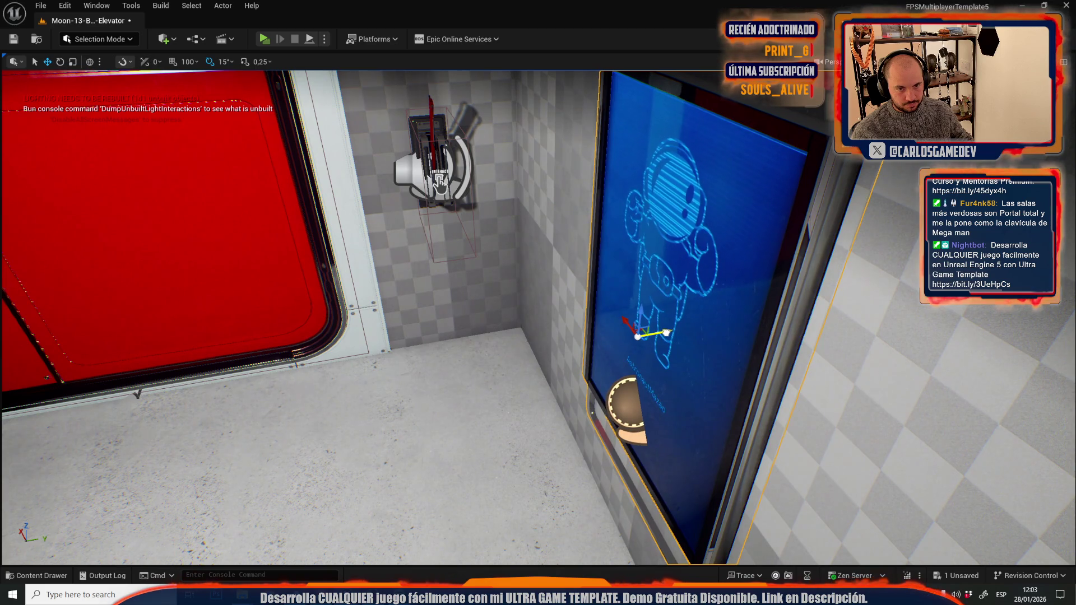
key(f)
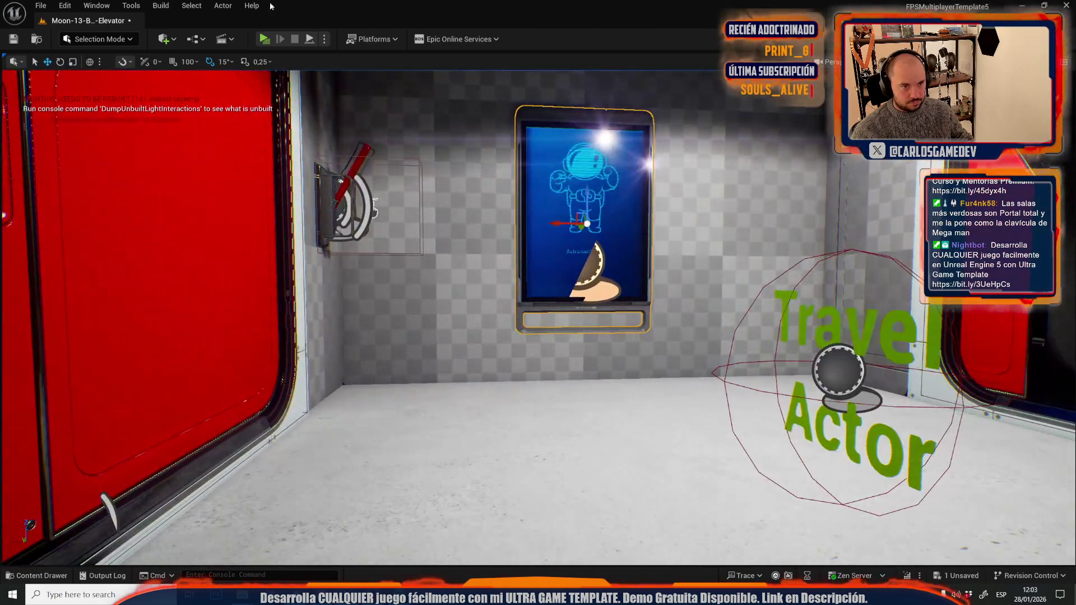
Fly the viewport up close to the astronaut screen panel.
click(65, 5)
mouse_move(40, 6)
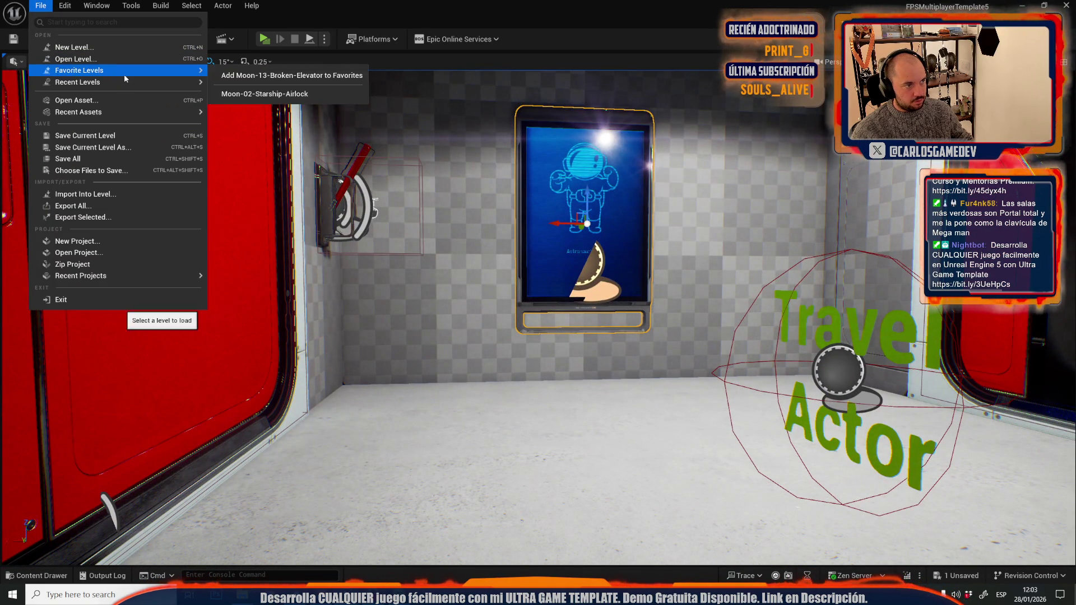
mouse_move(124, 82)
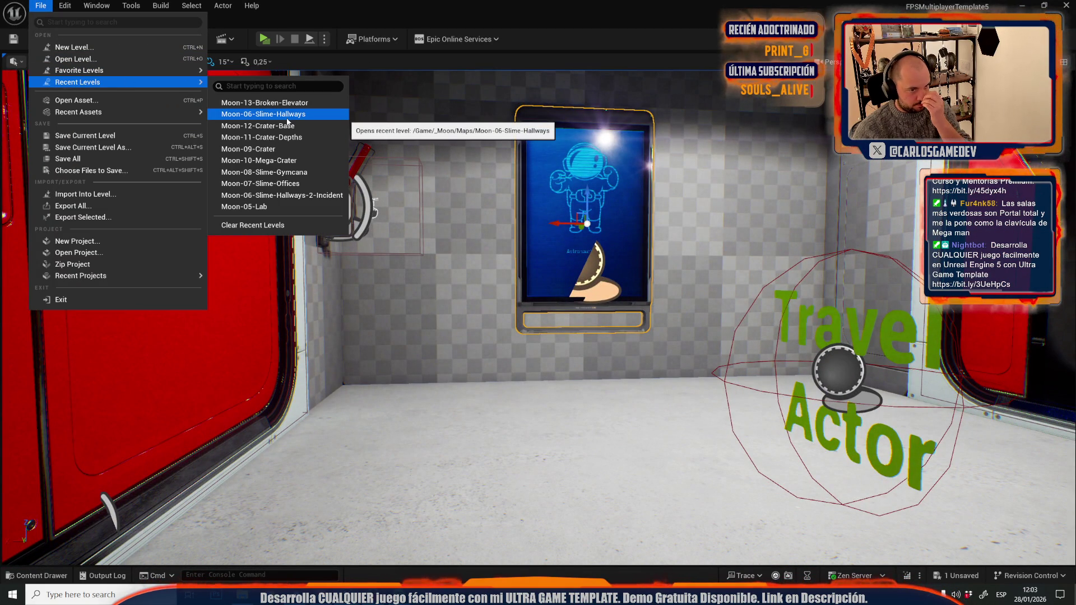
mouse_move(701, 256)
mouse_down()
mouse_move(681, 197)
mouse_move(594, 196)
mouse_up()
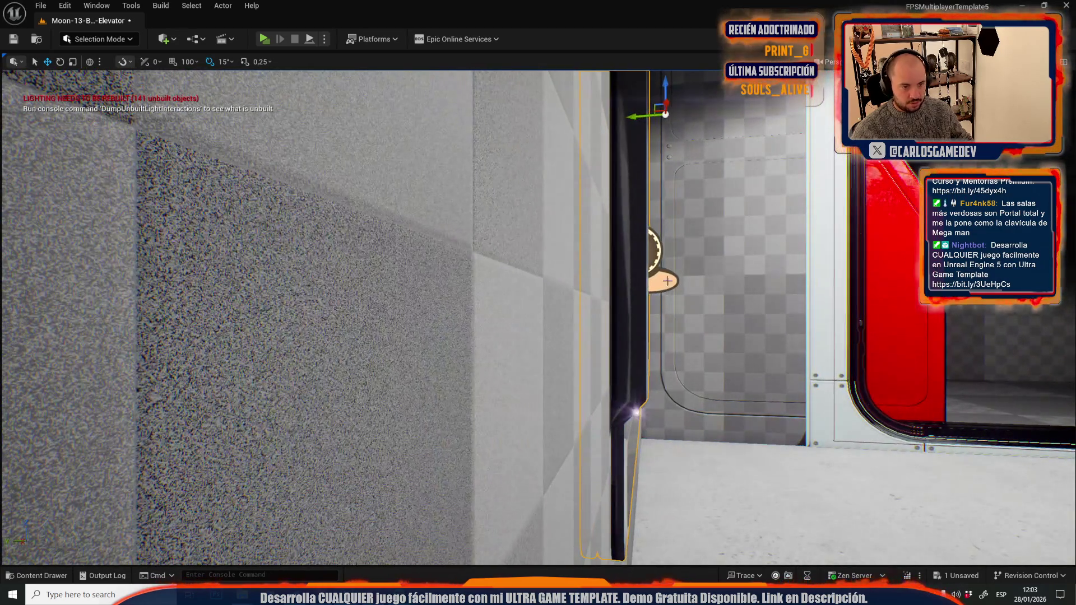
Open Moon-14-Open-World from _Moon/Maps, saving Moon-13-Broken-Elevator first.
click(41, 6)
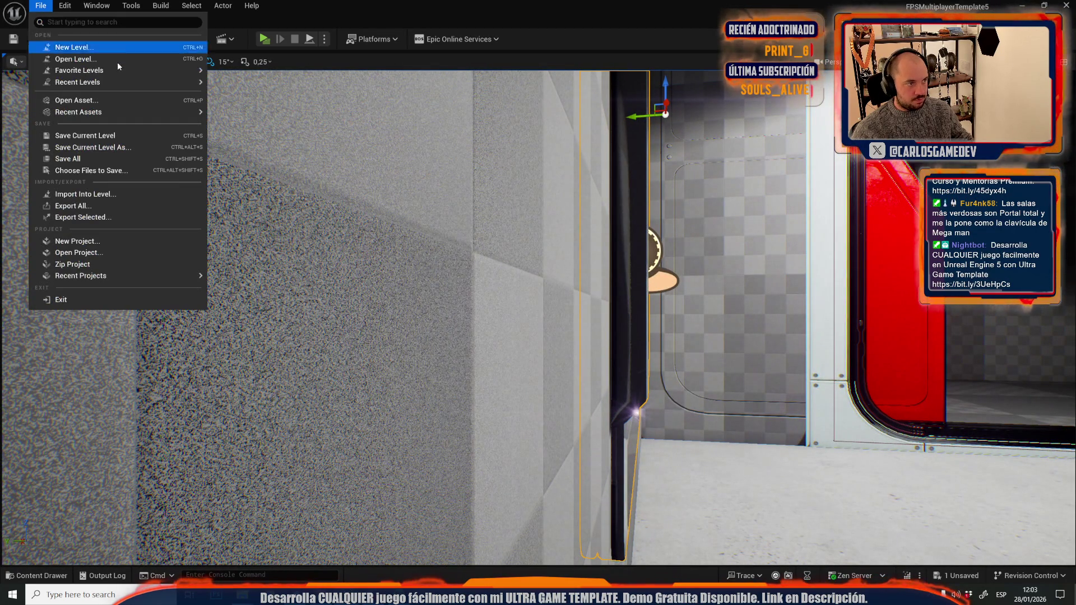
mouse_move(150, 80)
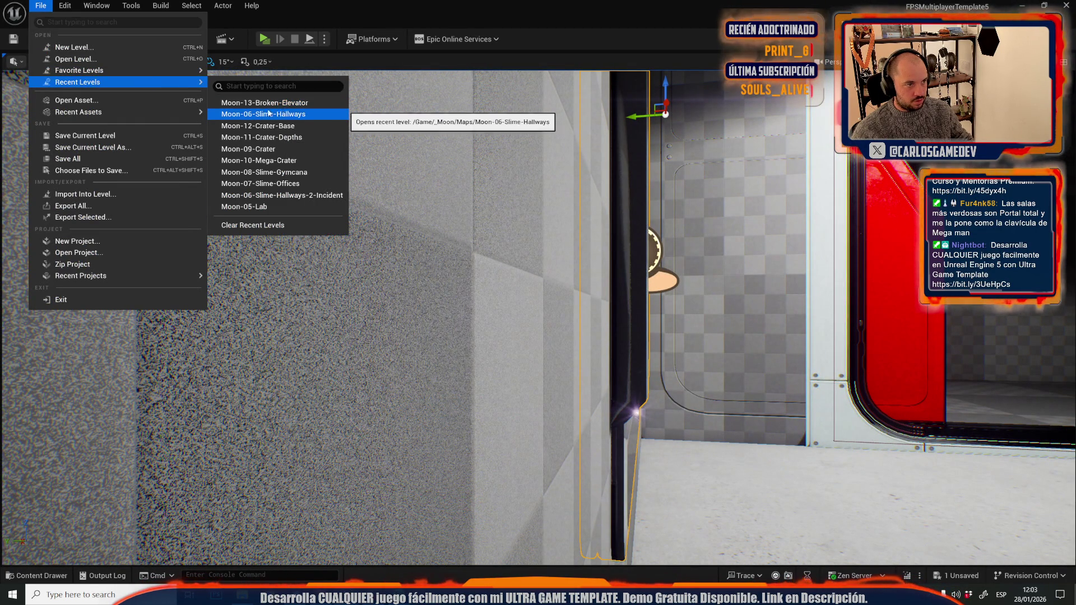
click(155, 62)
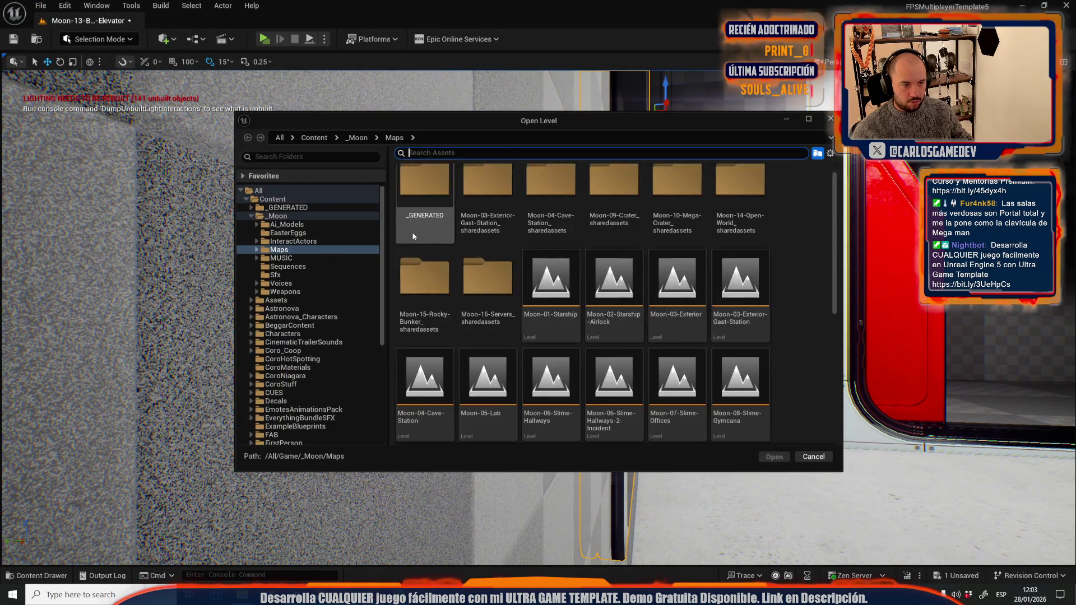
double_click(736, 347)
click(553, 416)
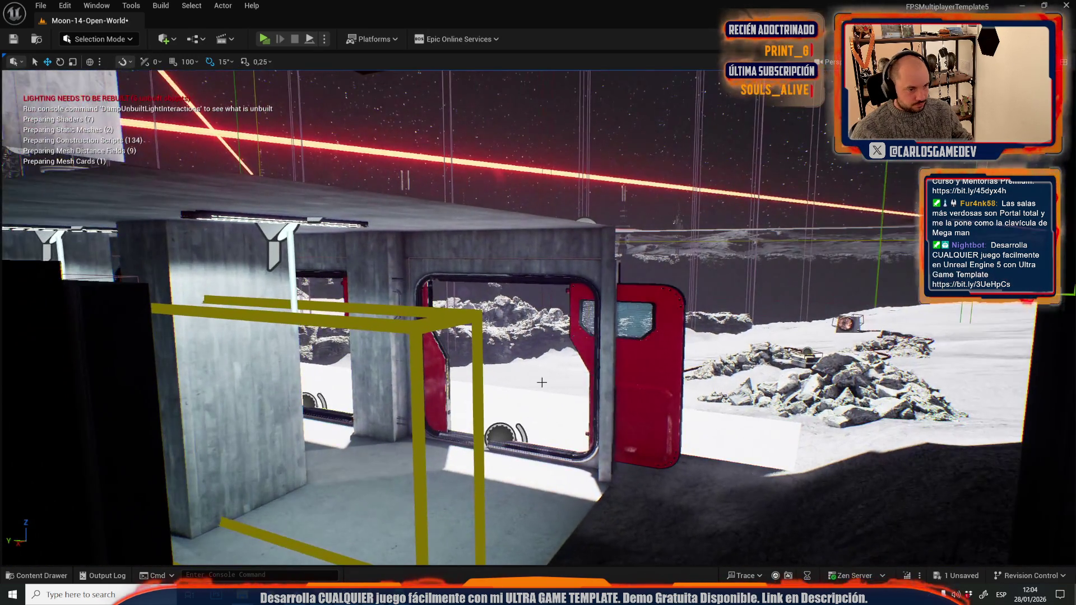
Look around Moon-14-Open-World, then switch to Moon-06-Slime-Hallways from Recent Levels.
drag(541, 382, 542, 382)
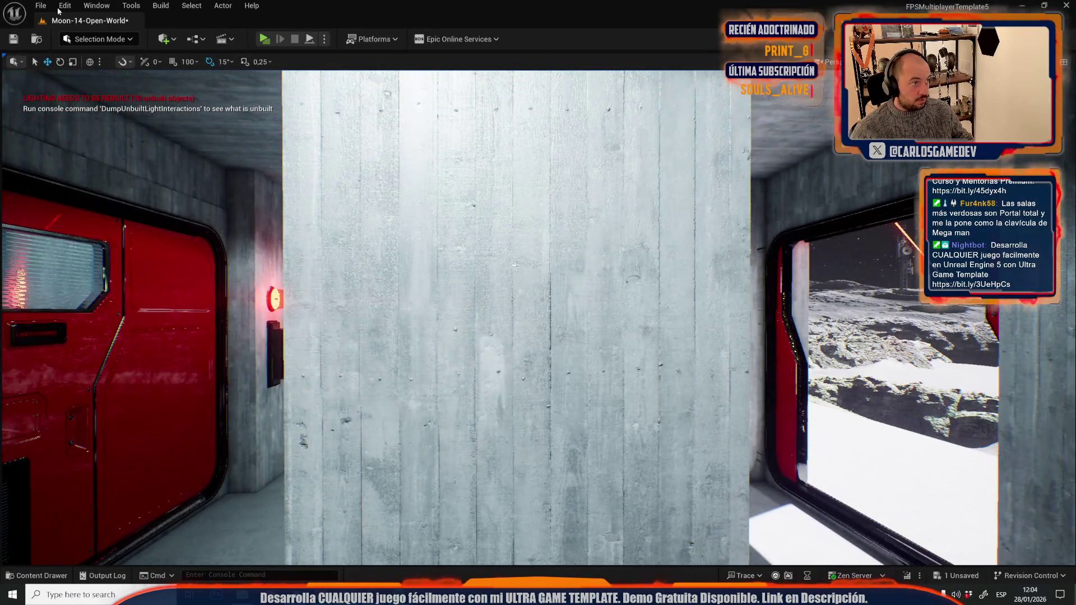
click(40, 5)
mouse_move(112, 82)
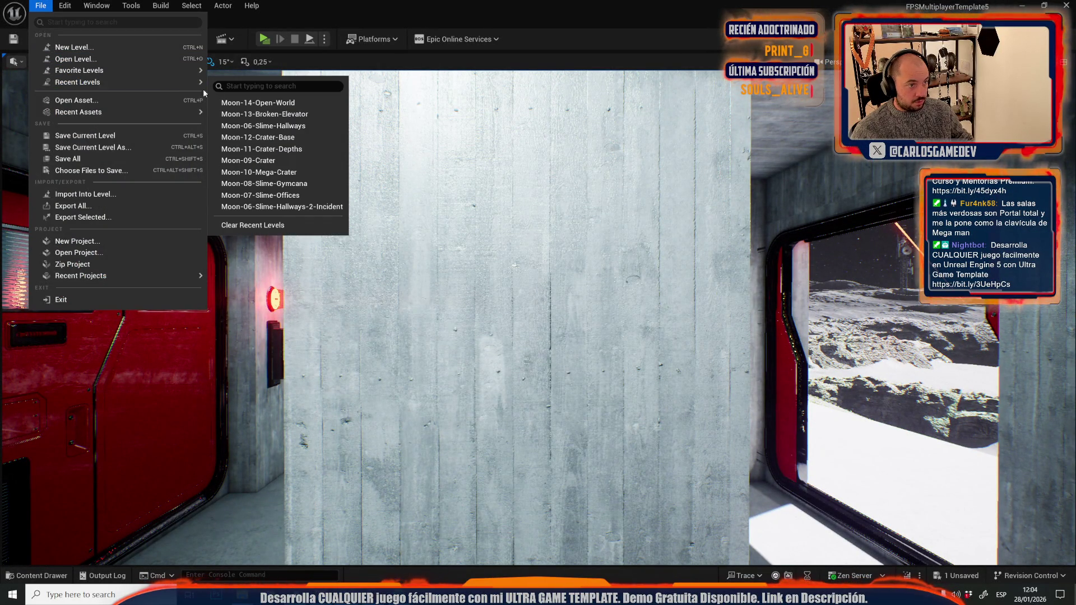
click(274, 122)
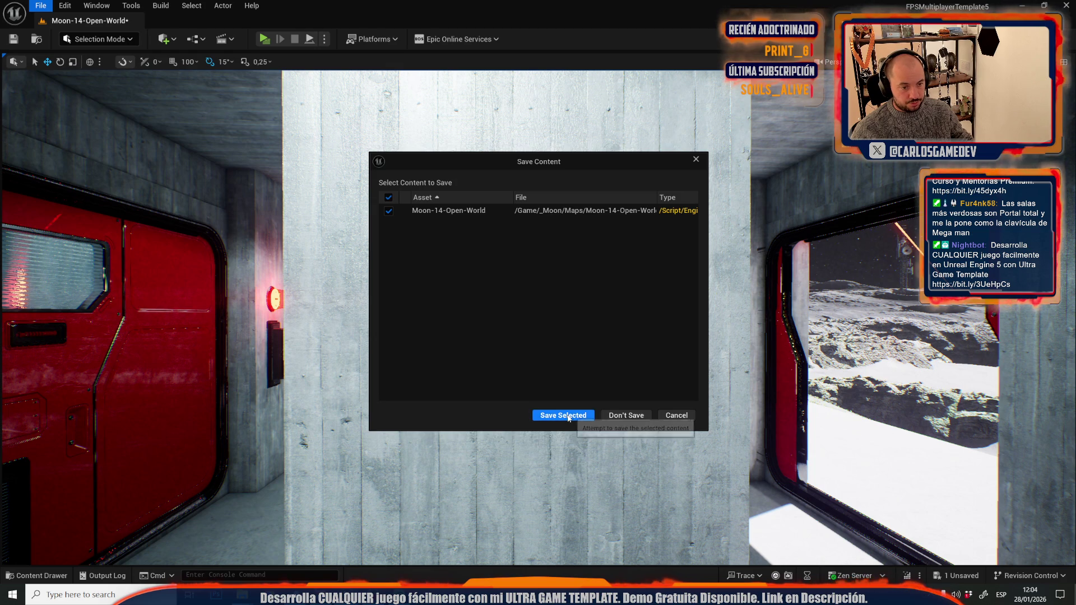
Save Moon-14-Open-World, then raise a small wall picture frame into the row.
click(568, 417)
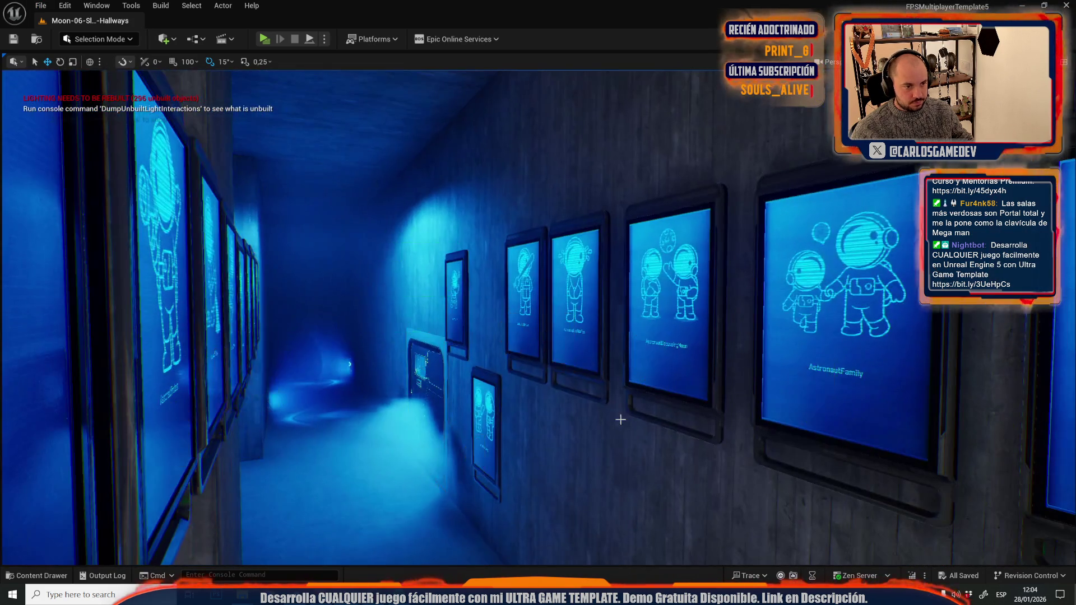
scroll(620, 420, up, 5)
click(580, 370)
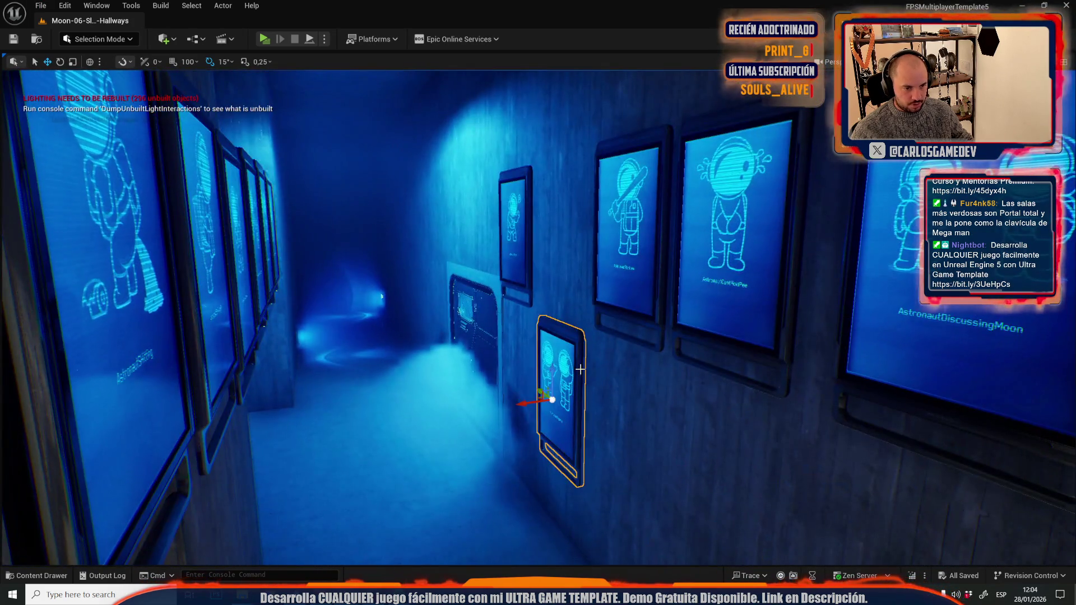
key(f)
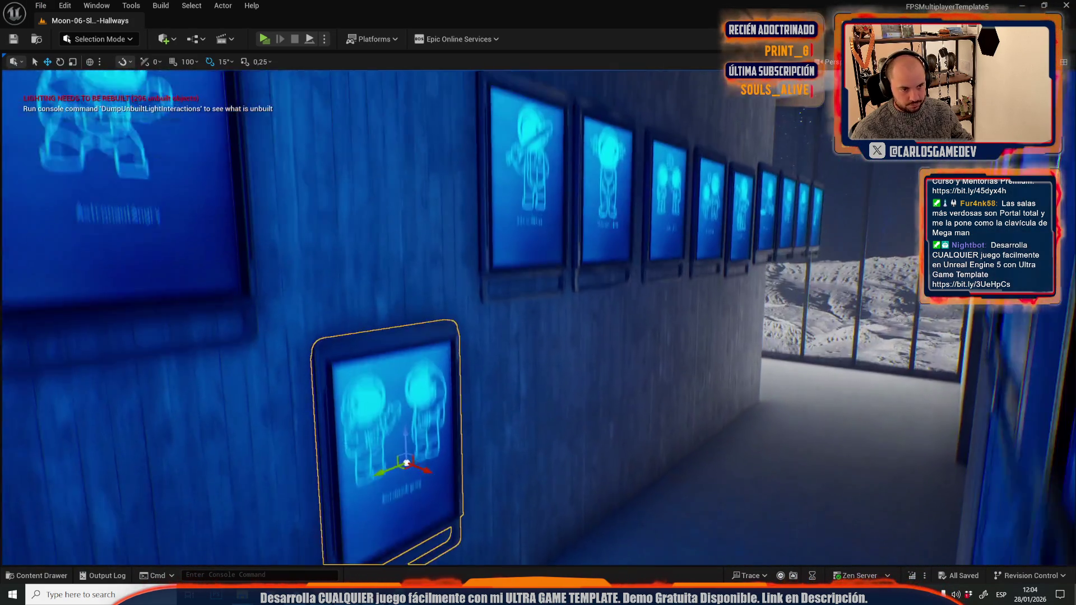
drag(586, 481, 557, 205)
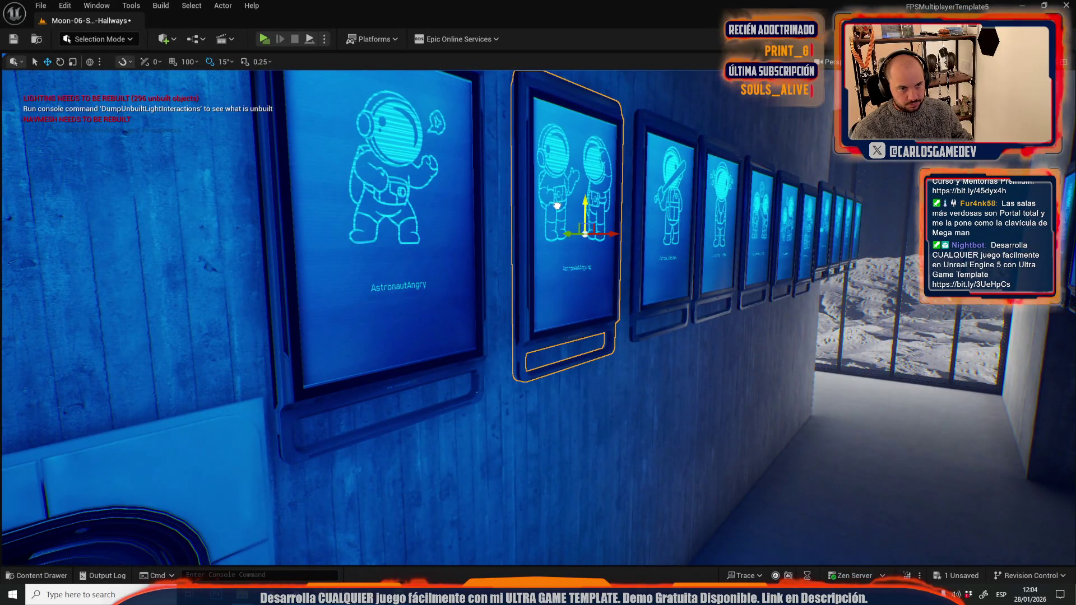
Open Moon-15-Rocky-Bunker from the Maps grid, saving the current map first.
click(40, 6)
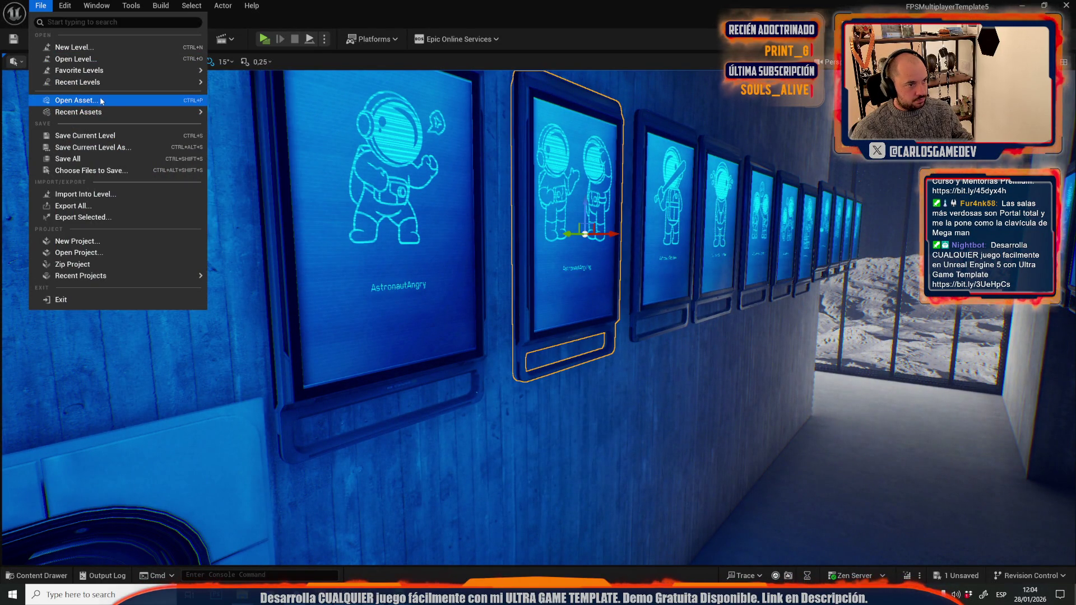
click(134, 59)
scroll(694, 261, down, 3)
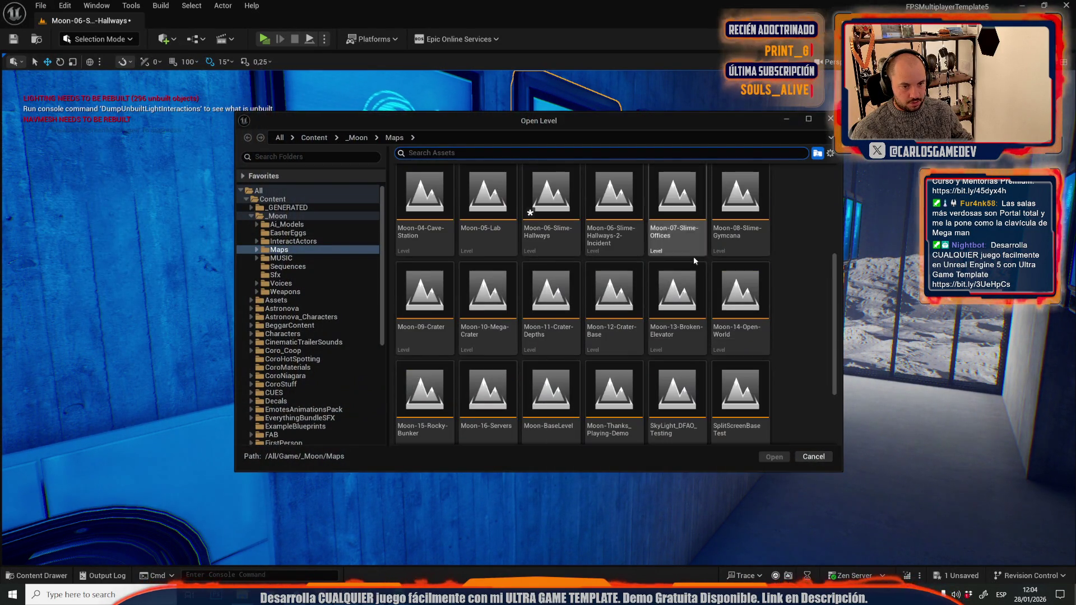
scroll(695, 269, down, 1)
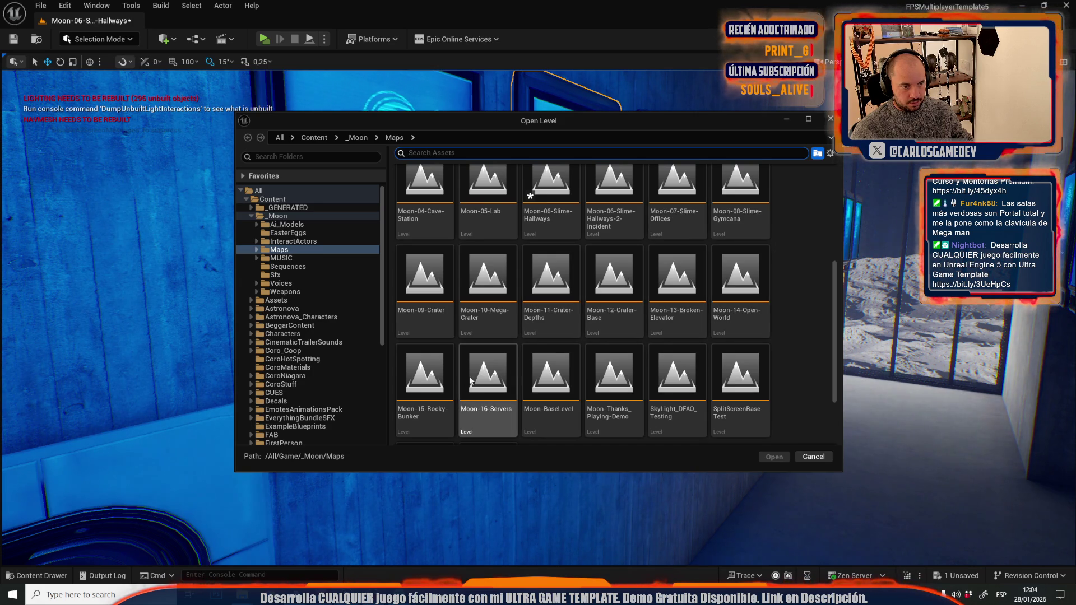
double_click(435, 379)
click(586, 421)
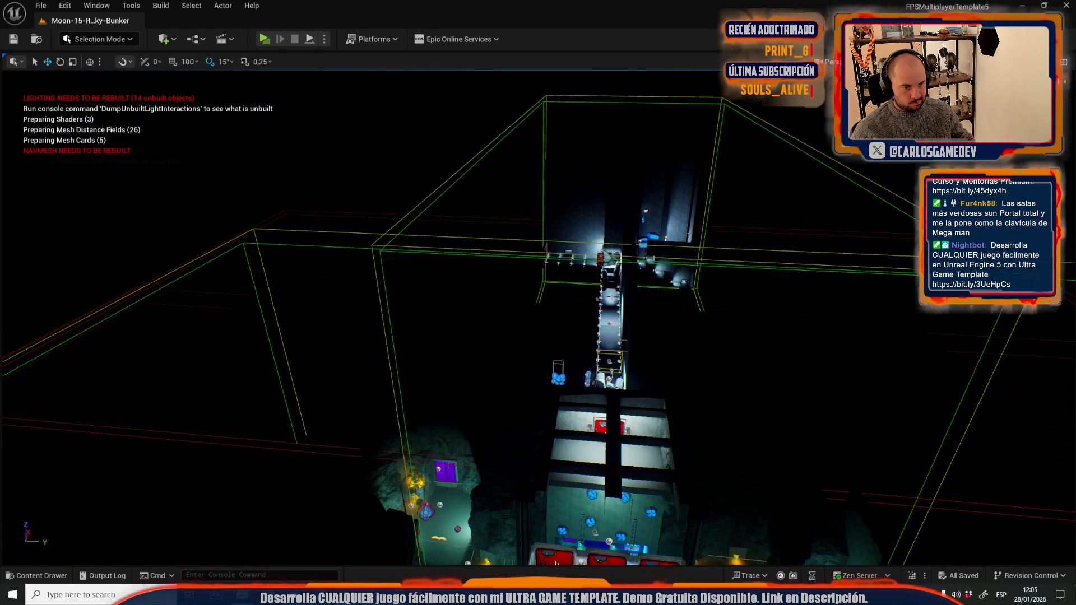
Fly through the bunker, switch the viewport to Lit, and start a Play In Editor test.
scroll(594, 336, up, 10)
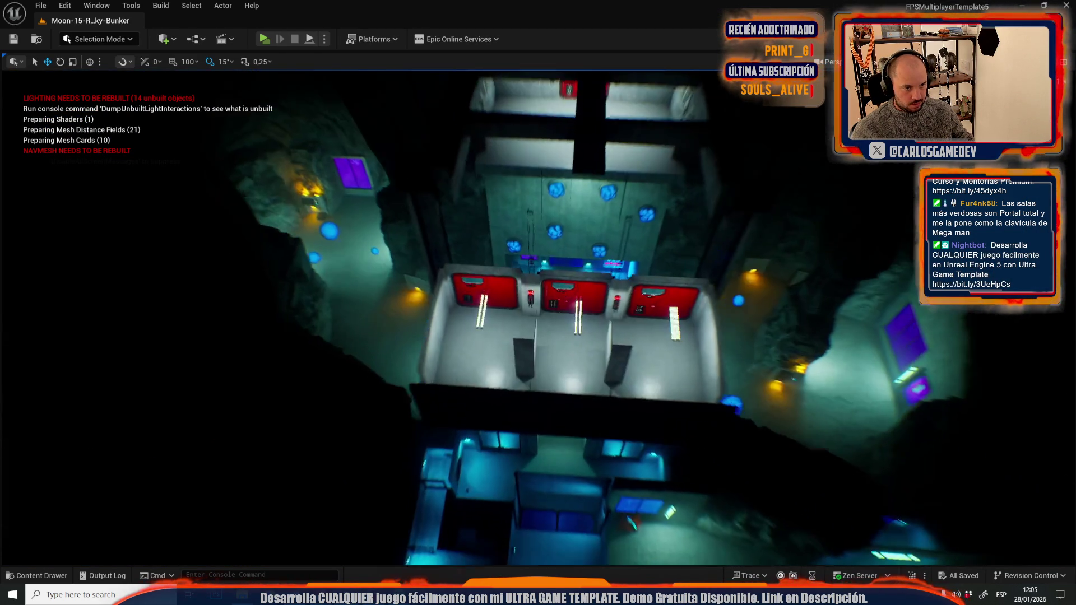
scroll(538, 314, up, 10)
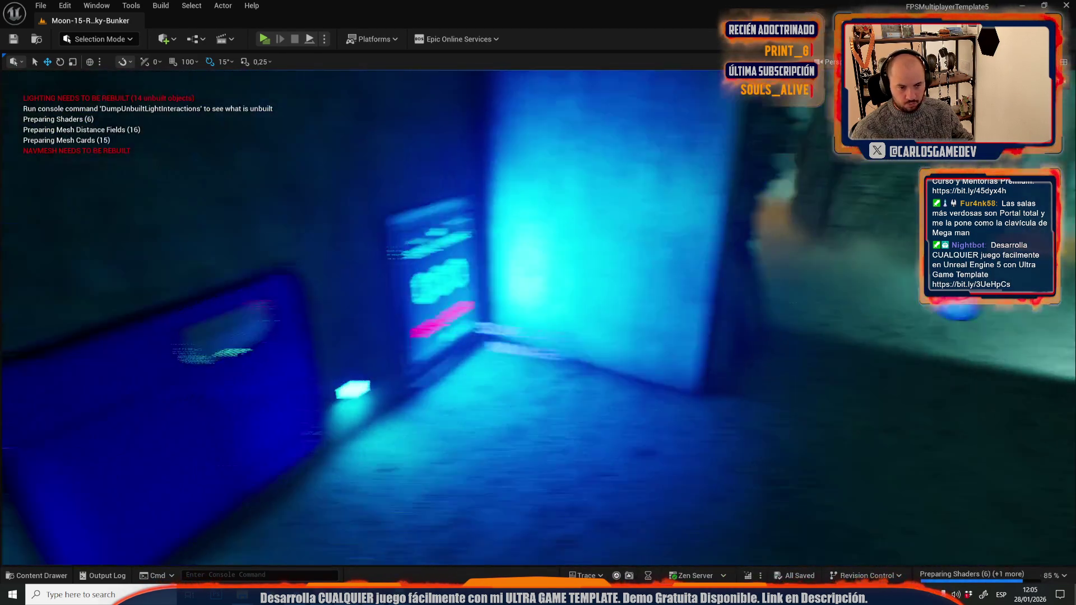
scroll(539, 314, up, 10)
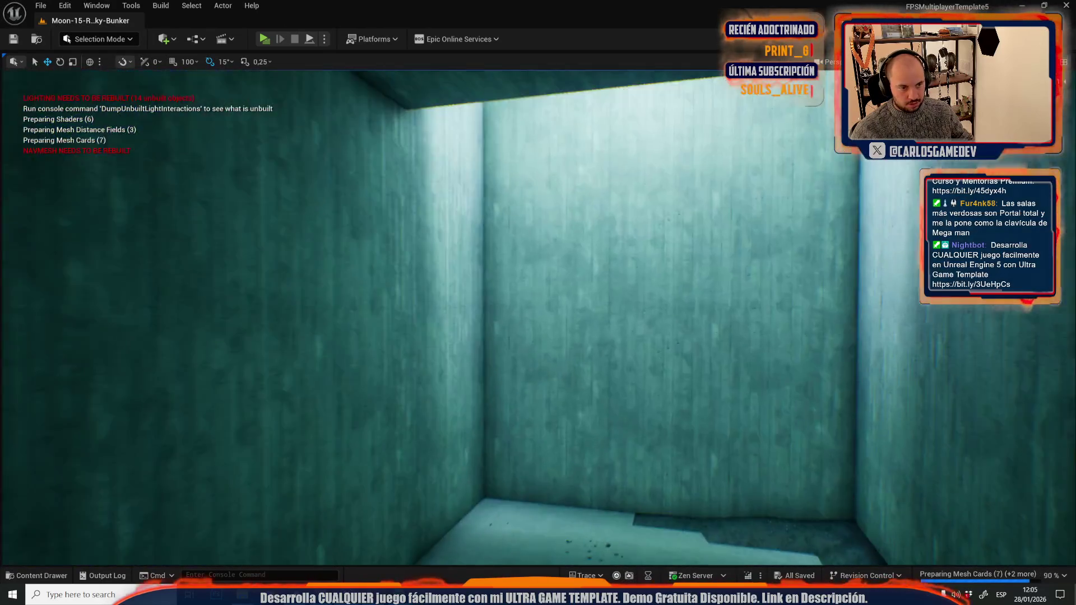
scroll(539, 314, up, 10)
scroll(538, 314, up, 10)
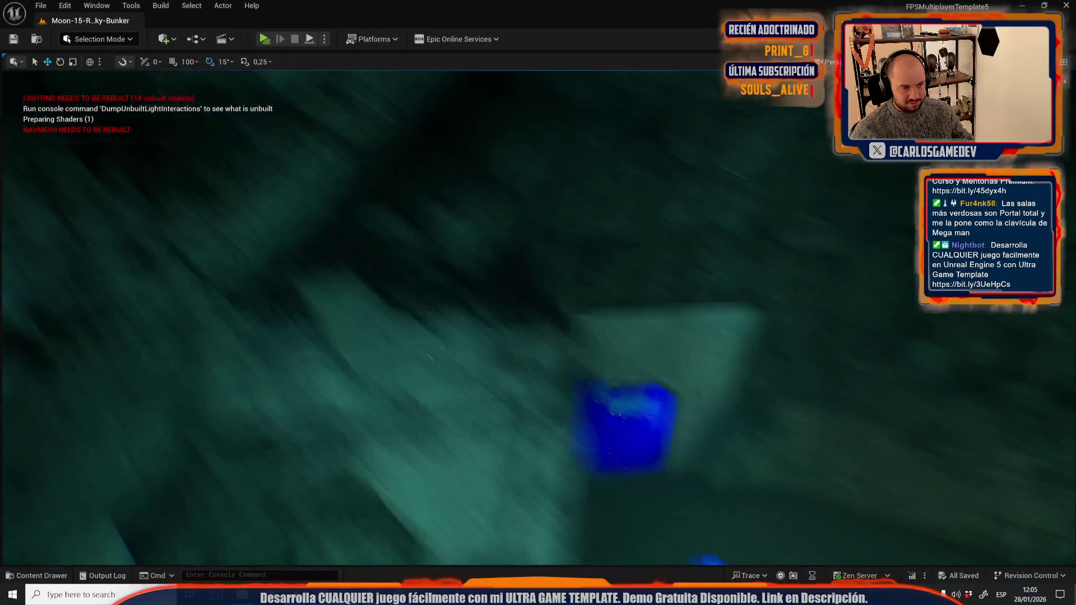
scroll(539, 314, up, 10)
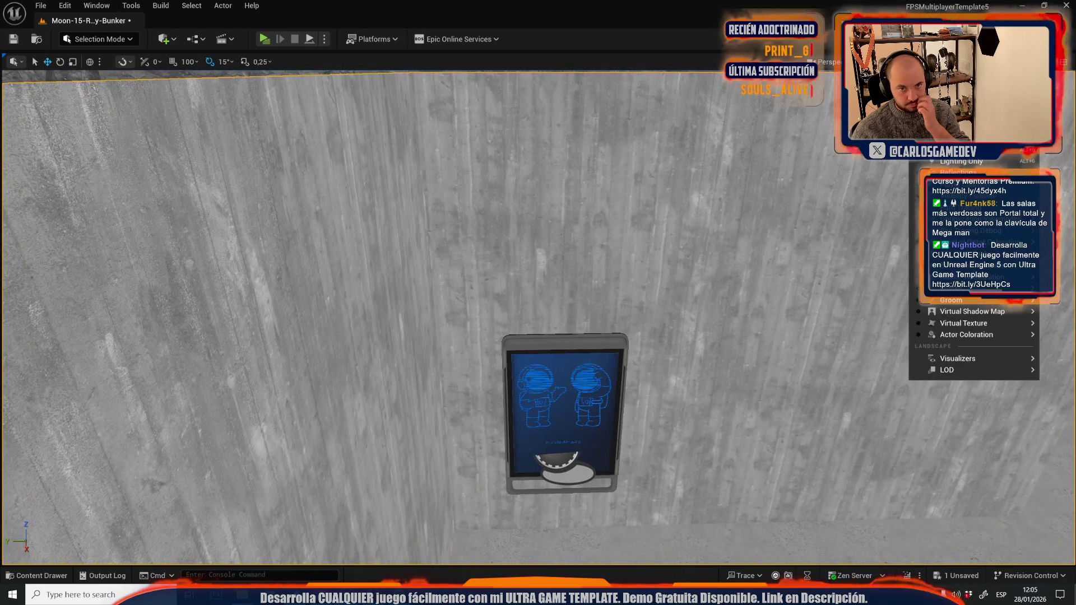
key(alt+4)
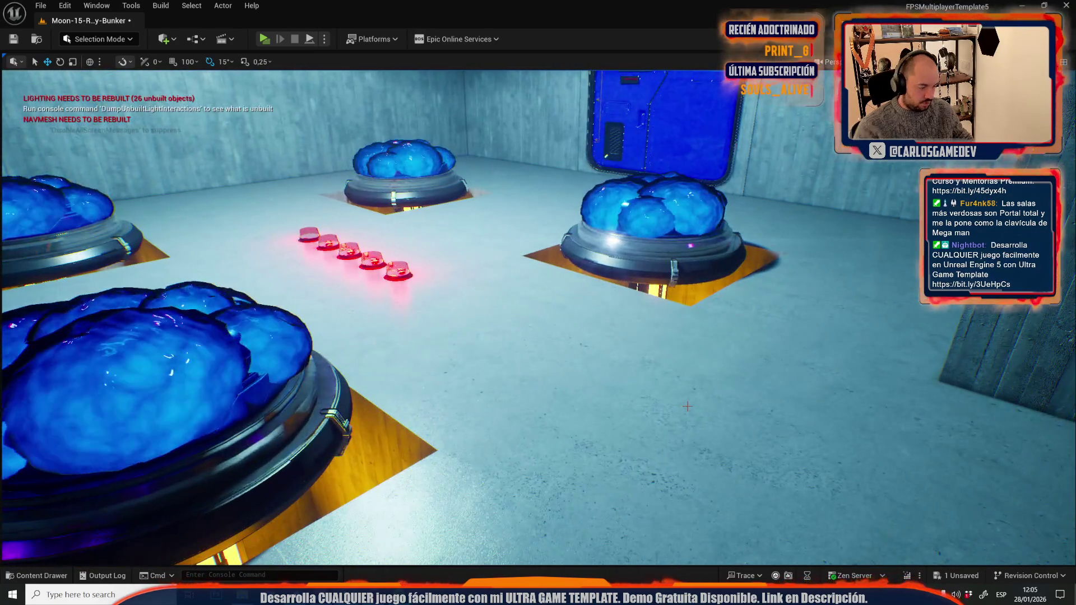
key(alt+p)
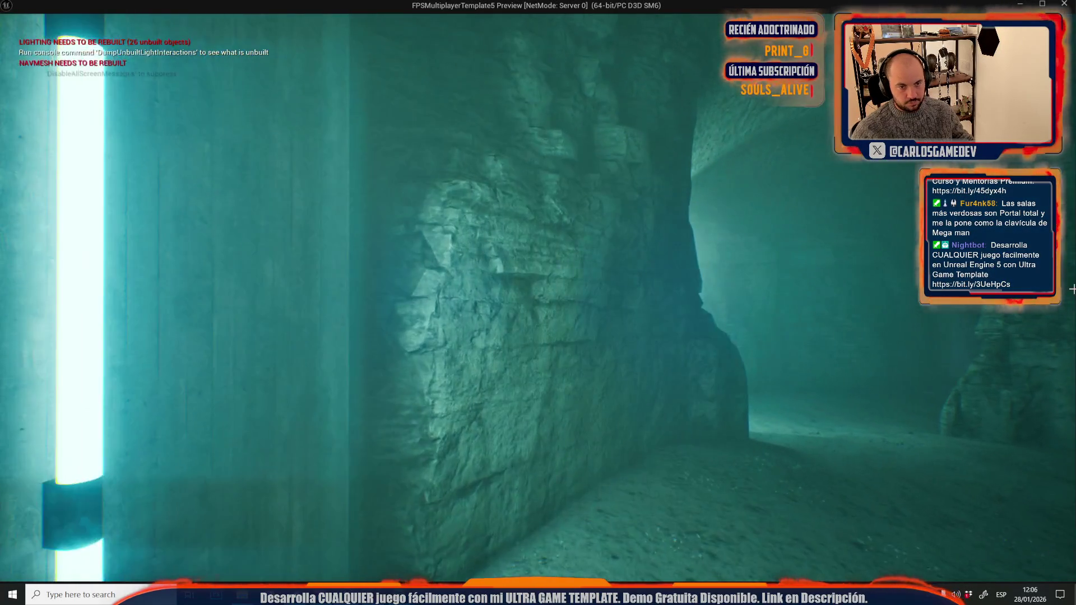
Stop the play test, close the Message Log, and reopen Moon-06-Slime-Hallways, saving the bunker.
key(Escape)
click(117, 8)
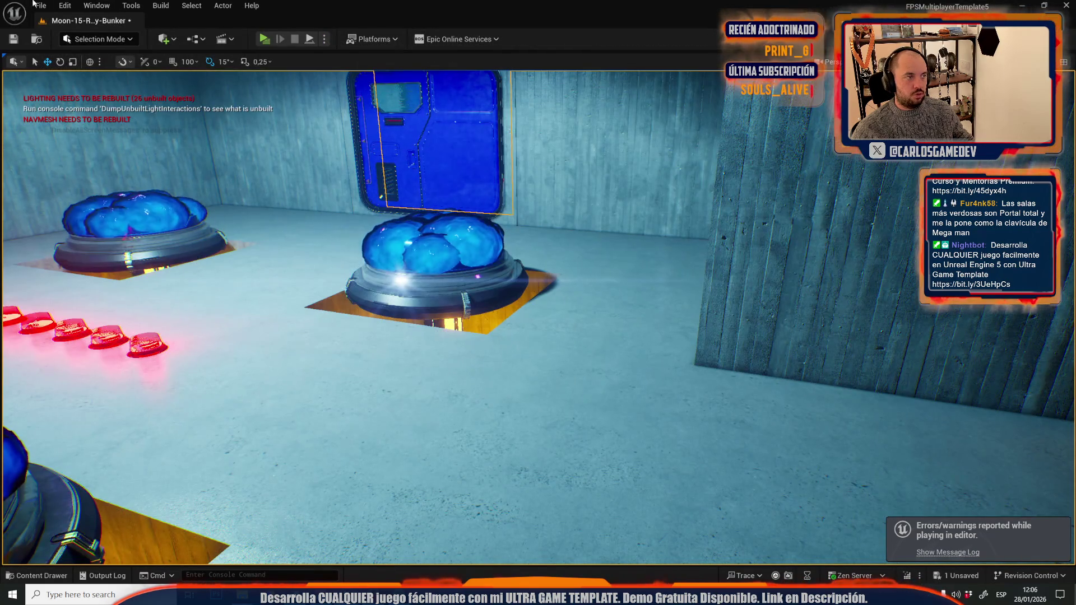
click(35, 4)
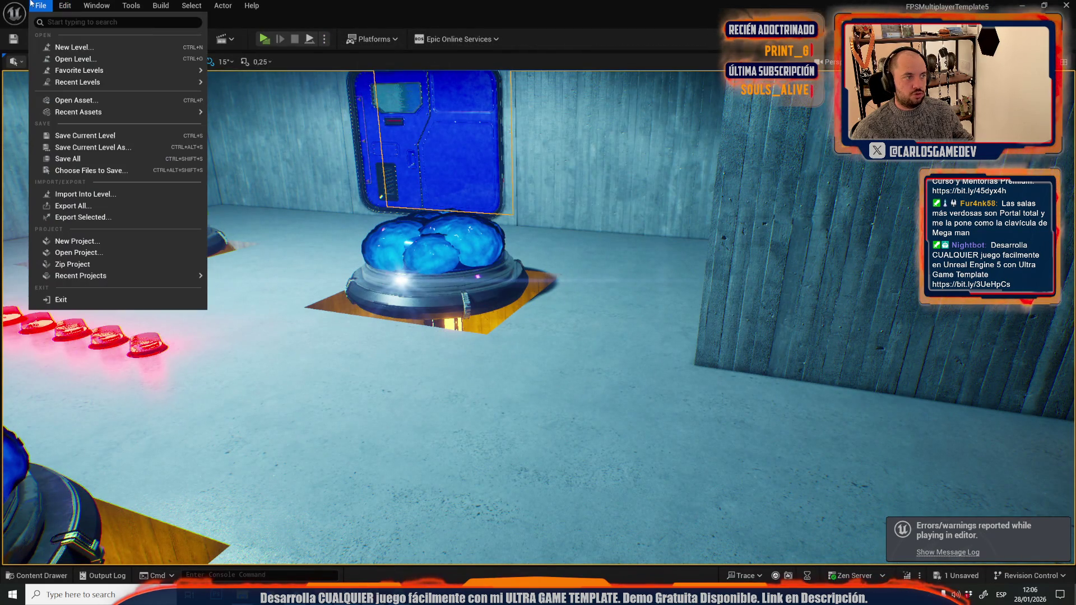
mouse_move(162, 83)
click(263, 114)
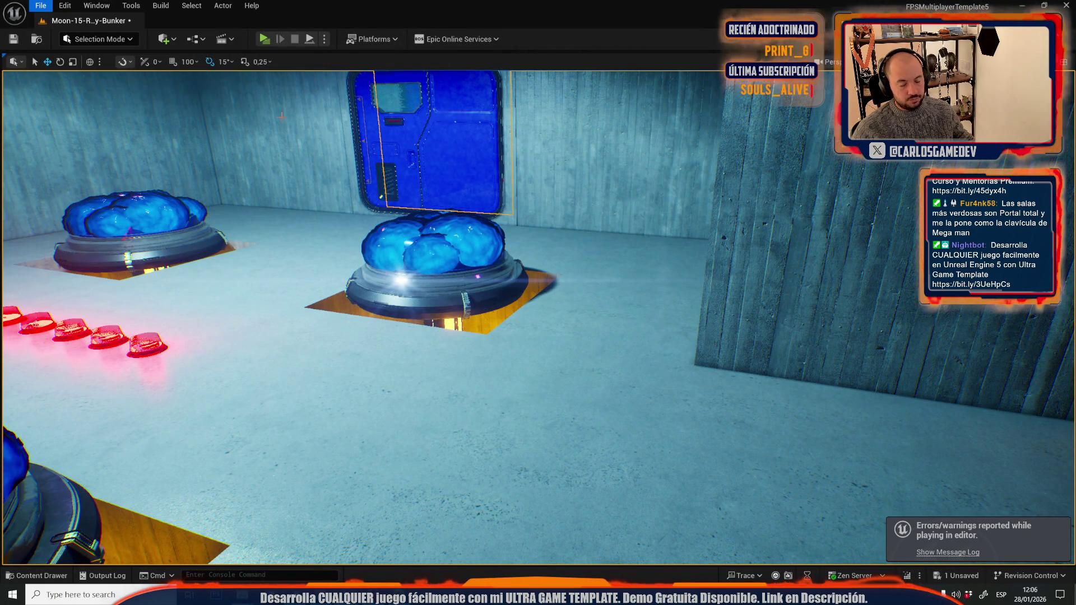
click(563, 416)
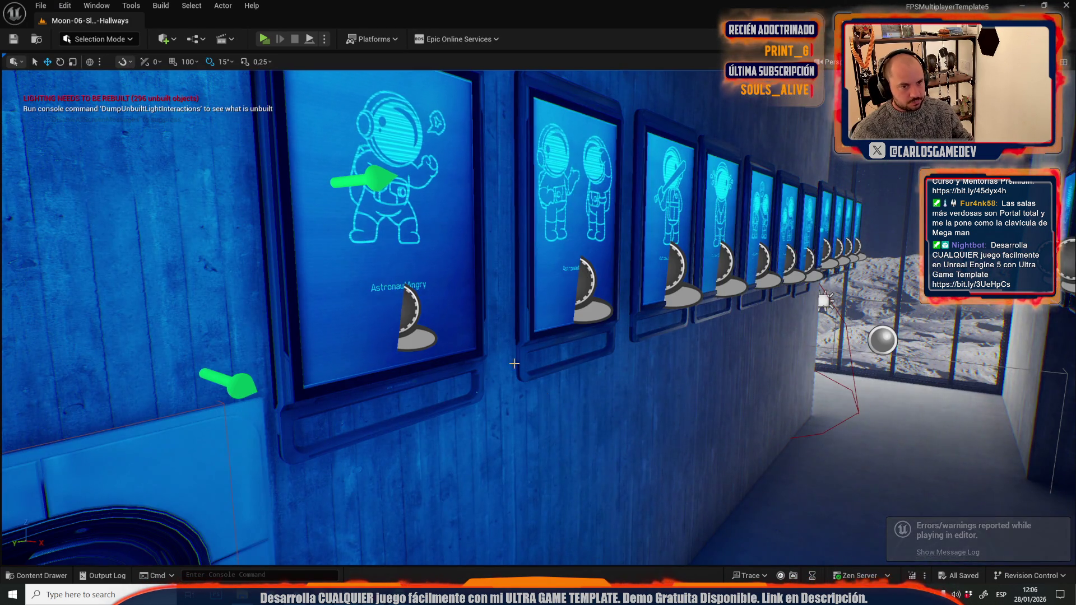
Select all eleven astronaut poster frames along the first hallway wall.
click(467, 310)
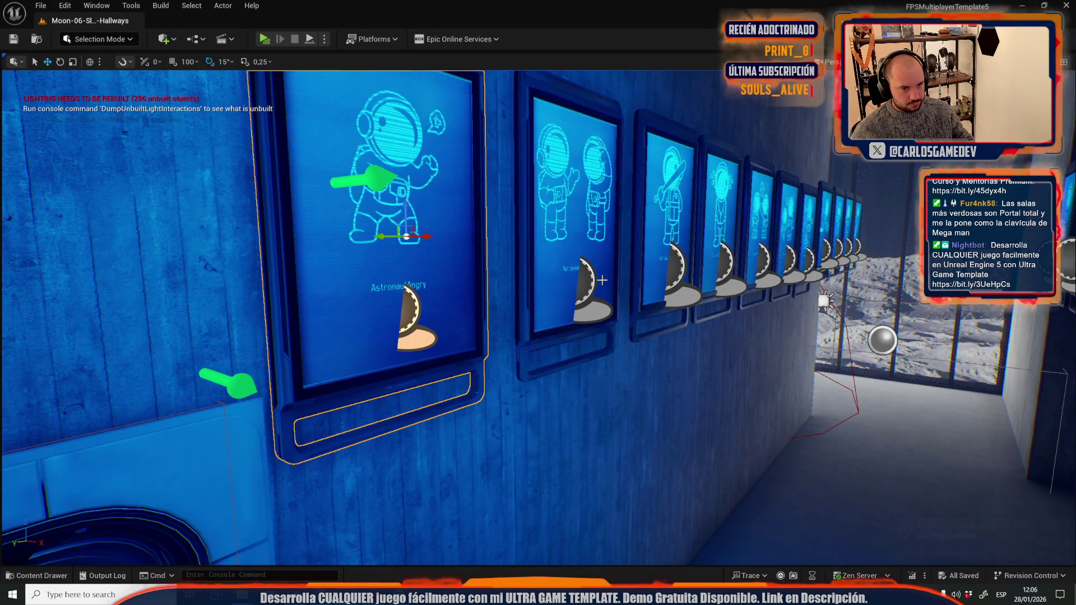
ctrl+click(577, 246)
ctrl+click(673, 252)
ctrl+click(721, 255)
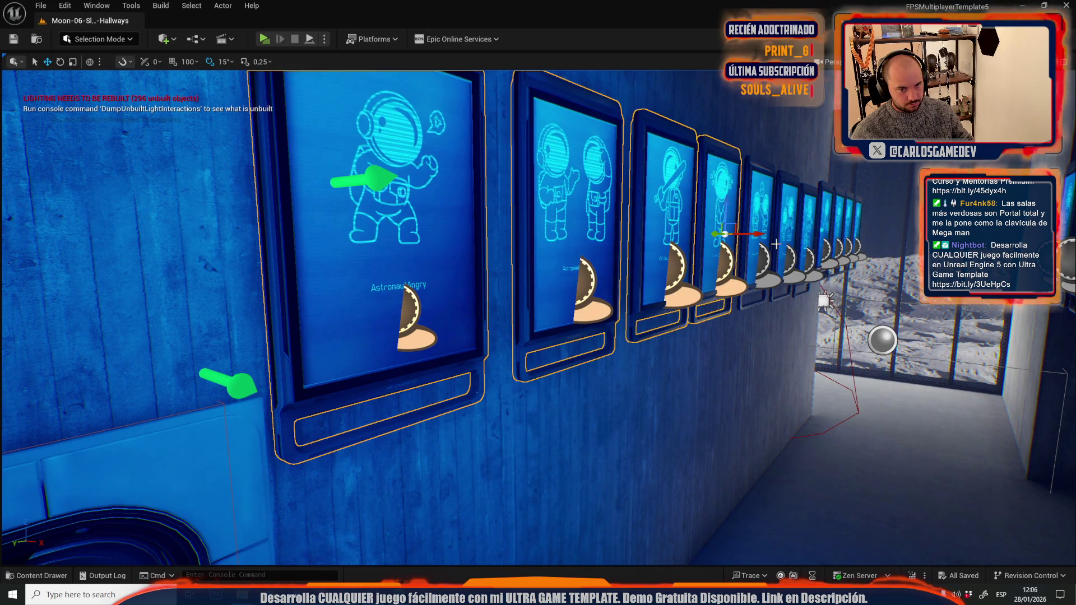
ctrl+click(760, 235)
ctrl+click(791, 235)
ctrl+click(807, 218)
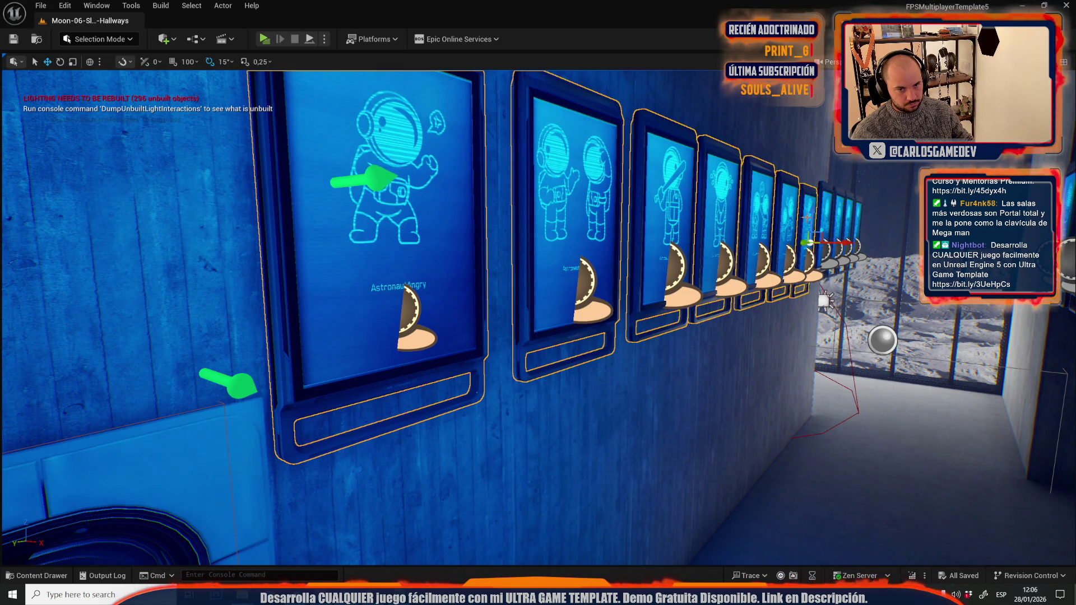
ctrl+click(827, 210)
ctrl+click(838, 209)
ctrl+click(848, 207)
ctrl+click(857, 207)
Add the eight poster frames on the opposite wall to the selection.
drag(857, 207, 780, 253)
ctrl+click(777, 287)
ctrl+click(621, 276)
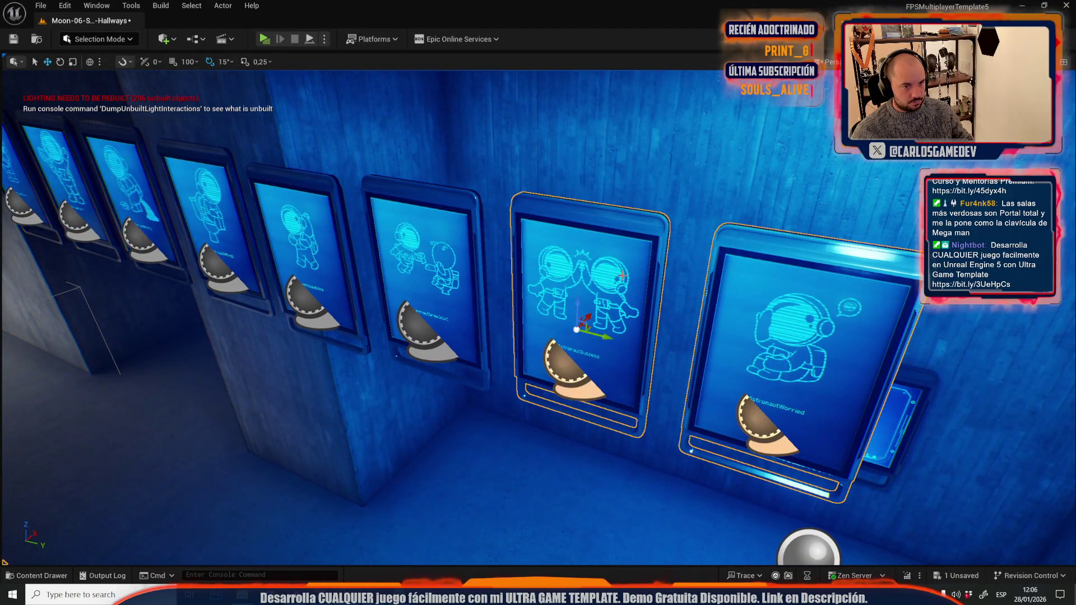
ctrl+click(450, 269)
ctrl+click(273, 245)
ctrl+click(197, 211)
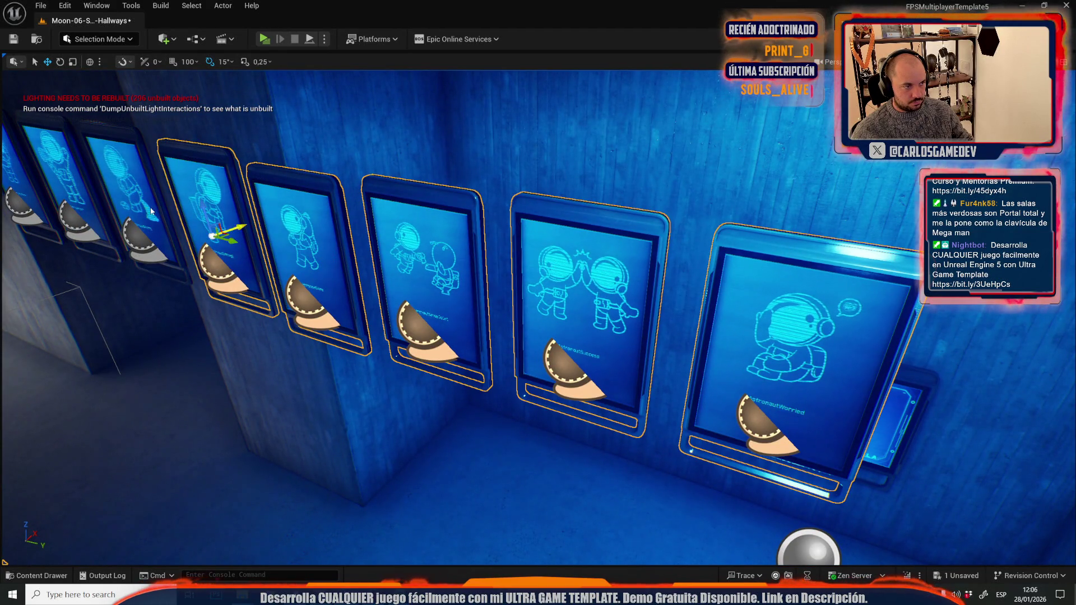
ctrl+click(123, 190)
ctrl+click(62, 179)
ctrl+click(23, 180)
Refocus the editor window and remove the selected poster frames from the hallway.
drag(269, 526, 246, 510)
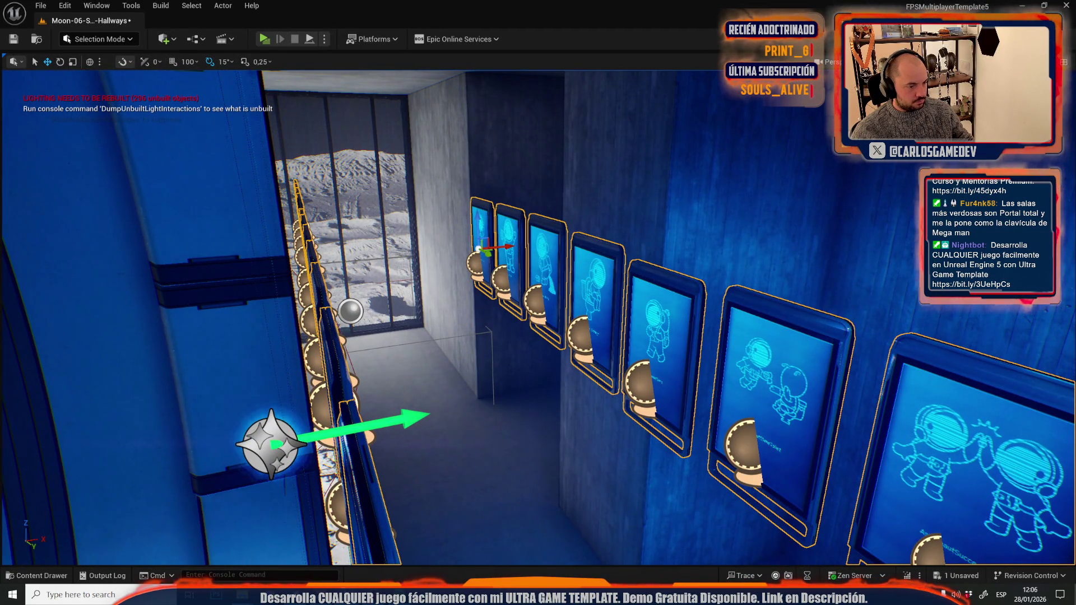
mouse_move(348, 595)
click(408, 571)
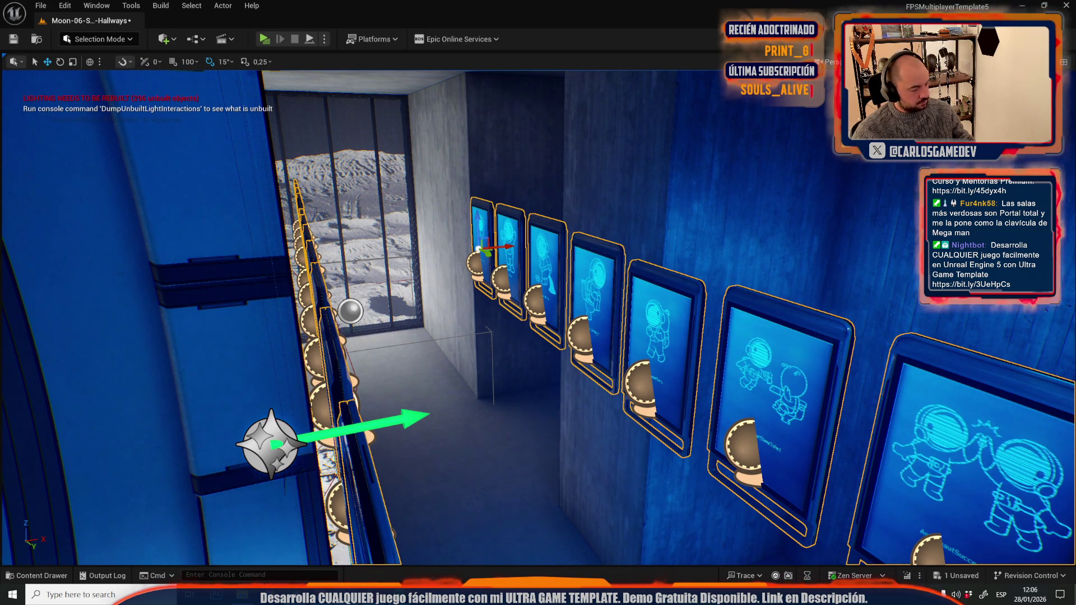
key(Delete)
Lower the floating selected actors slightly along Z and save Moon-06-Slime-Hallways.
drag(506, 258, 506, 258)
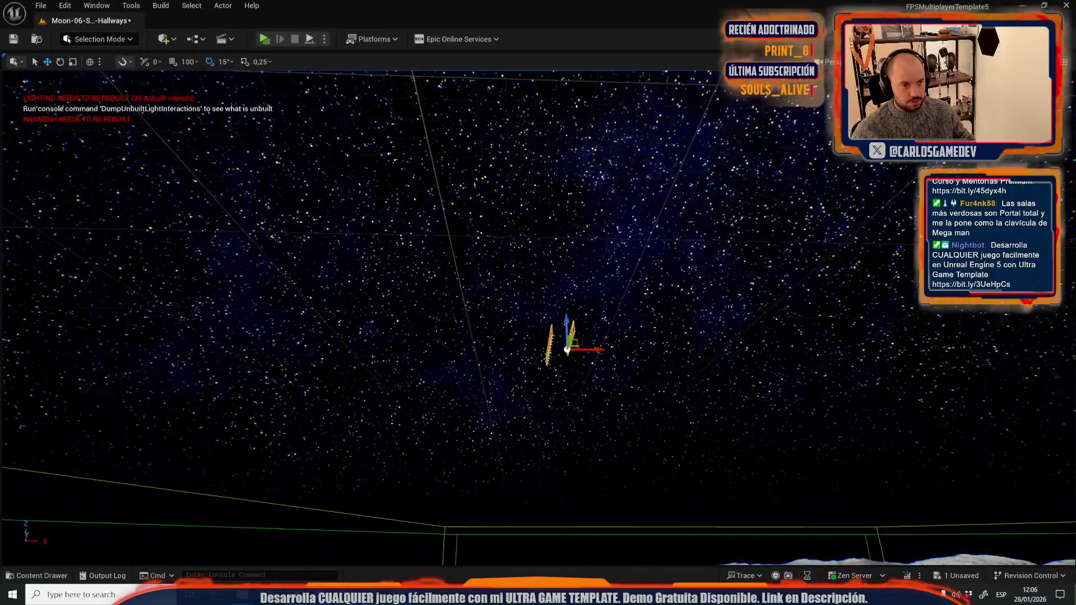
drag(508, 138, 507, 138)
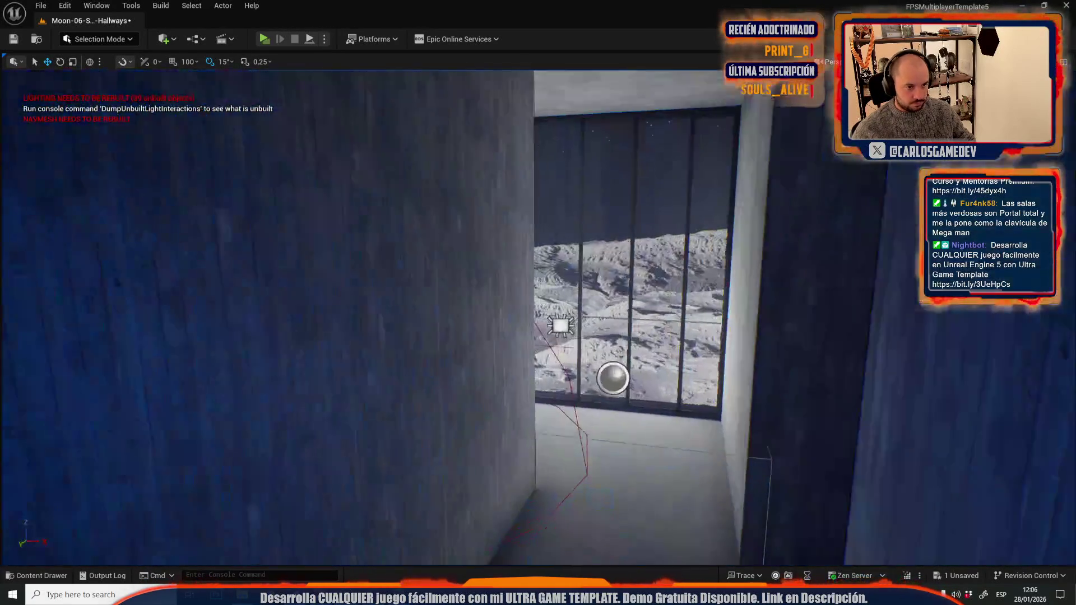
drag(506, 258, 506, 257)
drag(439, 105, 439, 105)
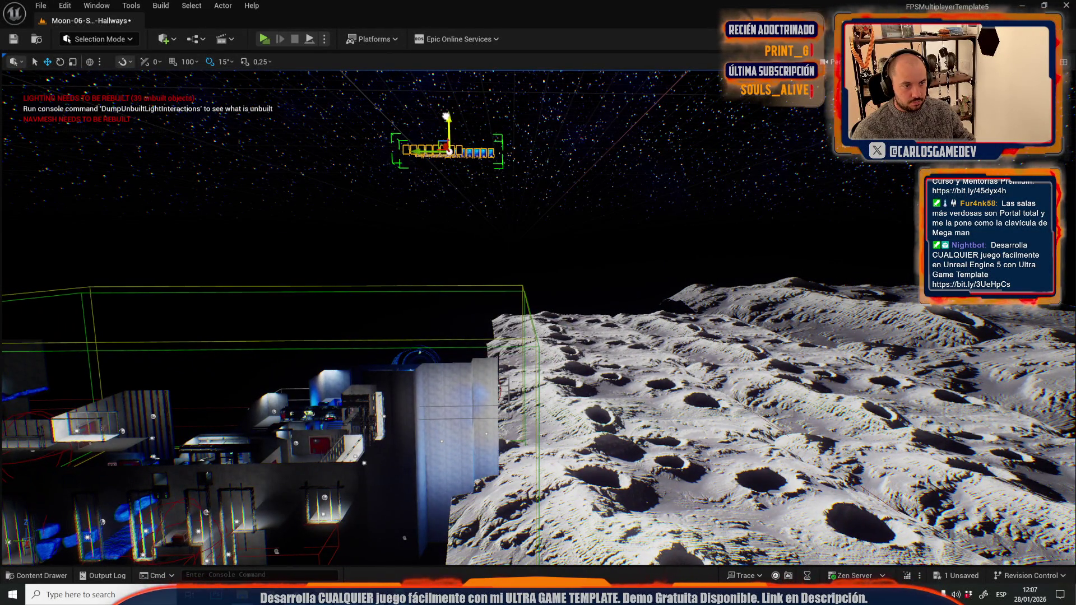
drag(454, 369, 454, 380)
key(ctrl+s)
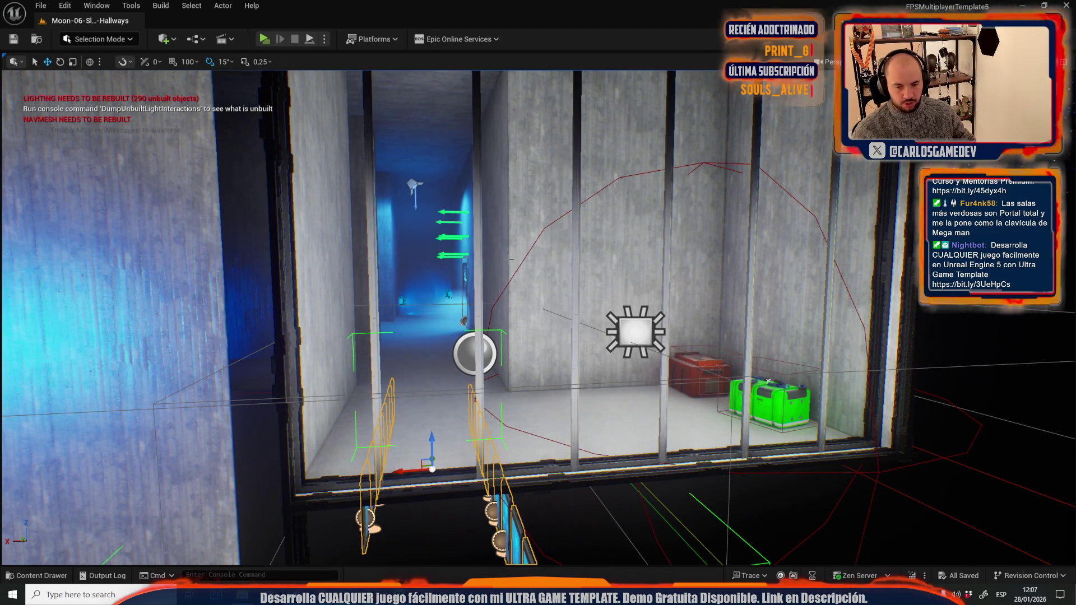
Fly the view back through the corridor to outside the base.
key(d)
key(a)
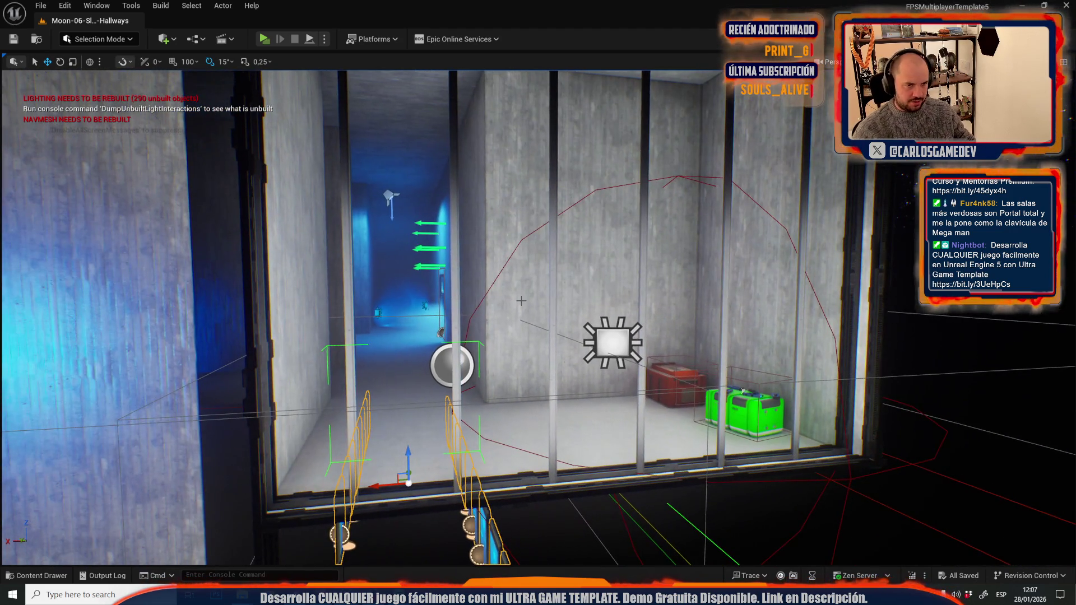
key(w)
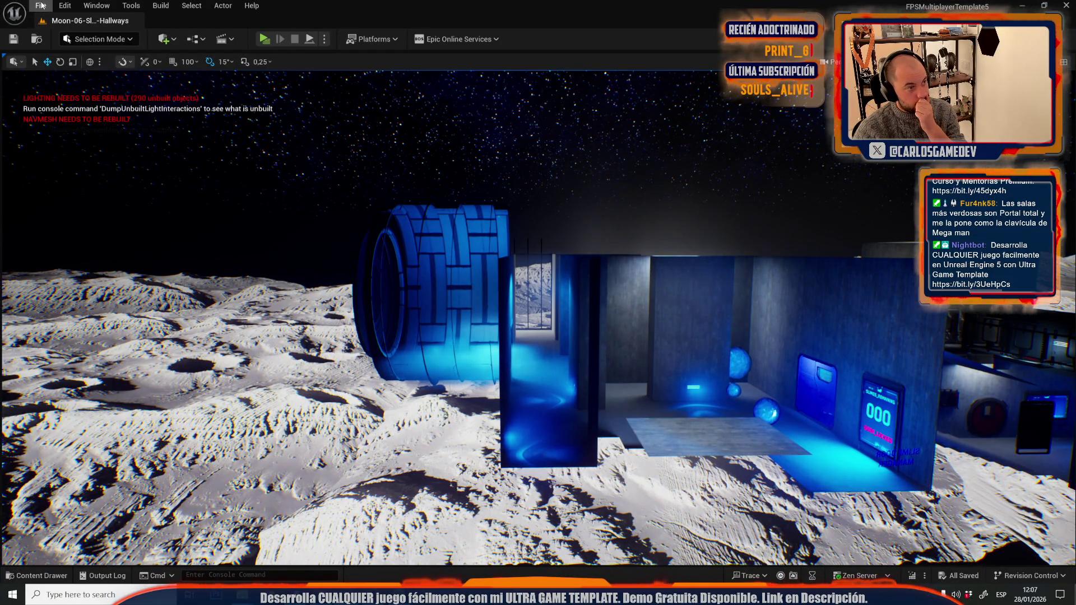
Search all content for 'crea' and open the CreateJoinSessionsMap level.
click(42, 5)
click(78, 58)
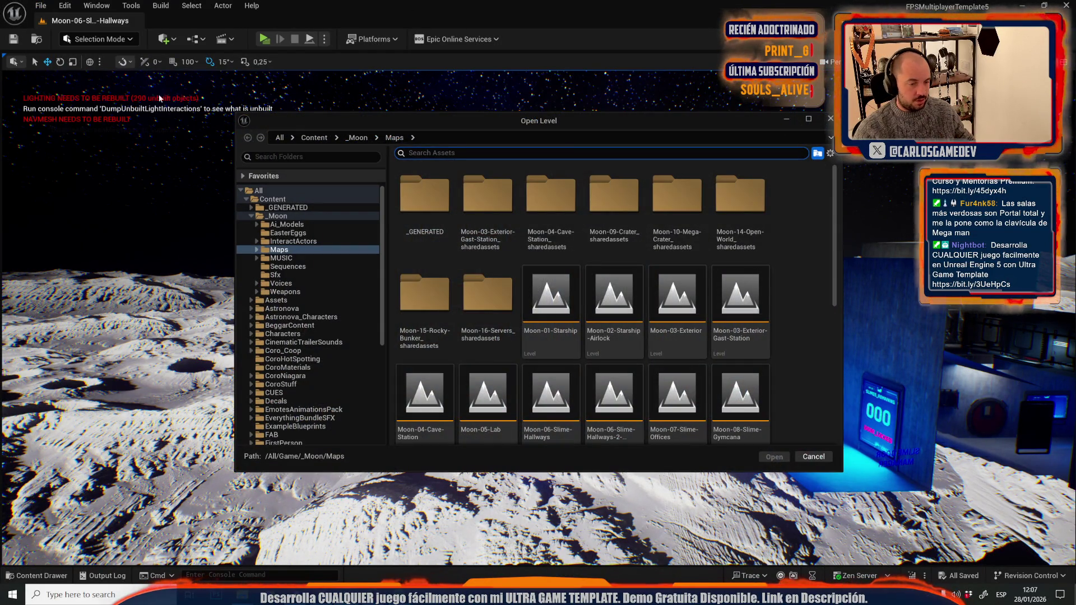
text(lobb)
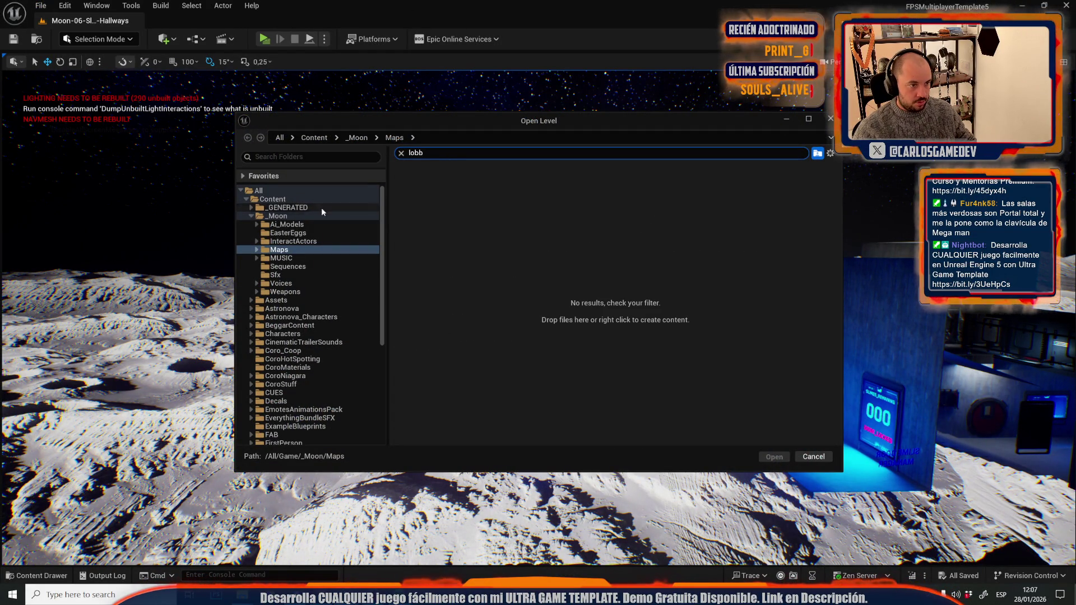
click(290, 201)
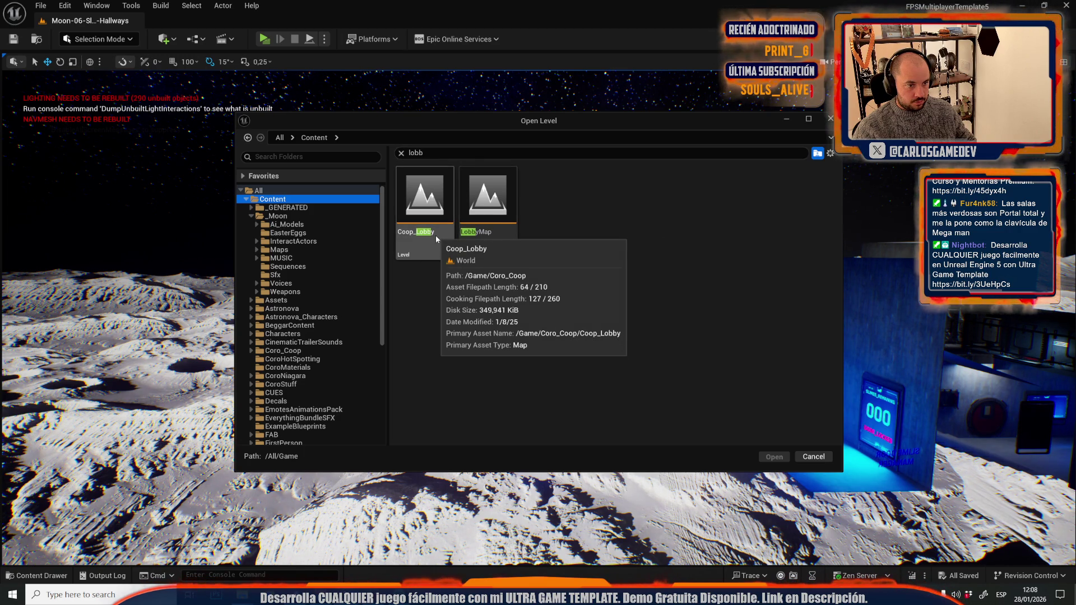
double_click(423, 153)
text(crea)
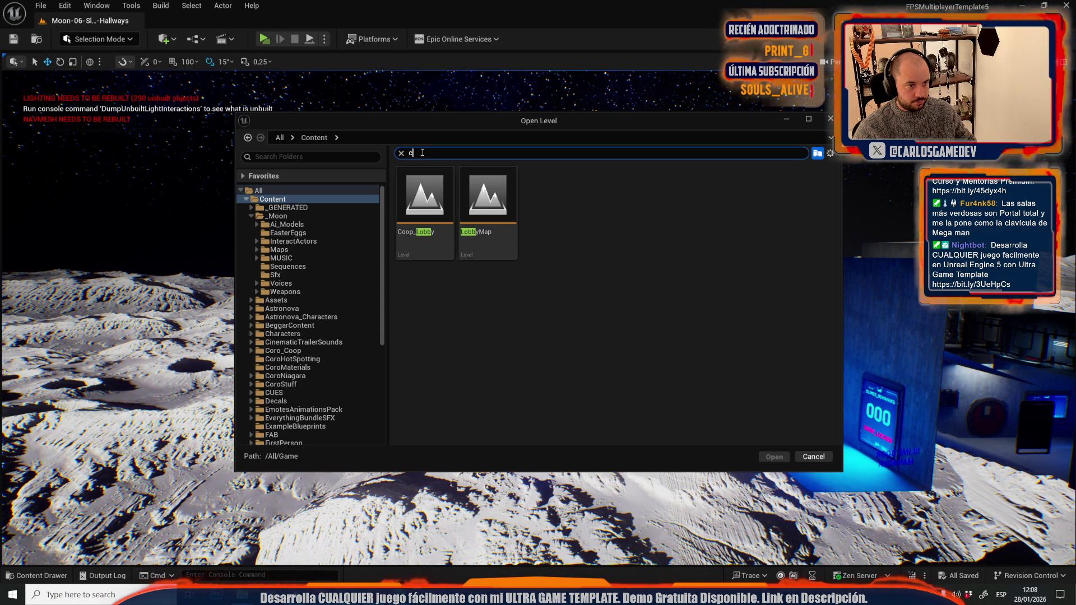
click(438, 234)
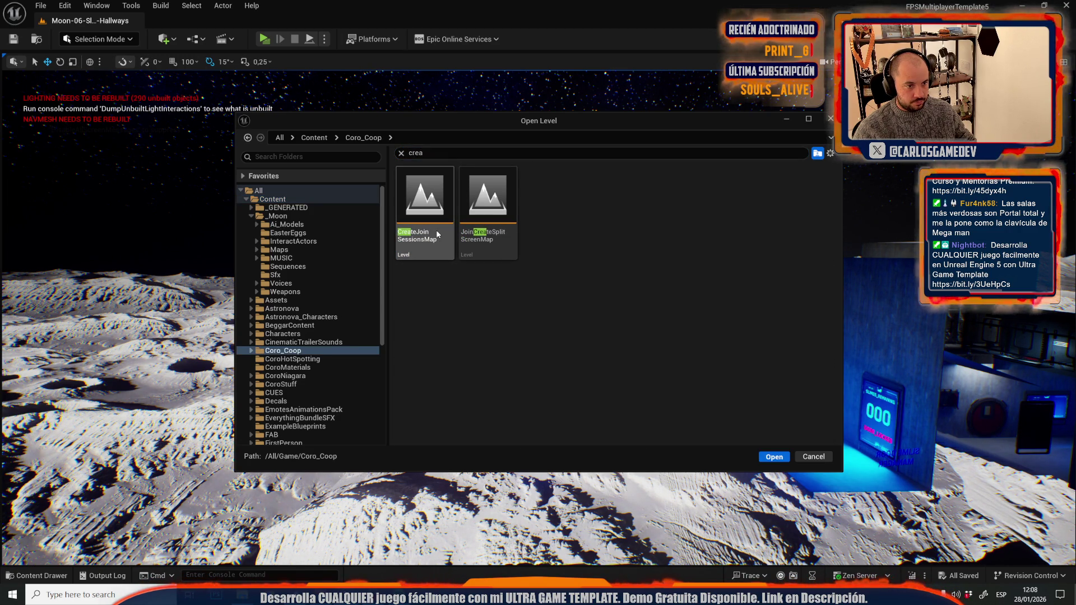
double_click(423, 168)
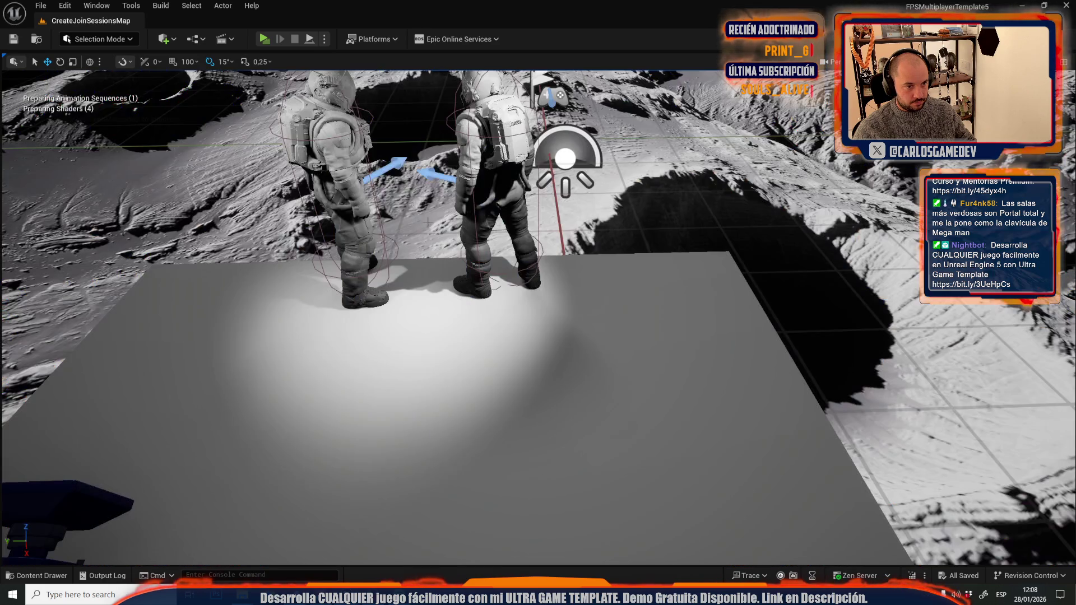
Search 'lobb', open the Coop_Lobby level, and start a play session.
click(40, 6)
click(65, 59)
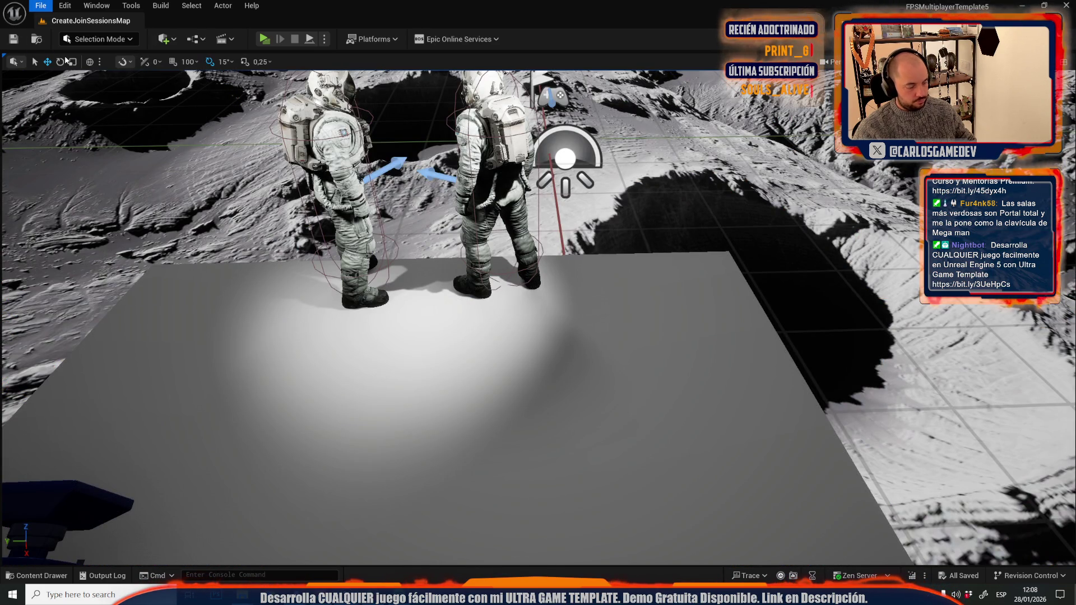
text(lobb)
double_click(424, 199)
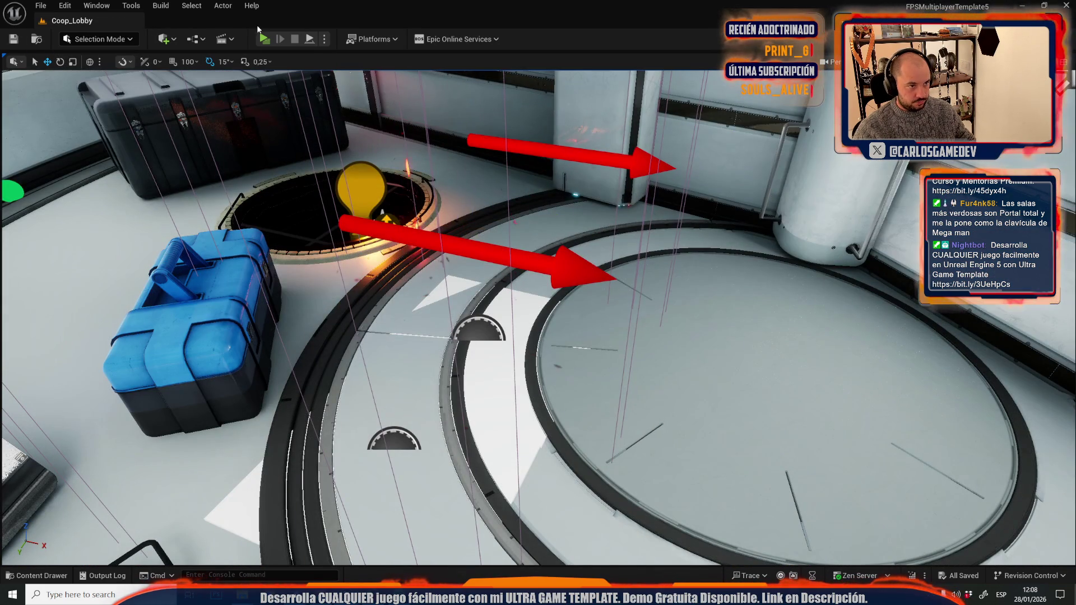
click(264, 38)
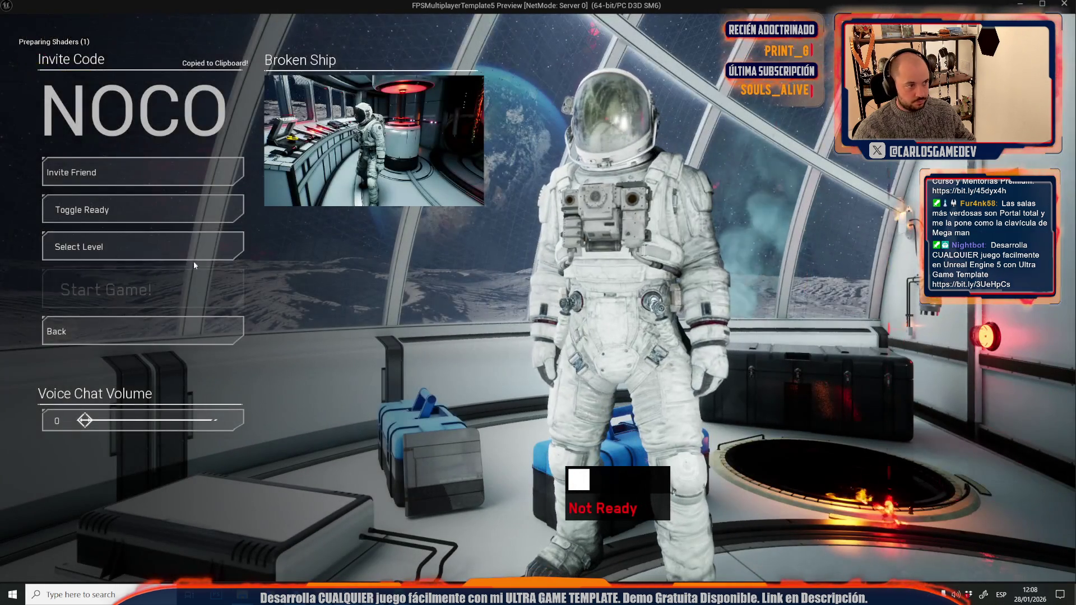
Show the chapter selection list and scroll through it to check the tooltip images.
click(190, 253)
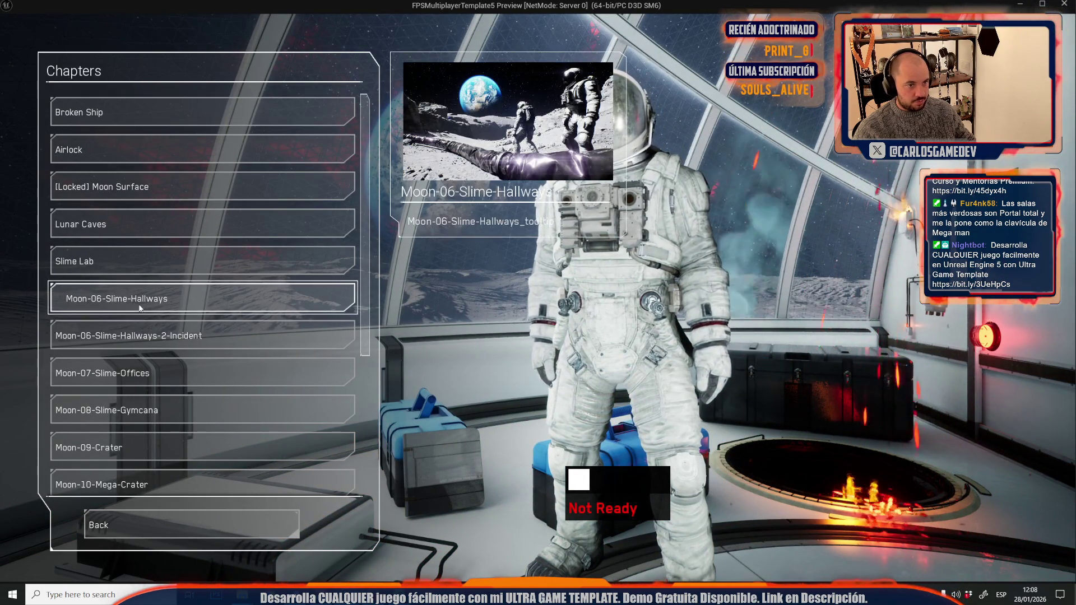
scroll(147, 426, down, 5)
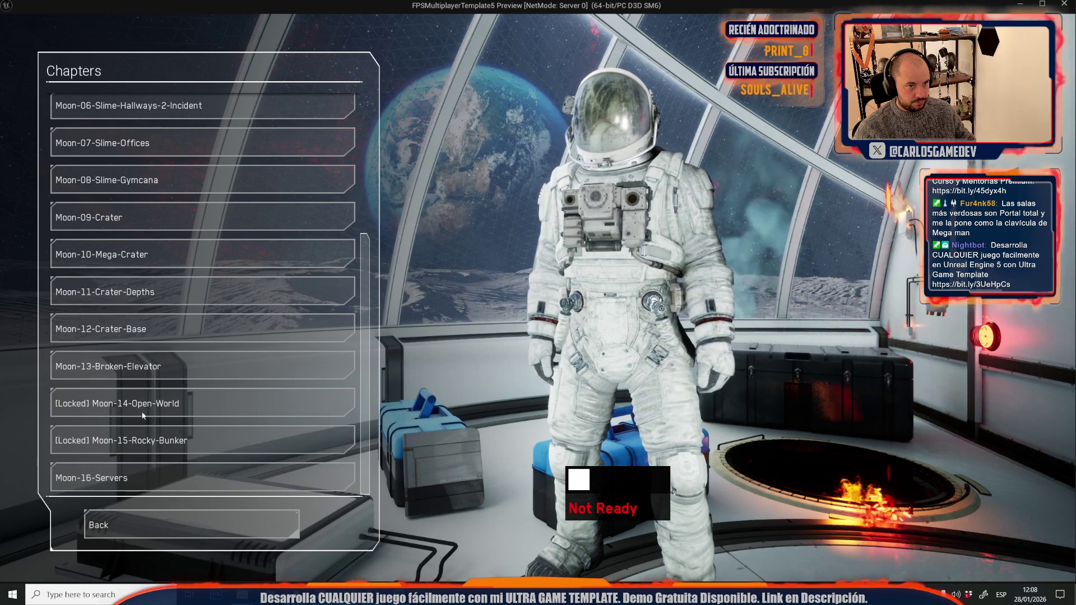
scroll(145, 247, up, 2)
scroll(146, 244, up, 3)
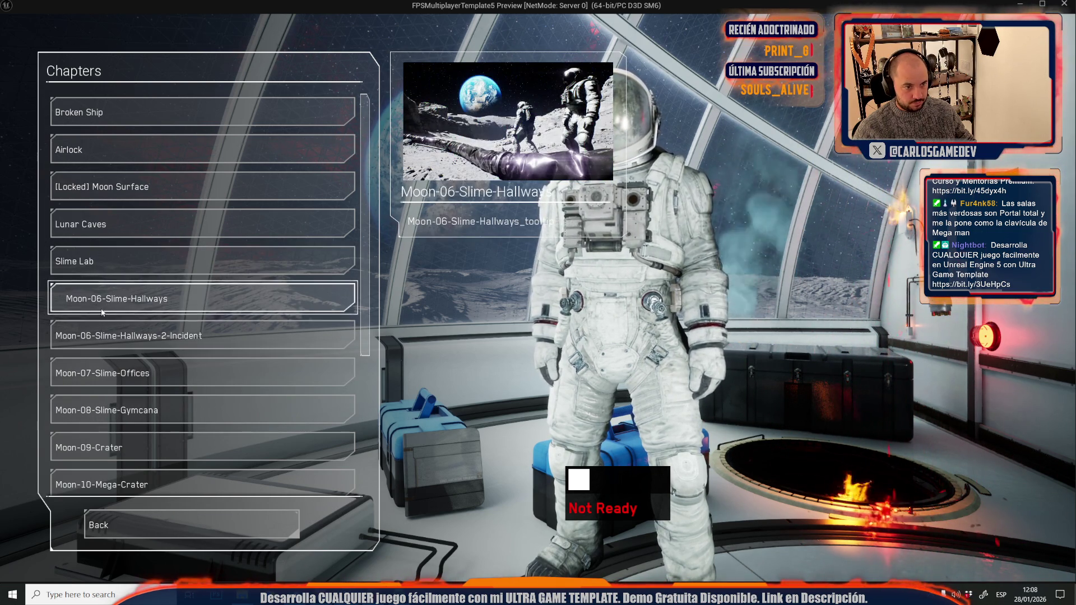
scroll(103, 382, down, 3)
scroll(103, 388, down, 1)
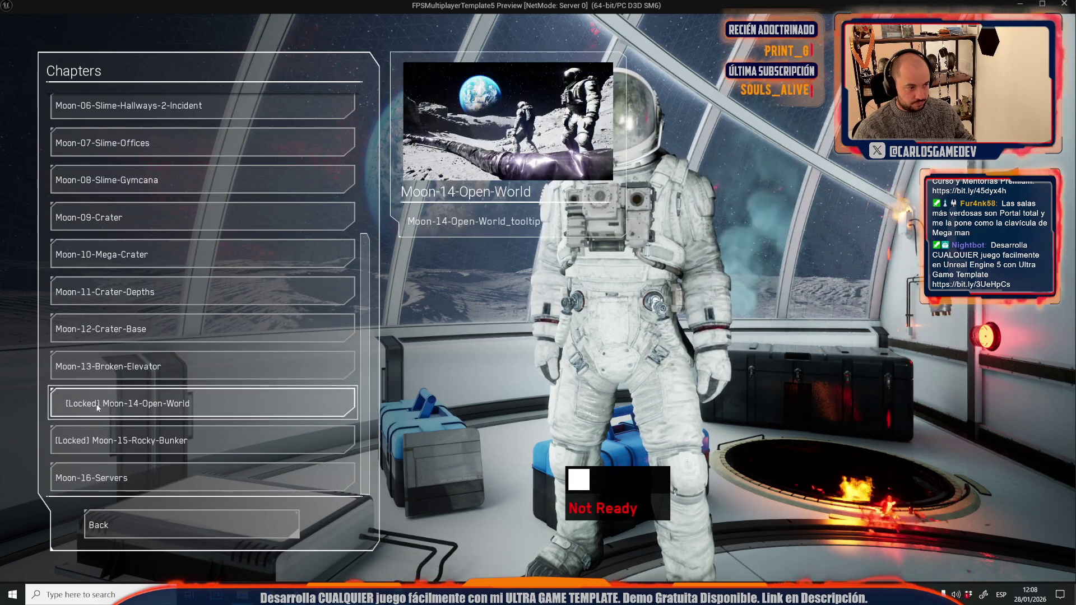
scroll(166, 240, up, 4)
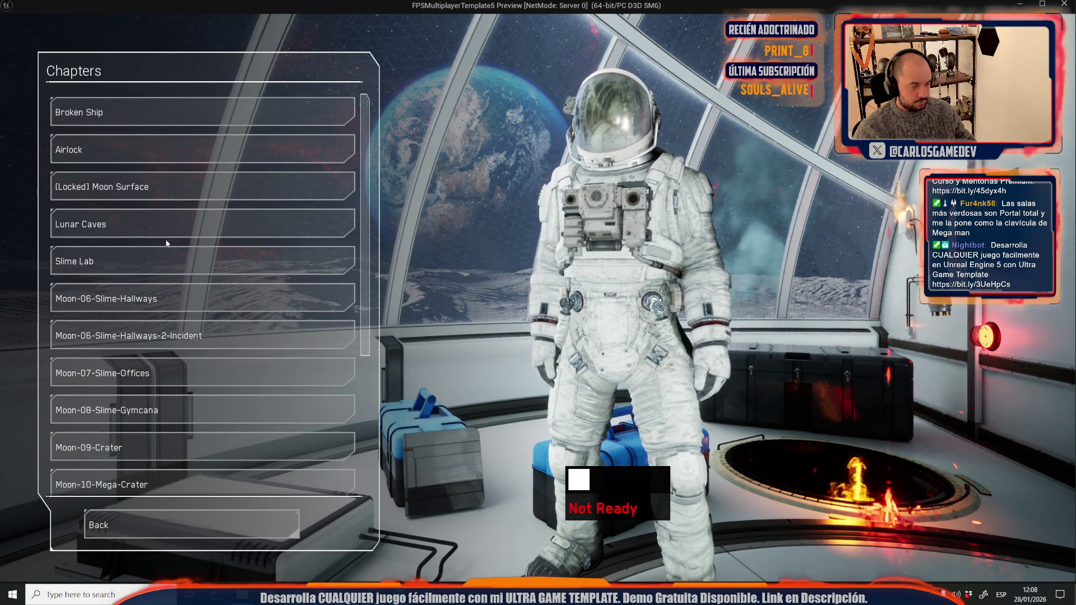
Stop playing and open DefaultGameDataAsset via a 'defau' search in UltraGameTemplate.
key(Escape)
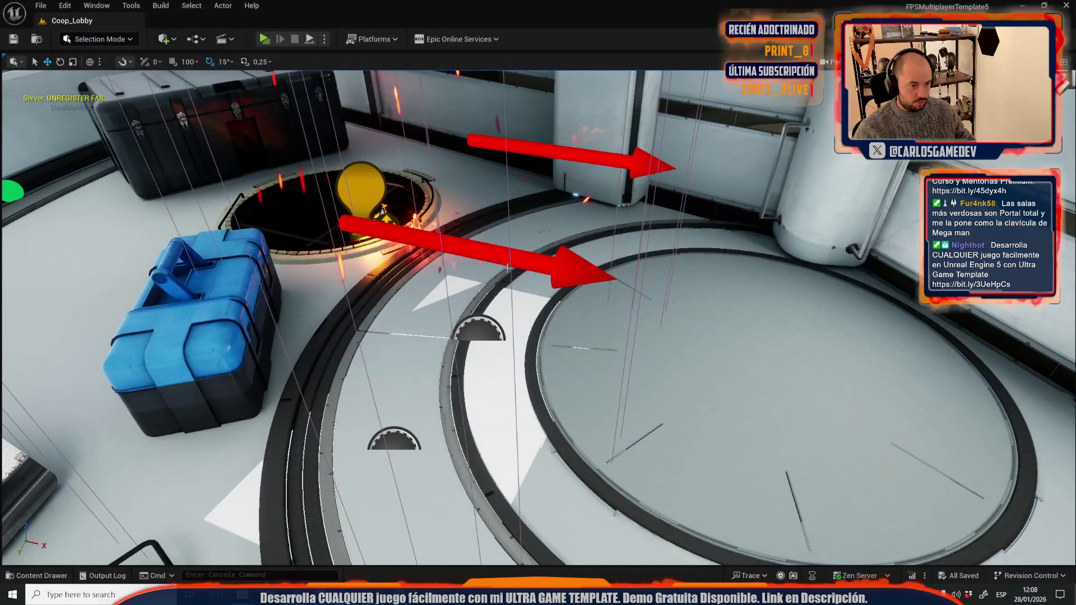
key(ctrl+space)
text(defau)
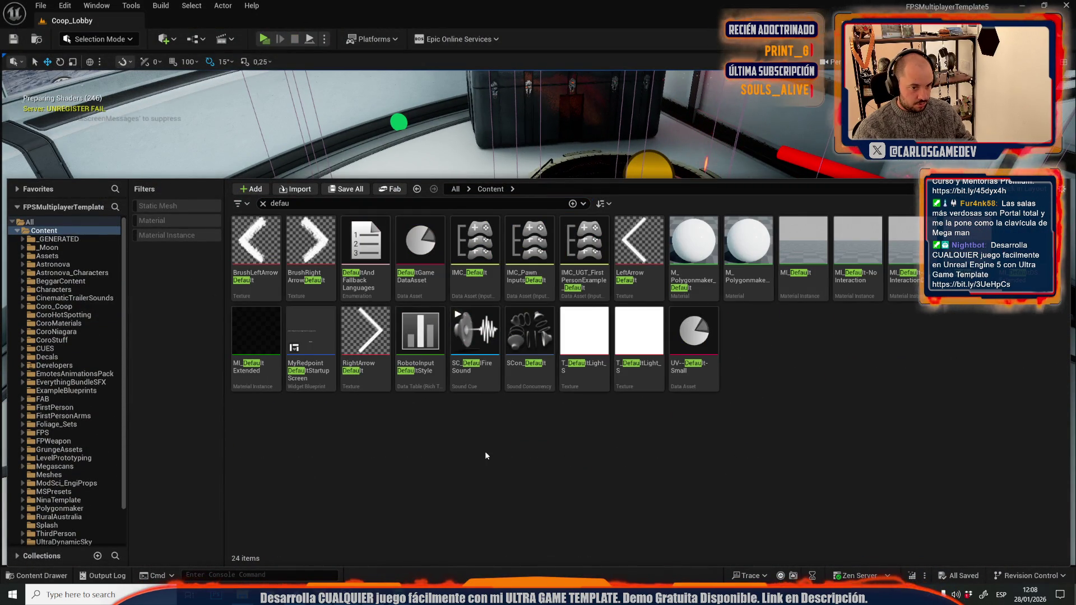
scroll(72, 538, down, 2)
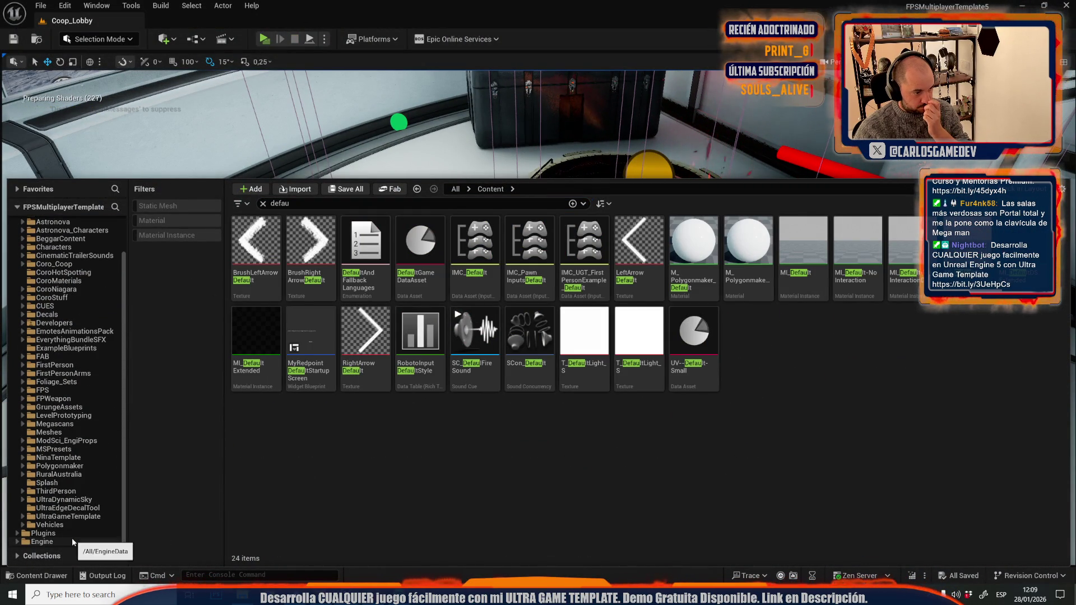
click(79, 517)
double_click(429, 284)
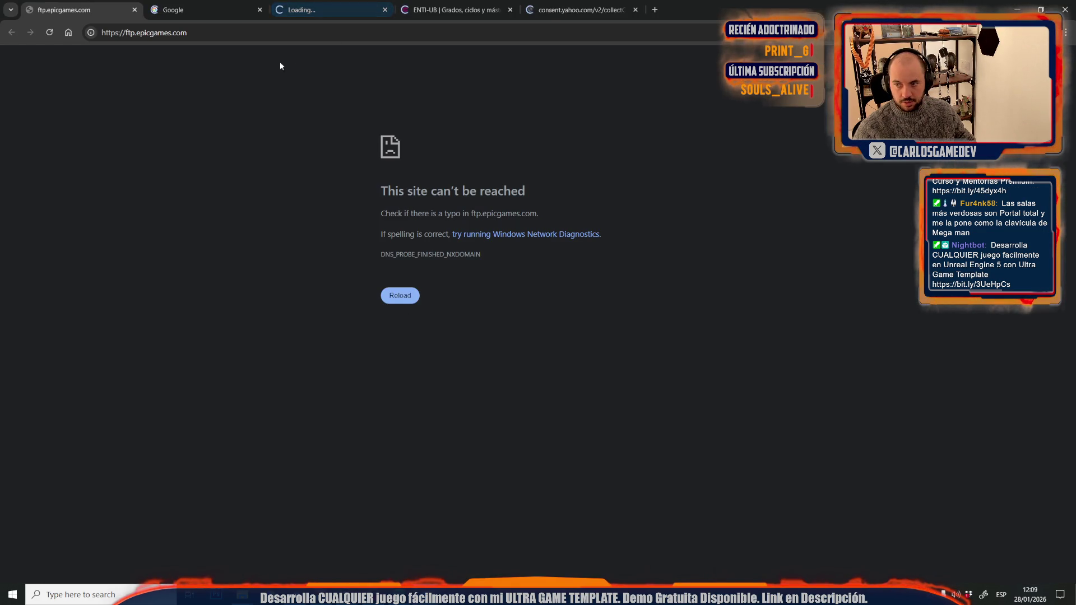
Go to Drive's Recent files, close three extra tabs, and open Coop_Moon_Localization.
click(217, 33)
click(136, 55)
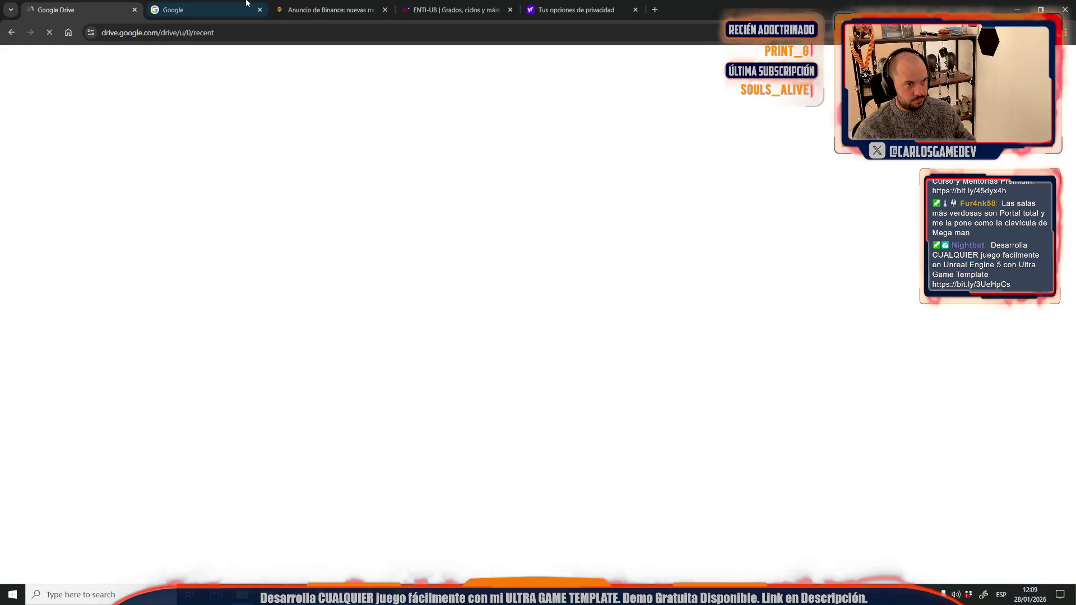
middle_click(246, 2)
middle_click(247, 3)
middle_click(246, 3)
middle_click(247, 3)
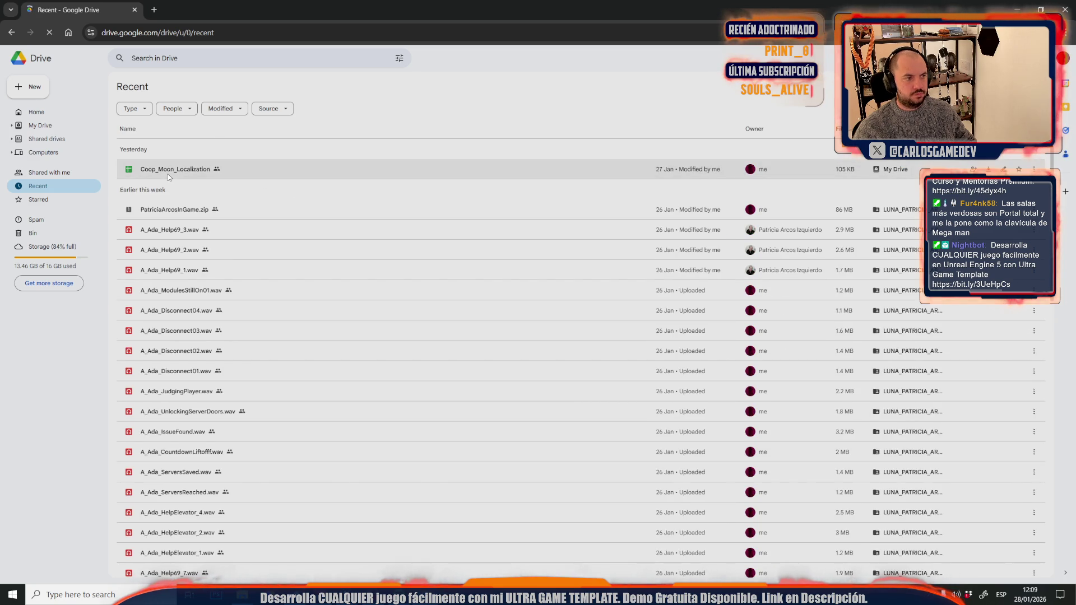
double_click(169, 176)
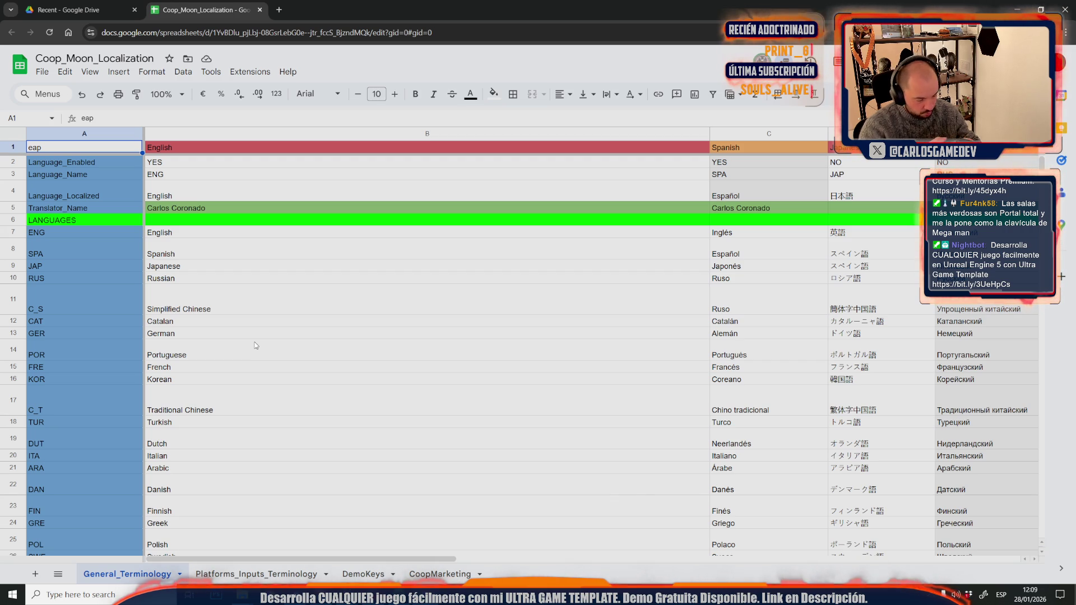
click(282, 10)
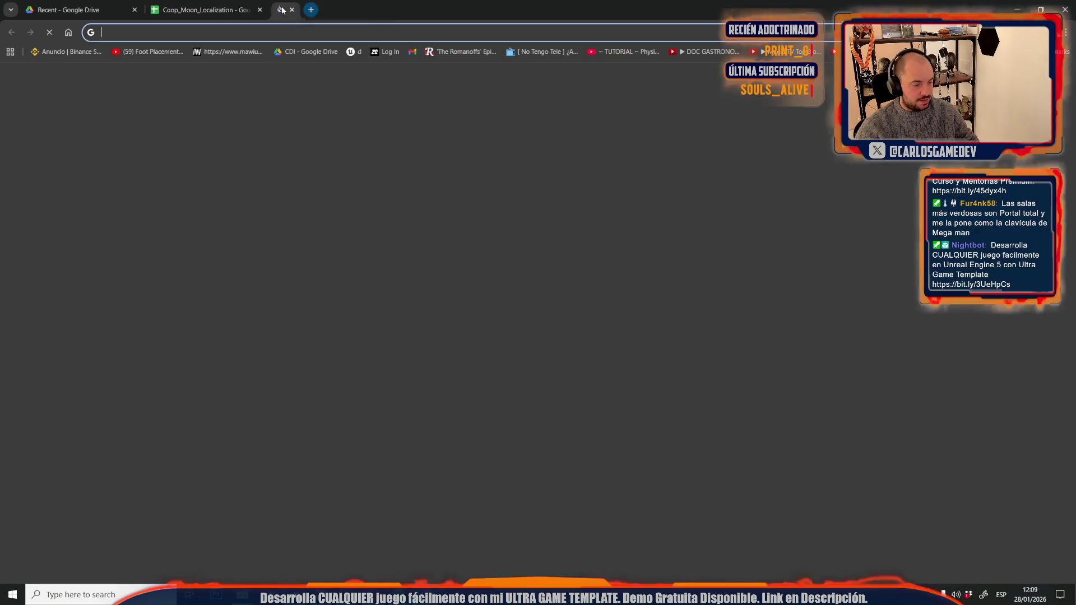
Open the Steamworks partner site's sales and activations reports to the daily wishlist report.
text(p)
key(Return)
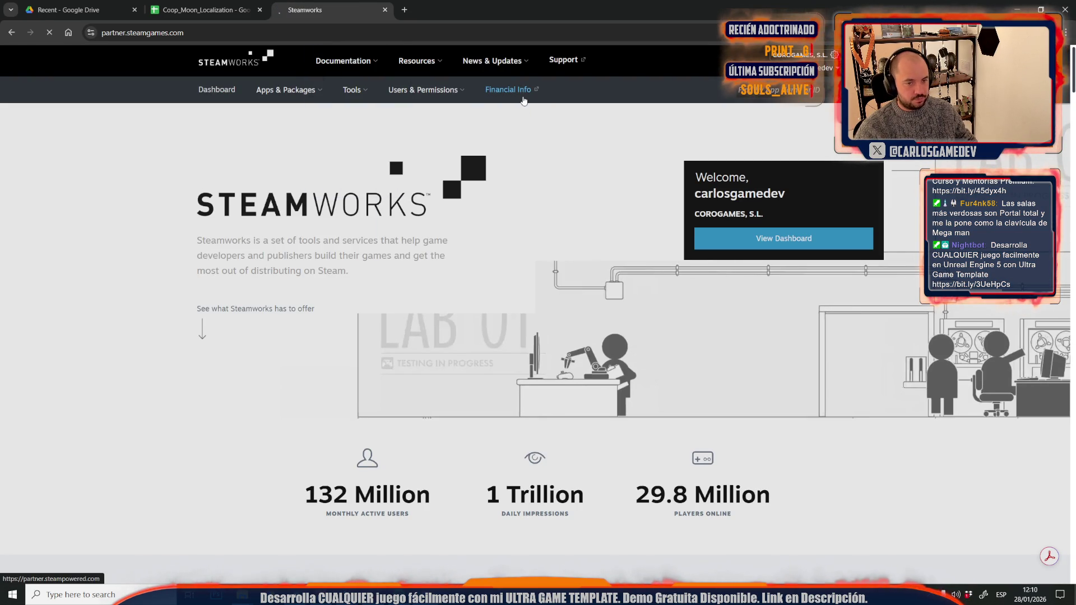
click(503, 97)
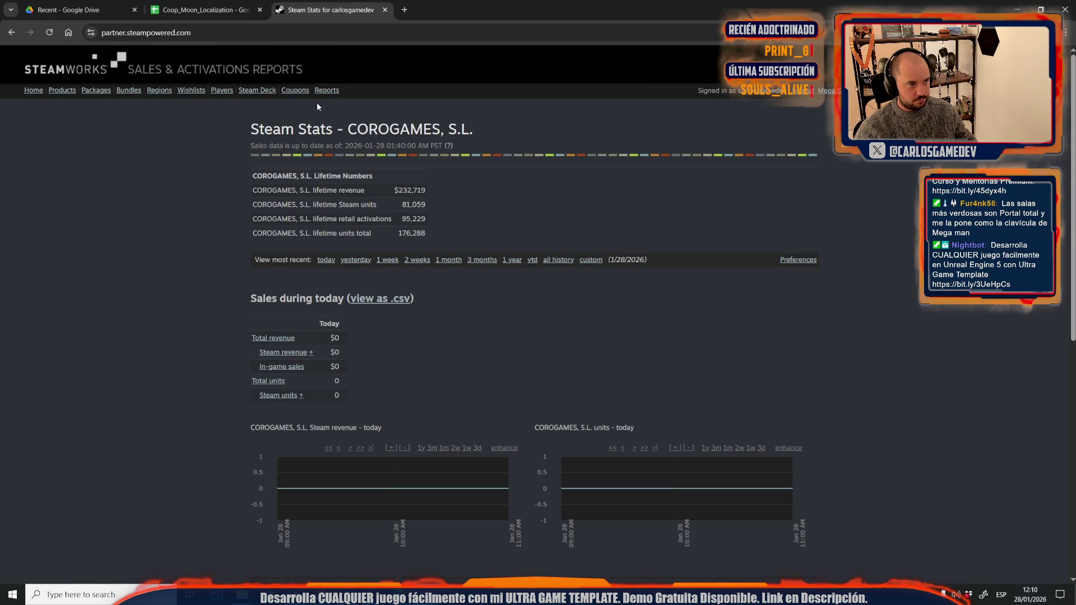
click(189, 93)
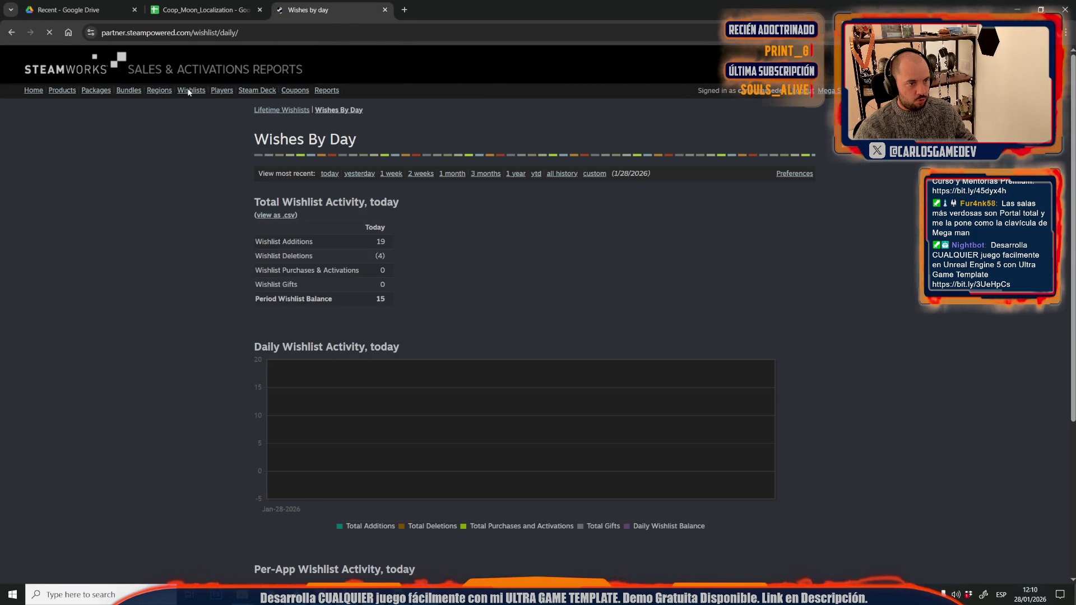
scroll(457, 299, down, 4)
scroll(367, 210, up, 4)
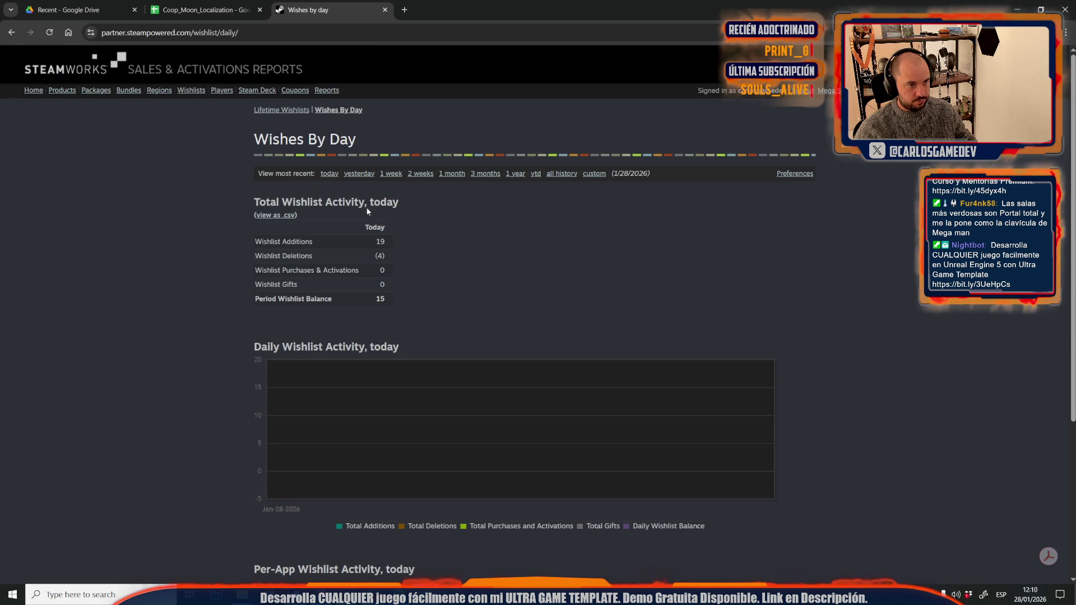
scroll(395, 318, down, 4)
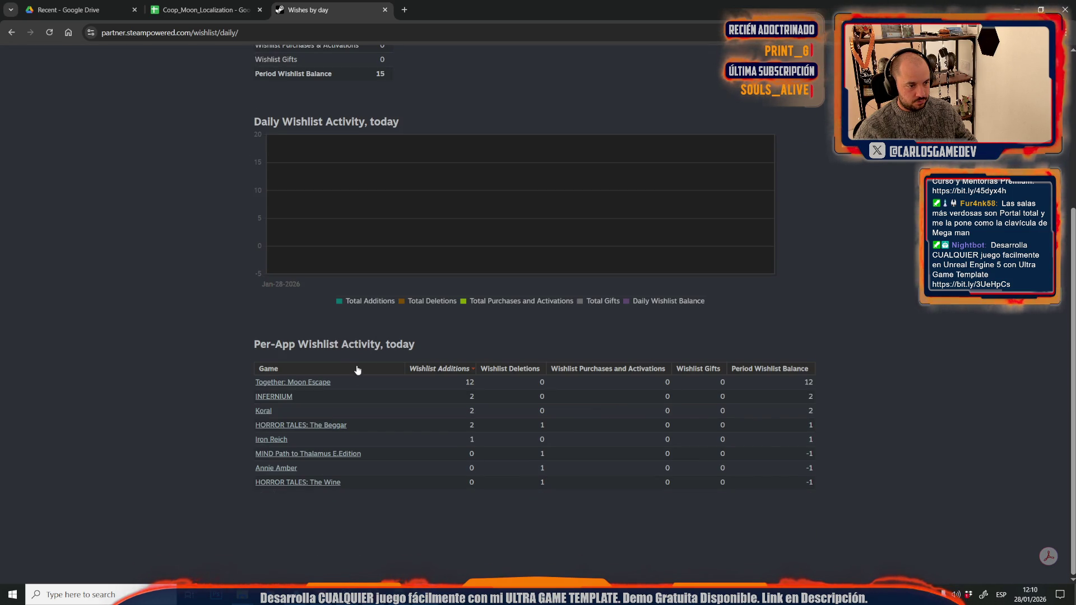
Open Together: Moon Escape's wishlist details and review its daily, lifetime and regional data.
click(319, 384)
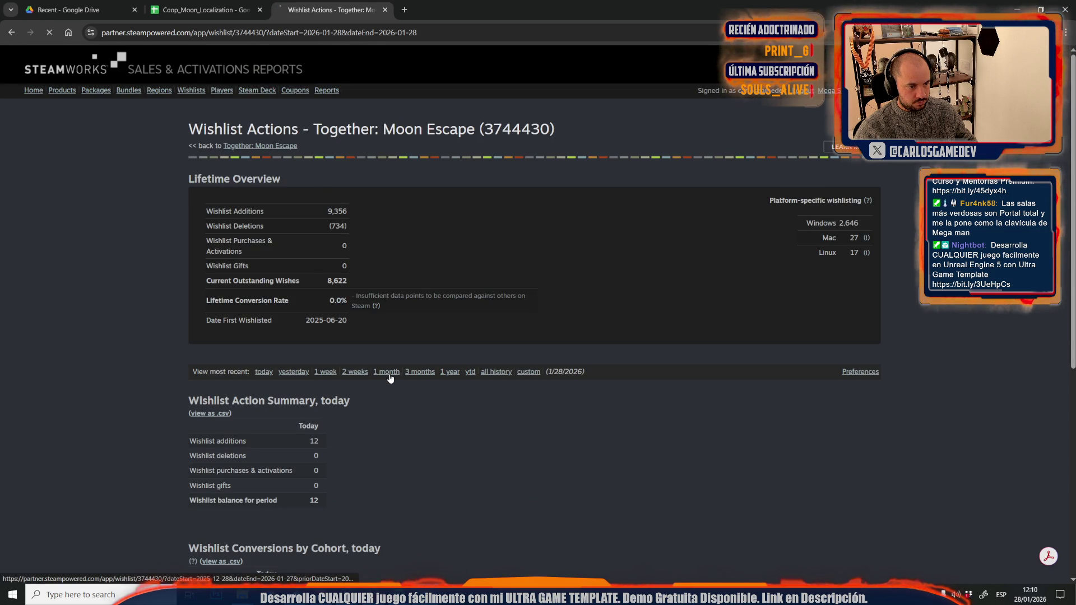
scroll(195, 370, down, 7)
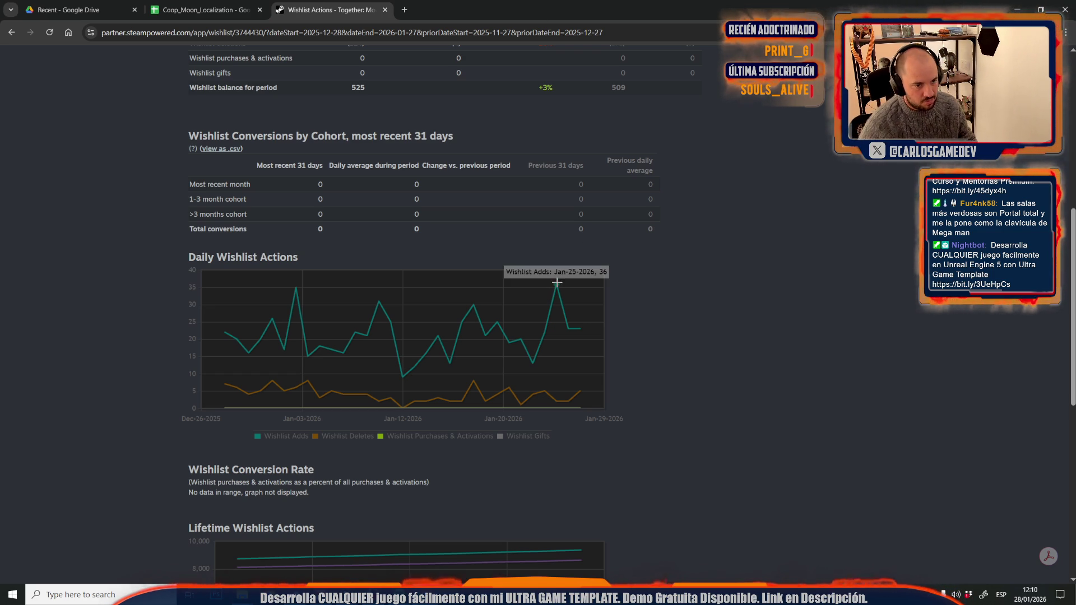
mouse_move(546, 330)
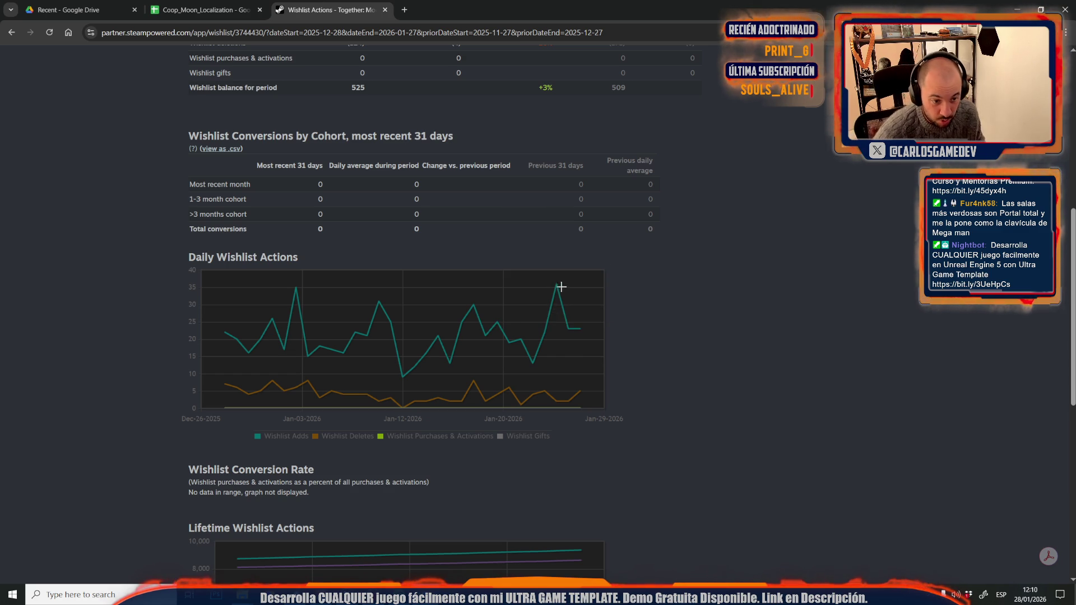
scroll(565, 351, up, 7)
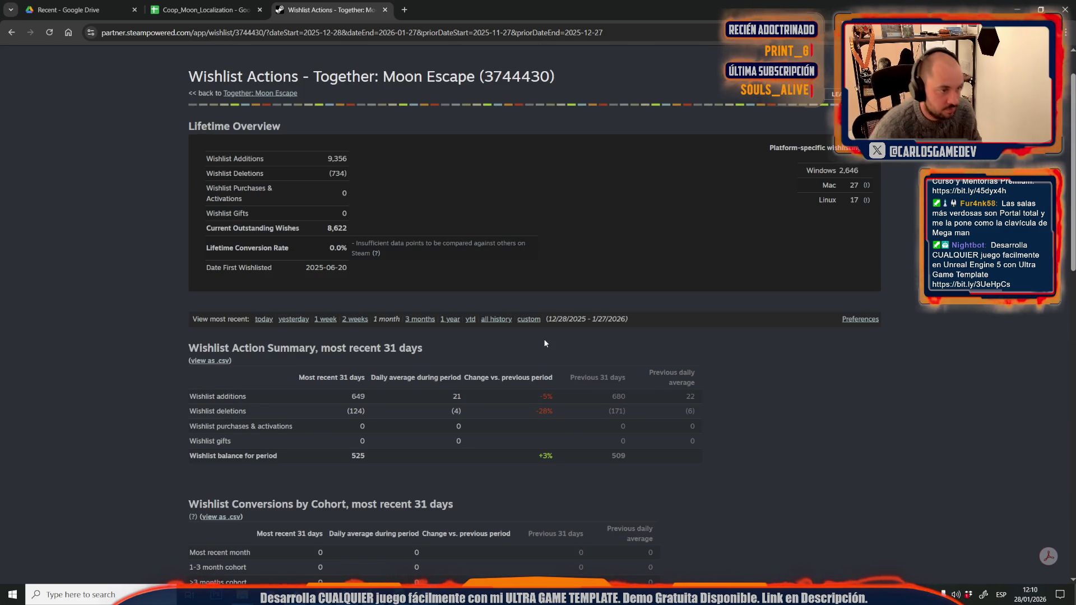
scroll(544, 343, down, 4)
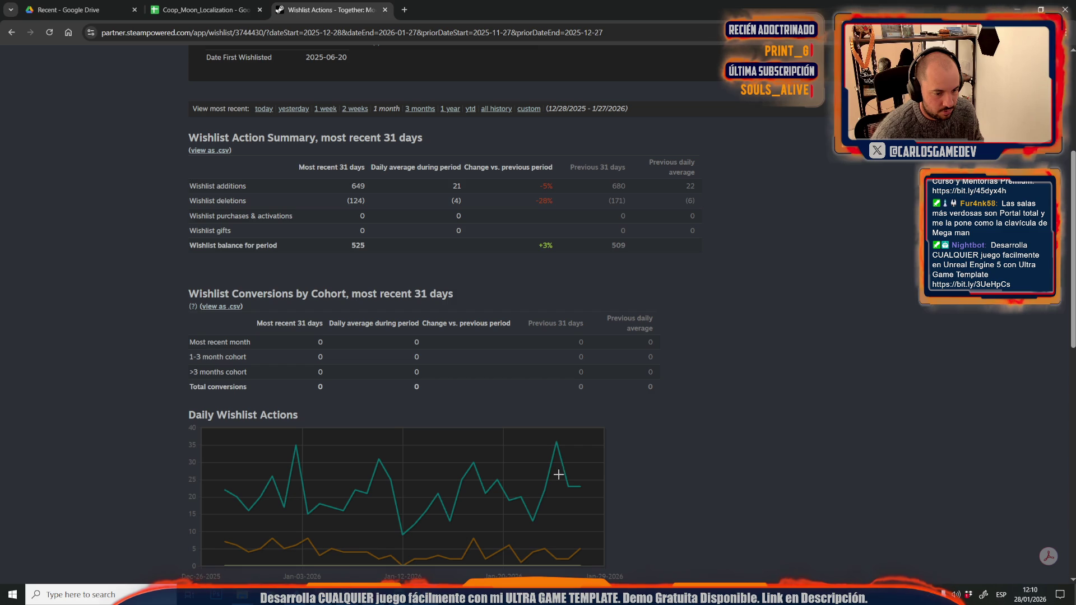
mouse_move(544, 487)
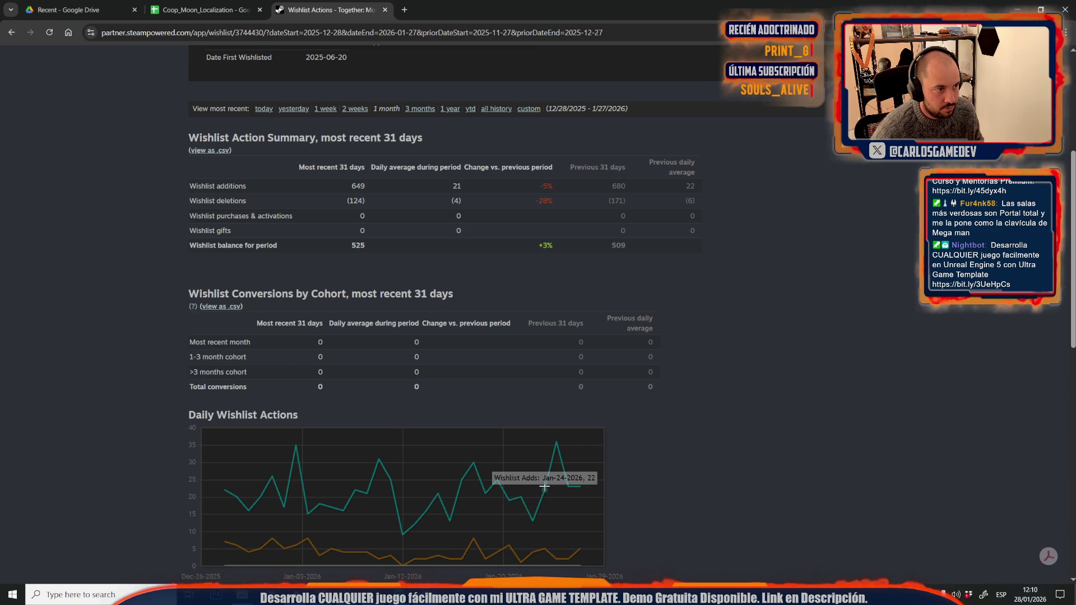
scroll(545, 487, down, 9)
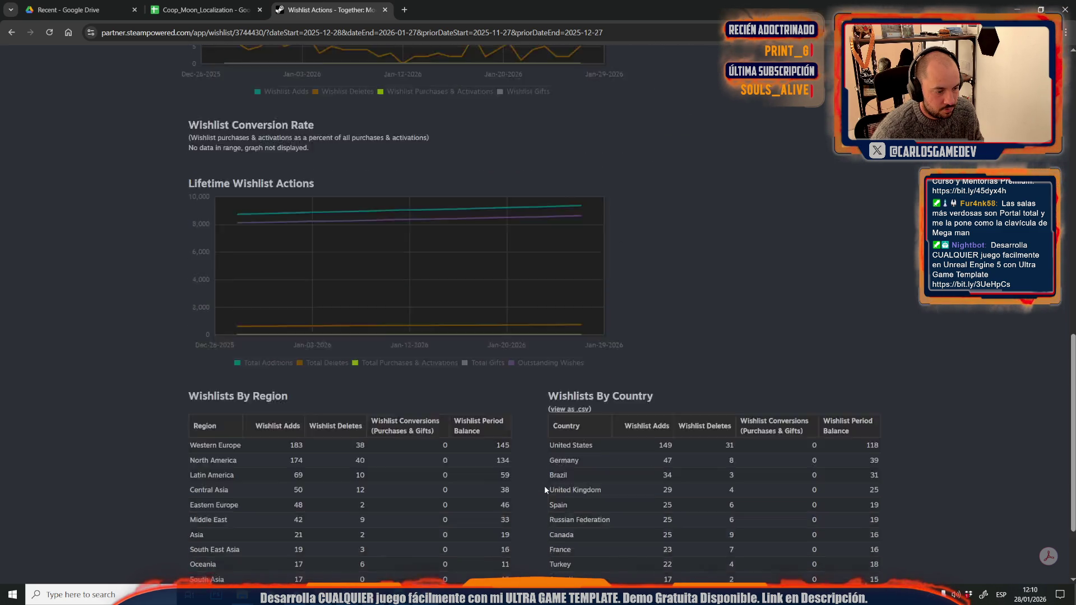
scroll(545, 490, up, 10)
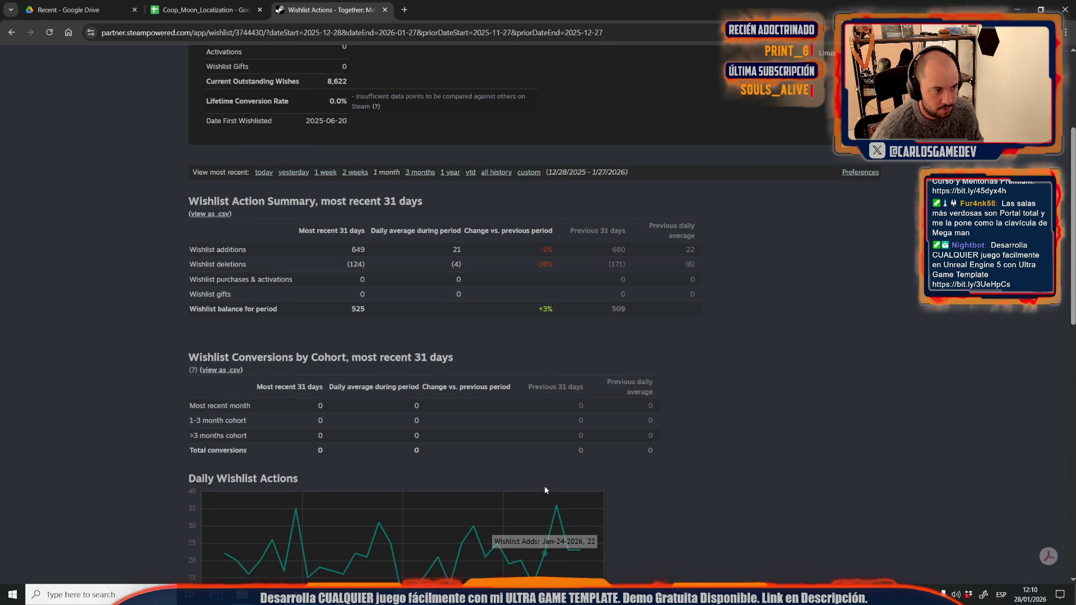
scroll(545, 490, up, 4)
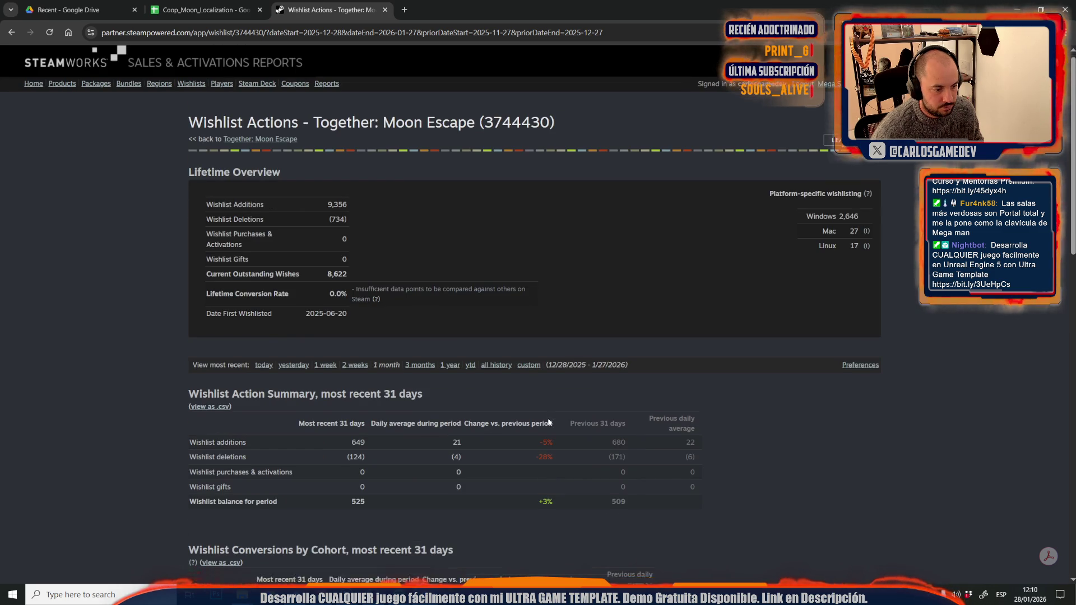
scroll(548, 422, down, 5)
scroll(547, 418, down, 5)
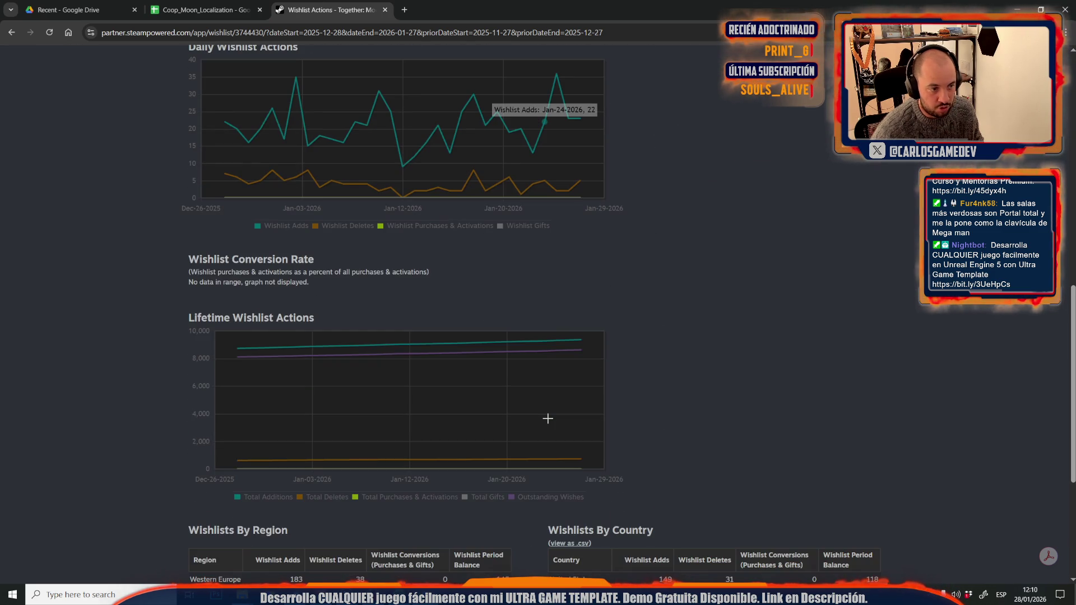
key(alt+Tab)
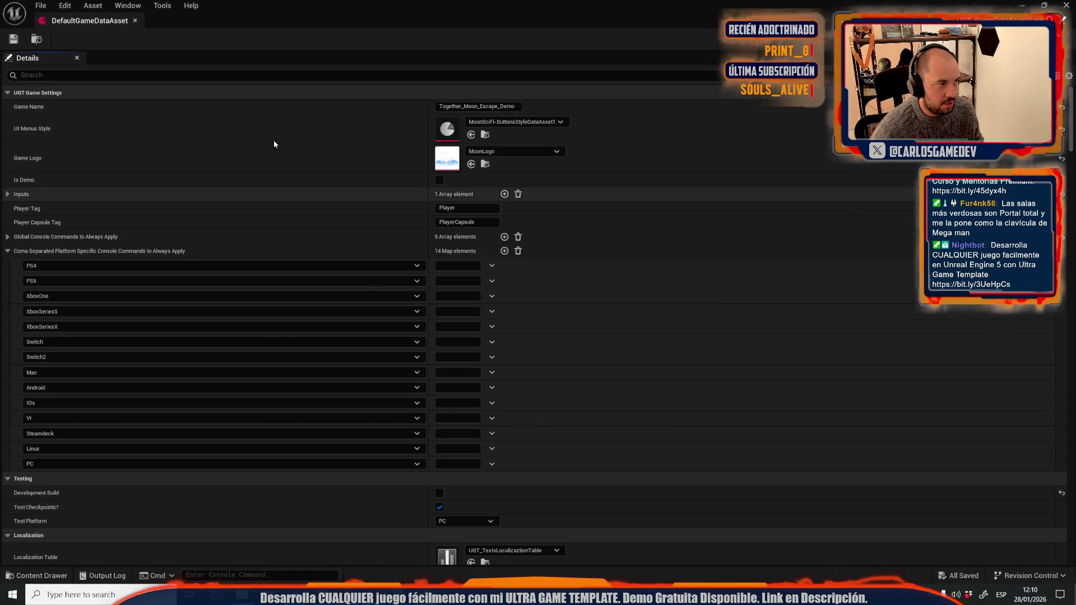
Copy the Moon-05-Lab chapter name and find its Moon-05-Lab_tooltip row in Coop_Moon_Localization.
scroll(244, 237, down, 5)
scroll(243, 238, down, 6)
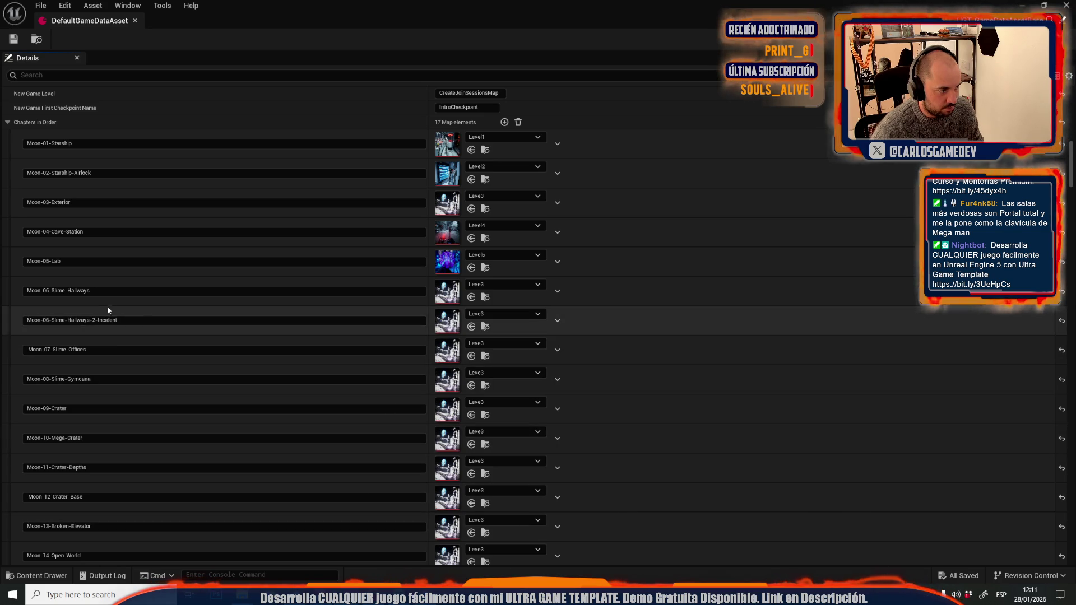
click(90, 261)
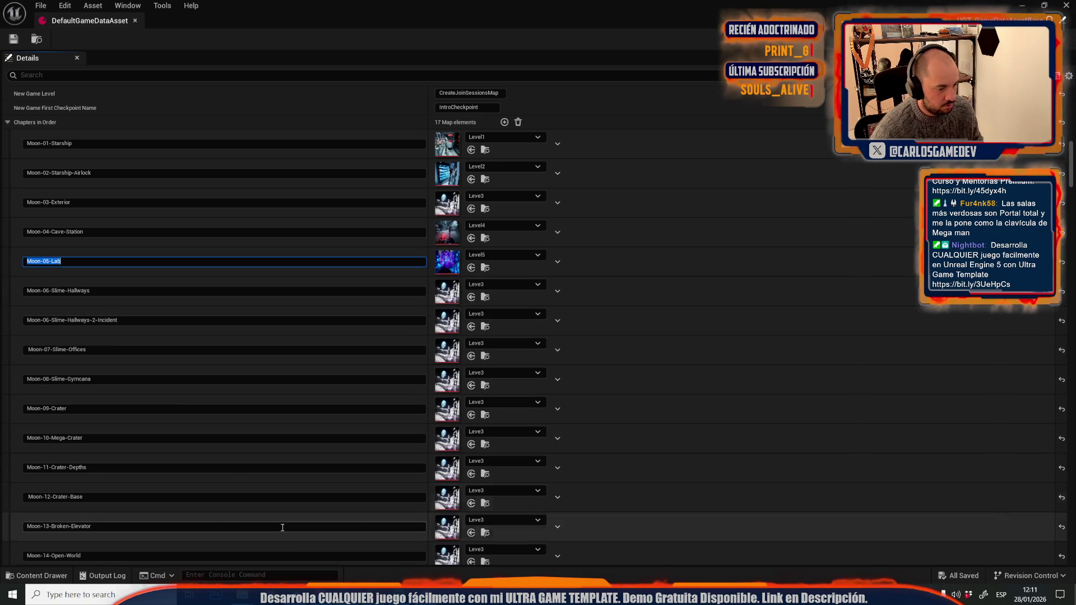
key(alt+Tab)
click(221, 16)
click(263, 206)
key(ctrl+f)
key(ctrl+v)
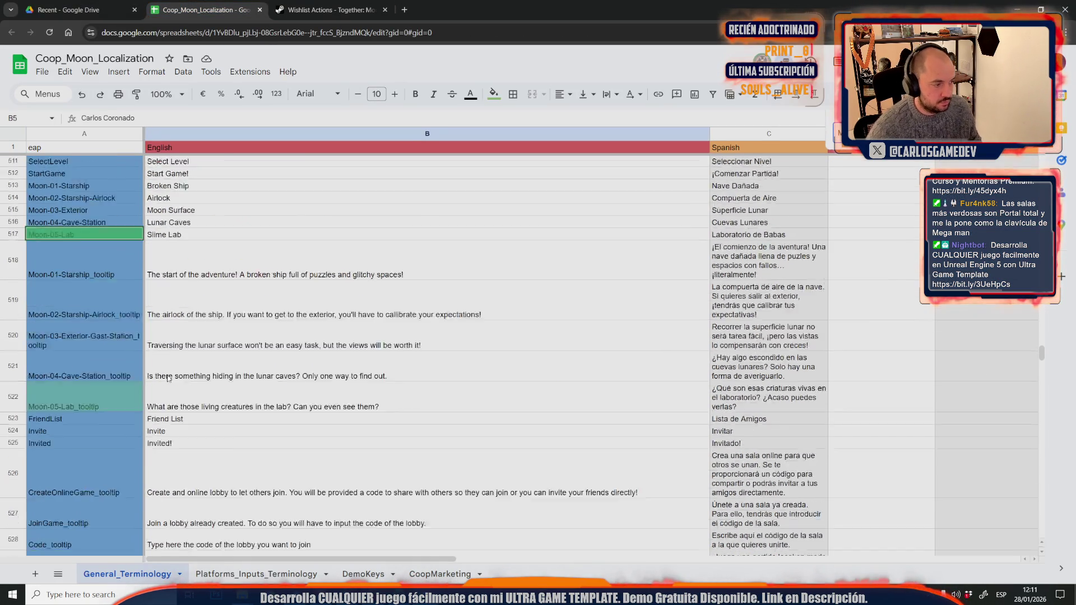
scroll(168, 378, down, 2)
click(14, 292)
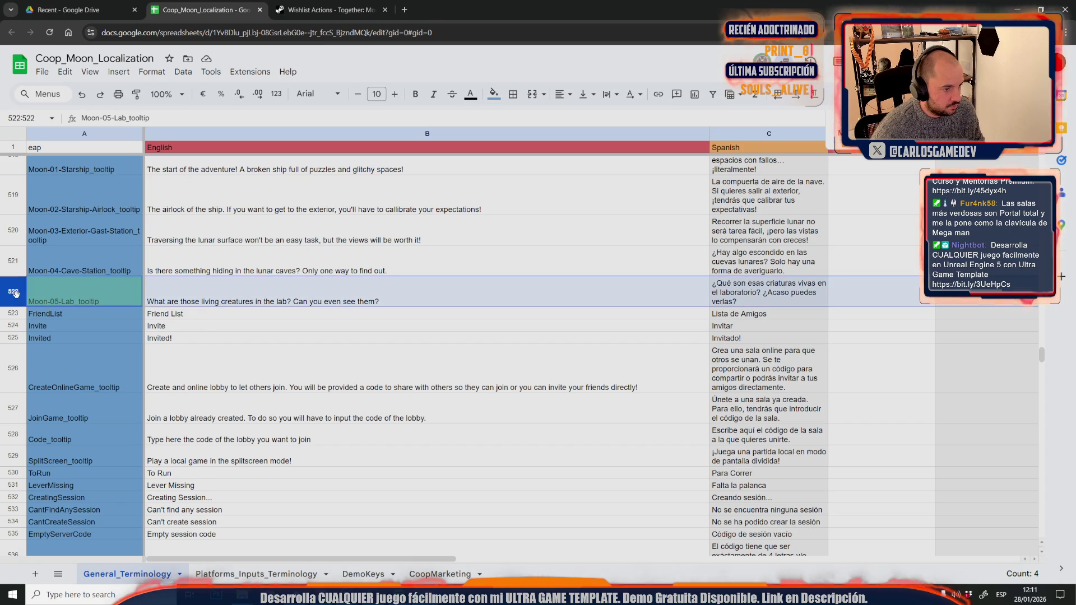
Insert one blank row beneath the Moon-05-Lab_tooltip row.
right_click(16, 283)
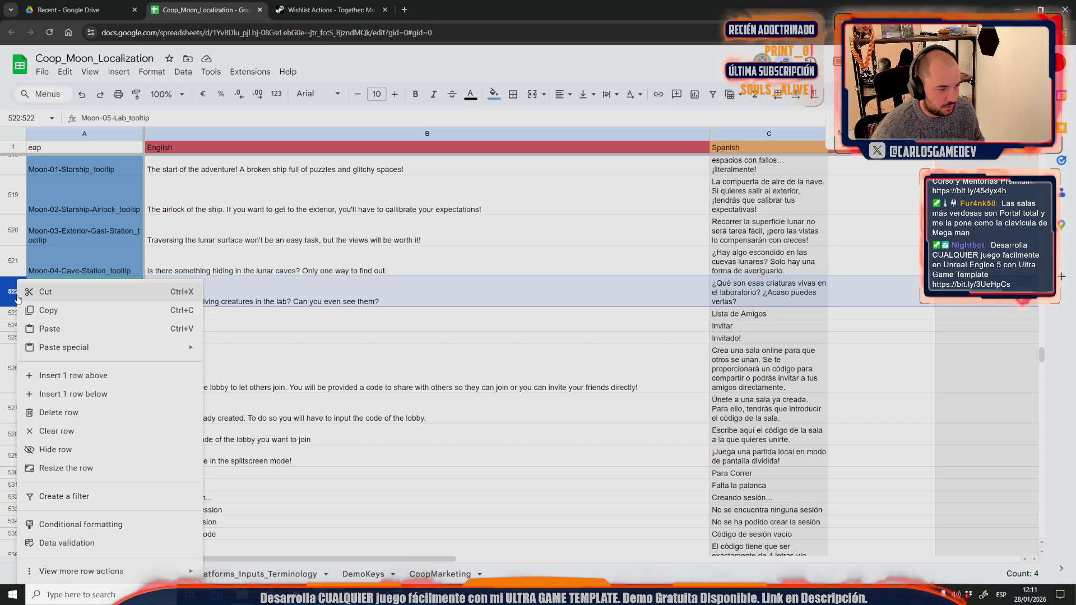
click(115, 395)
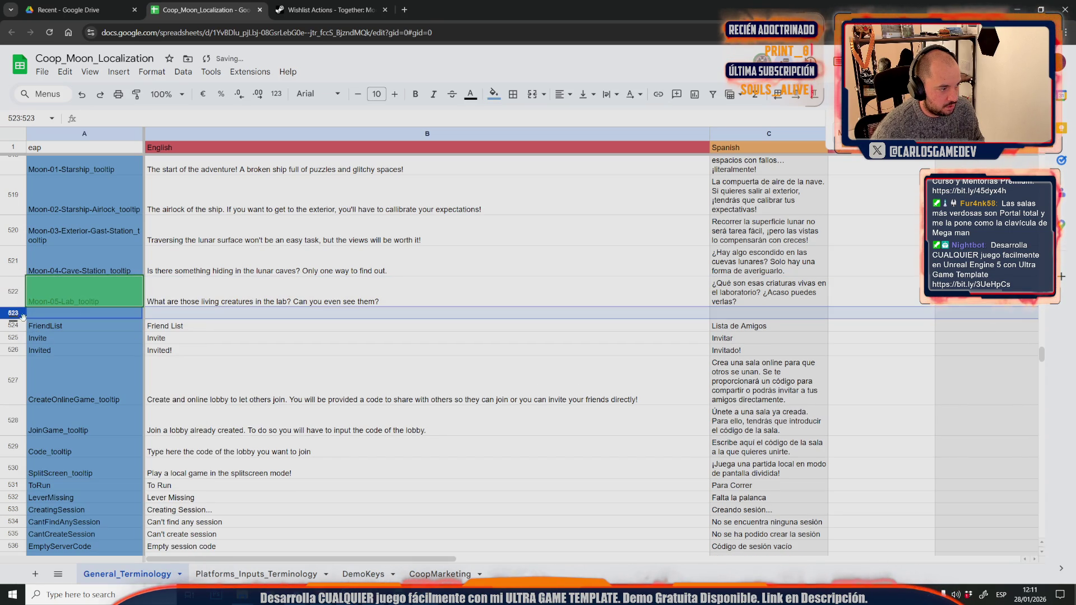
click(138, 373)
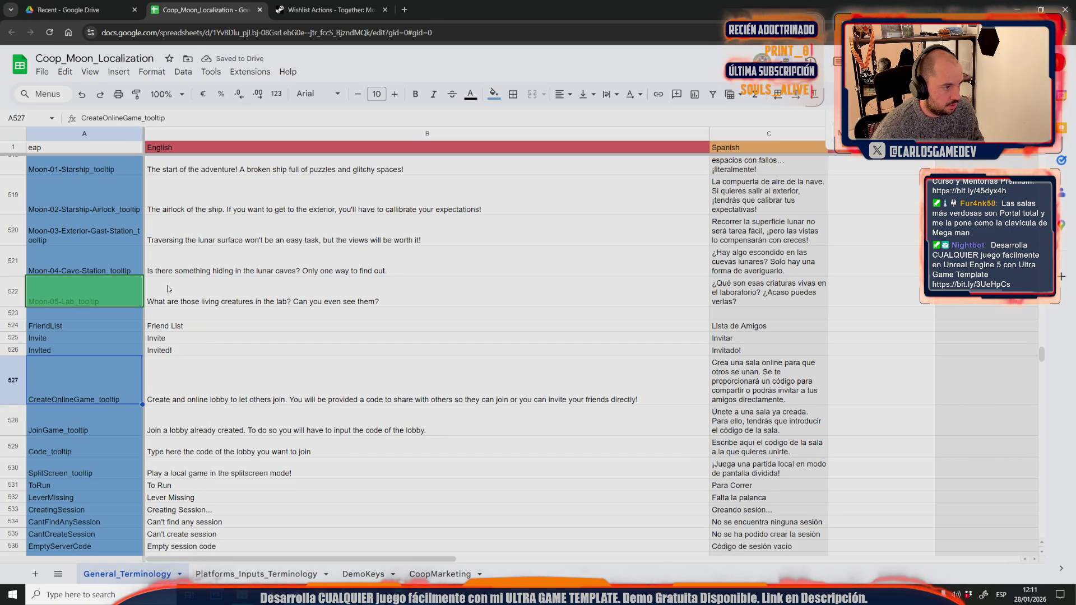
click(195, 270)
scroll(195, 270, up, 2)
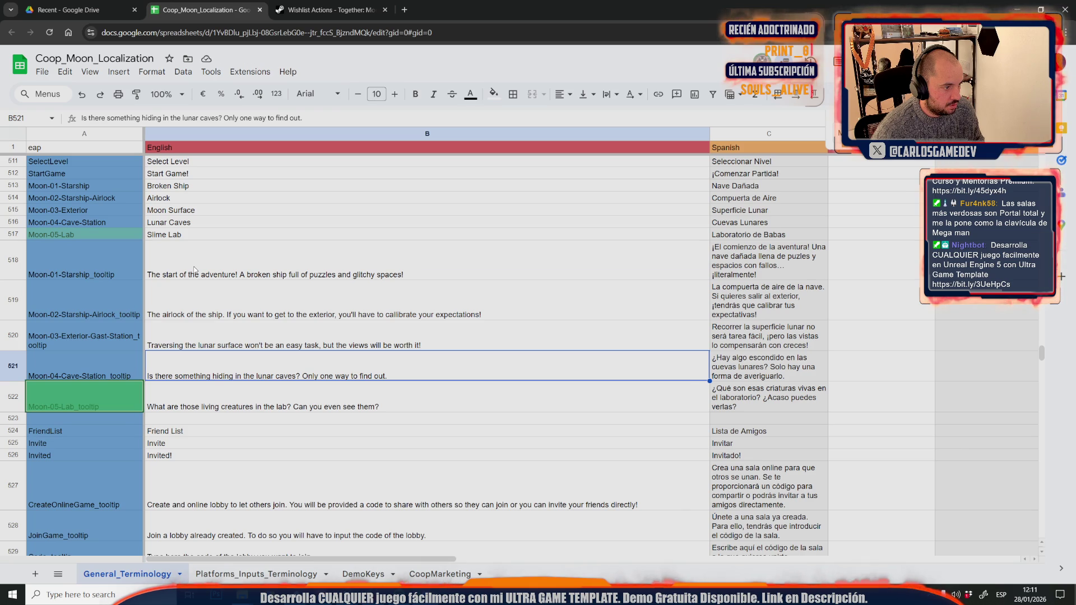
click(17, 419)
right_click(17, 419)
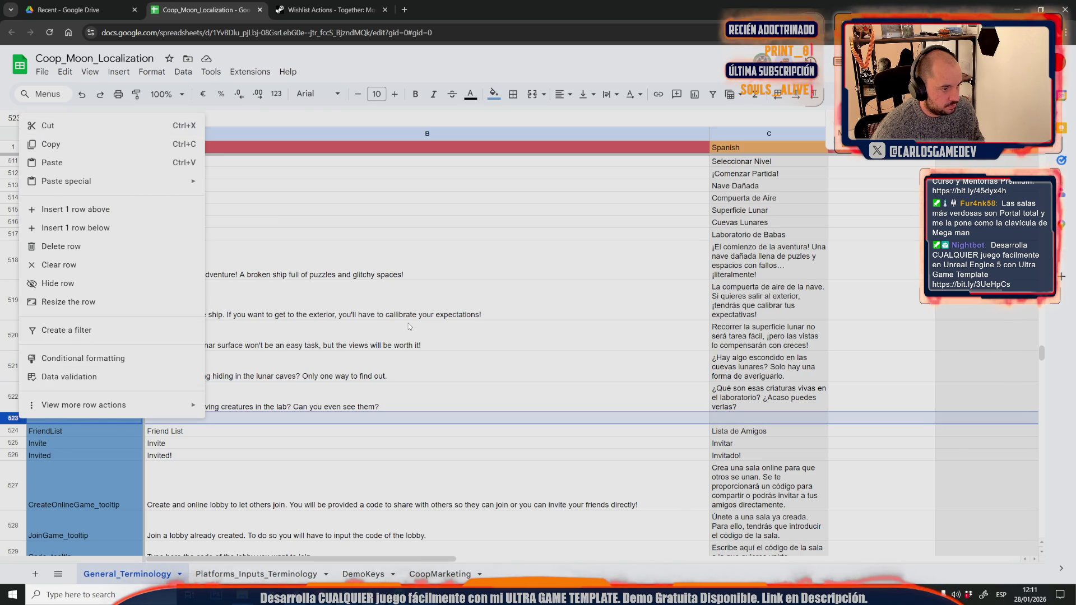
click(409, 327)
Insert four blank rows beneath the Moon-05-Lab row (1, 1, then 2).
right_click(14, 240)
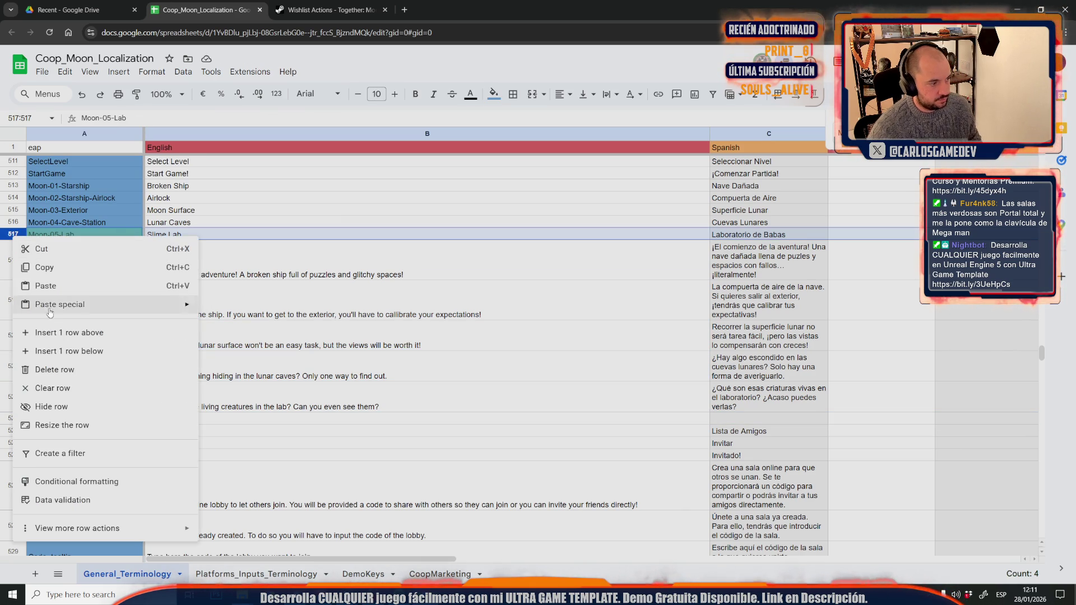
click(37, 354)
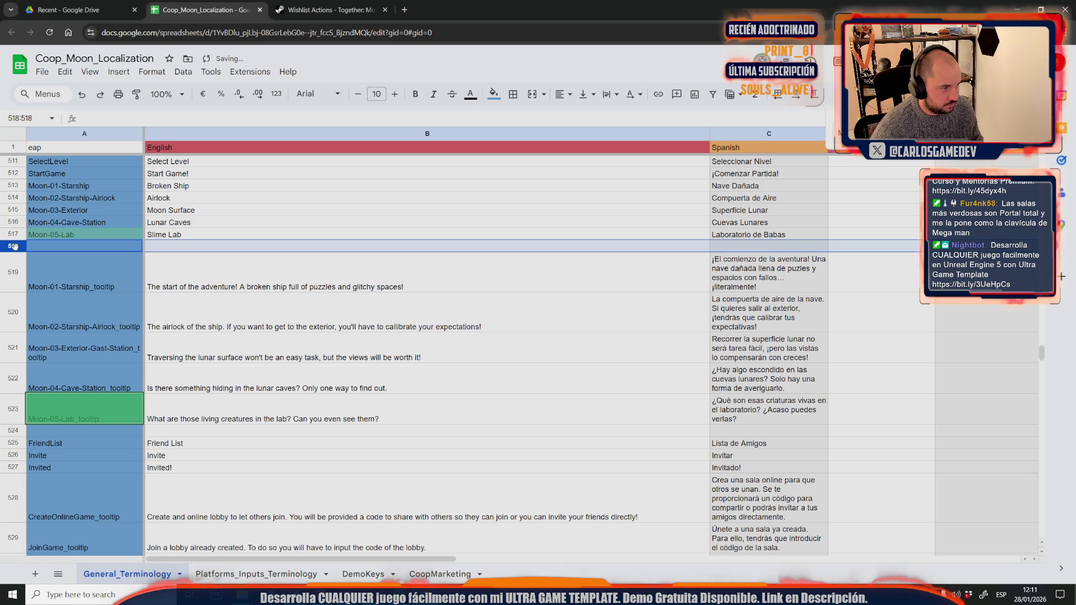
right_click(14, 246)
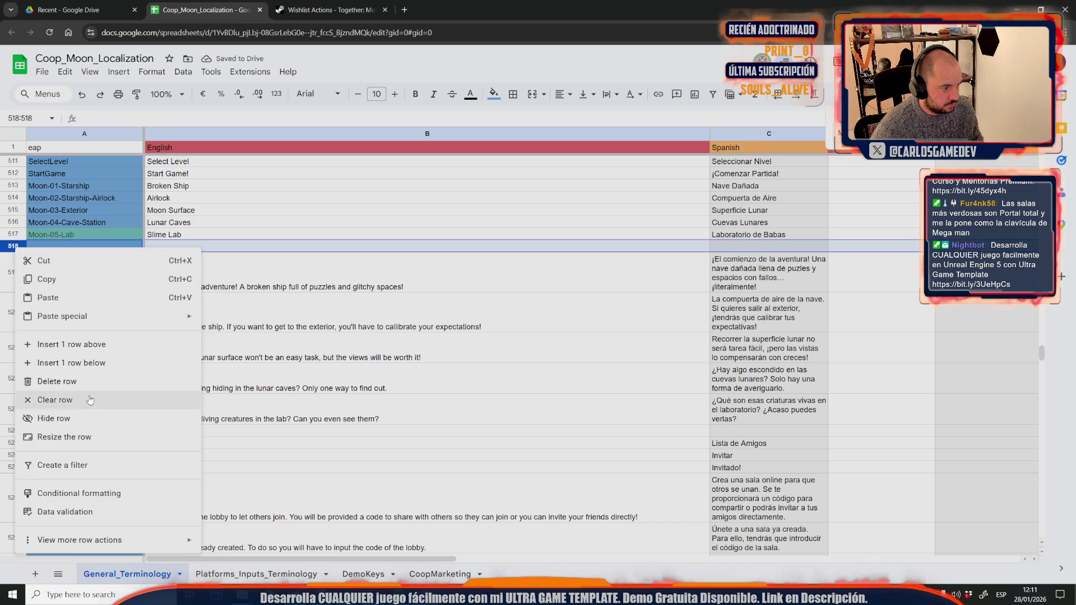
click(62, 363)
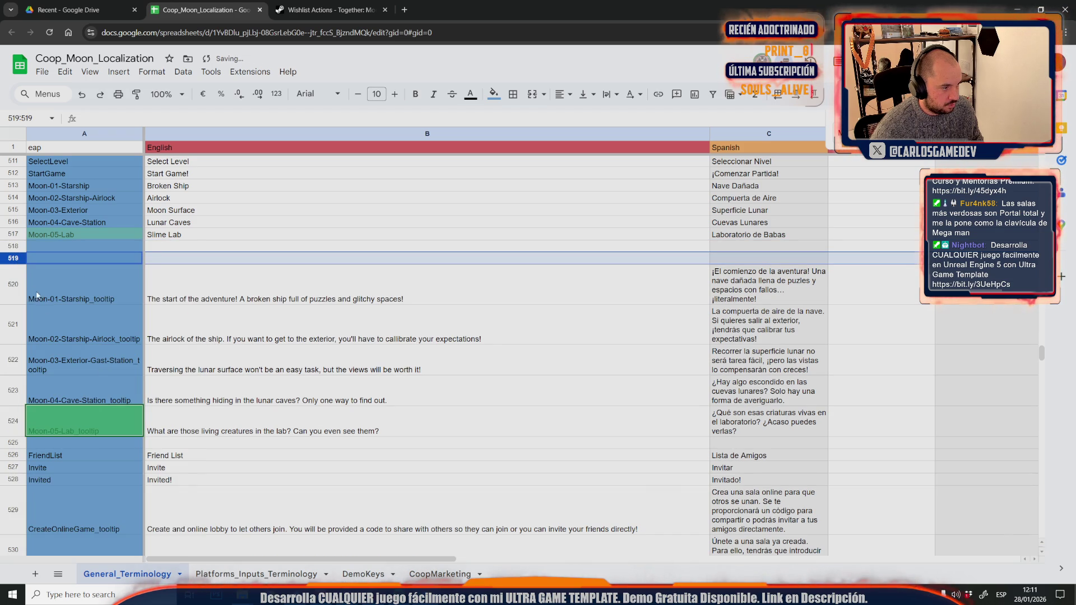
shift+click(16, 247)
right_click(16, 249)
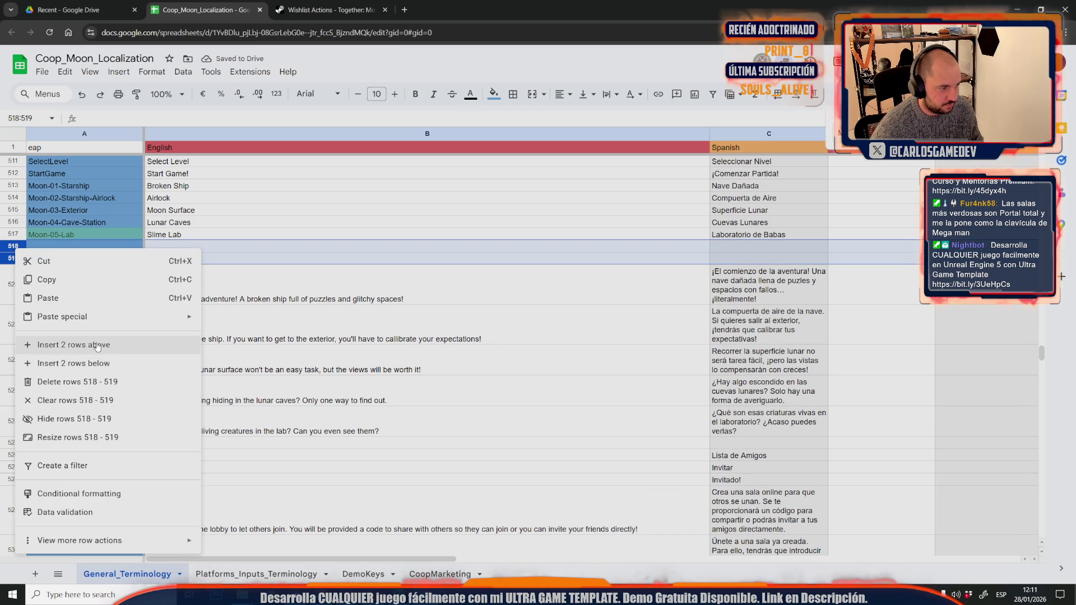
click(105, 364)
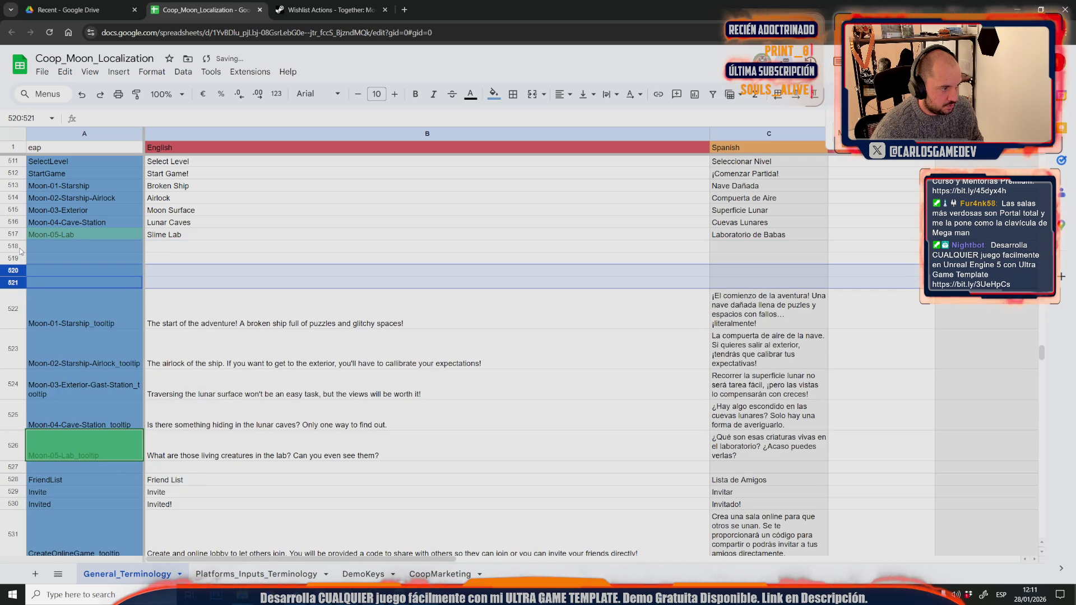
Add twelve more blank rows (4 then 8) below Moon-05-Lab, making sixteen, then return to Unreal.
click(20, 249)
shift+click(16, 283)
right_click(17, 283)
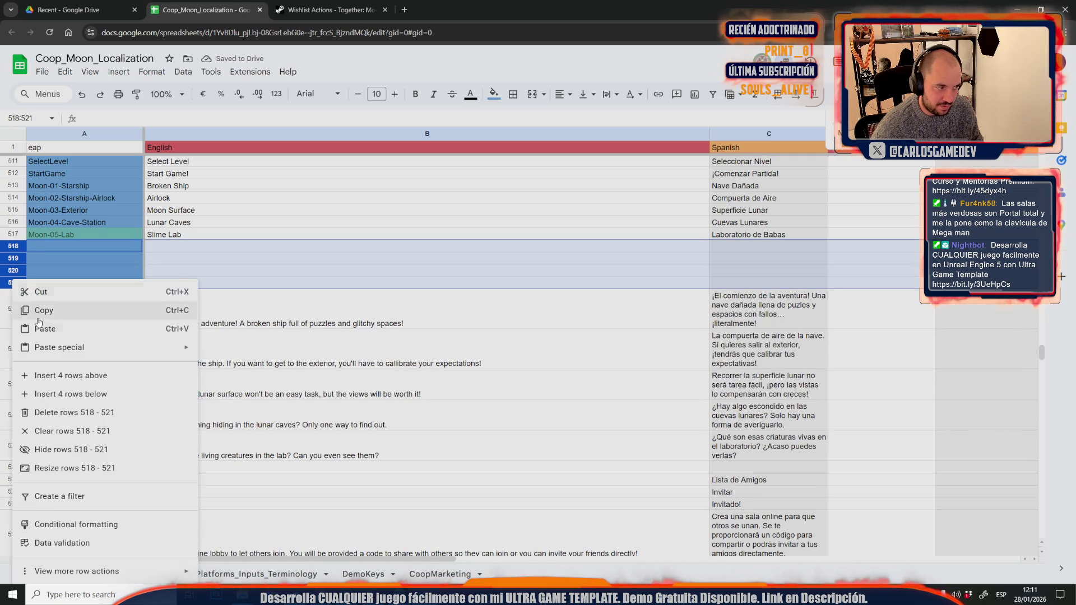
click(90, 394)
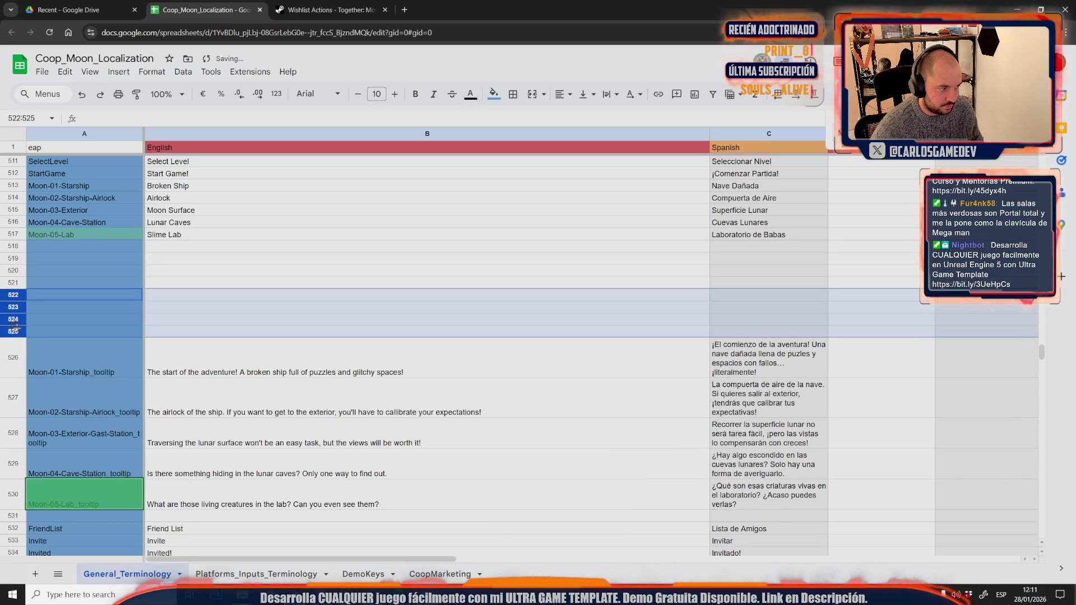
click(20, 246)
shift+click(16, 330)
right_click(16, 331)
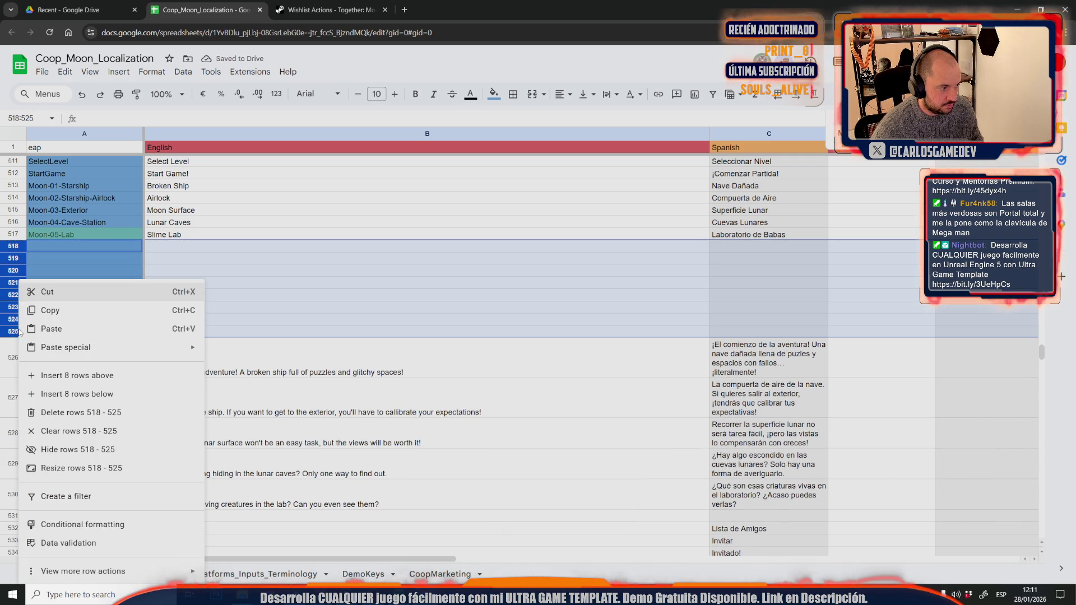
click(96, 395)
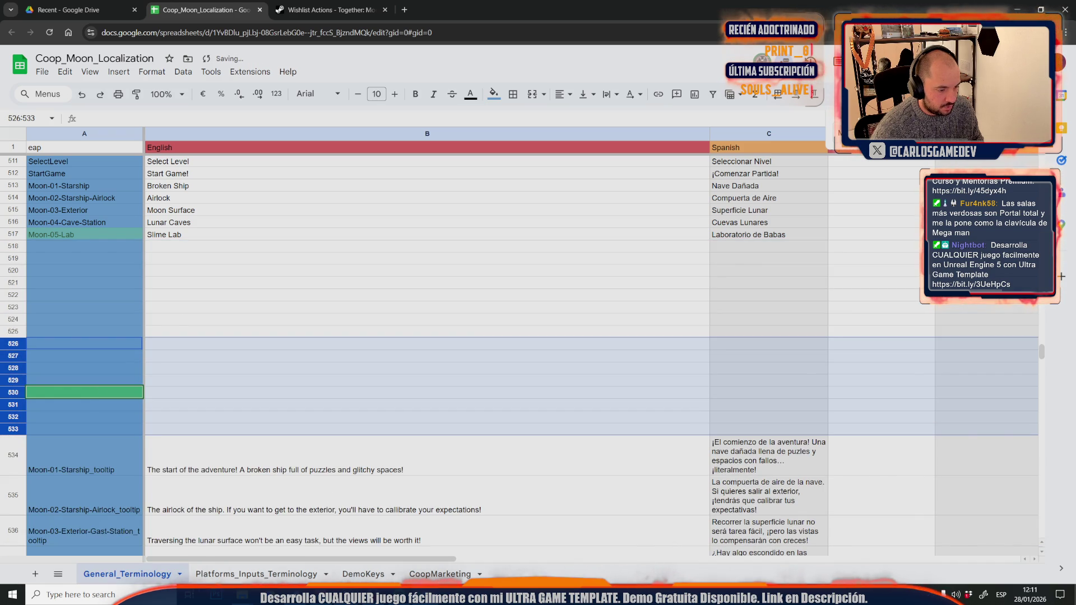
mouse_move(347, 594)
click(573, 538)
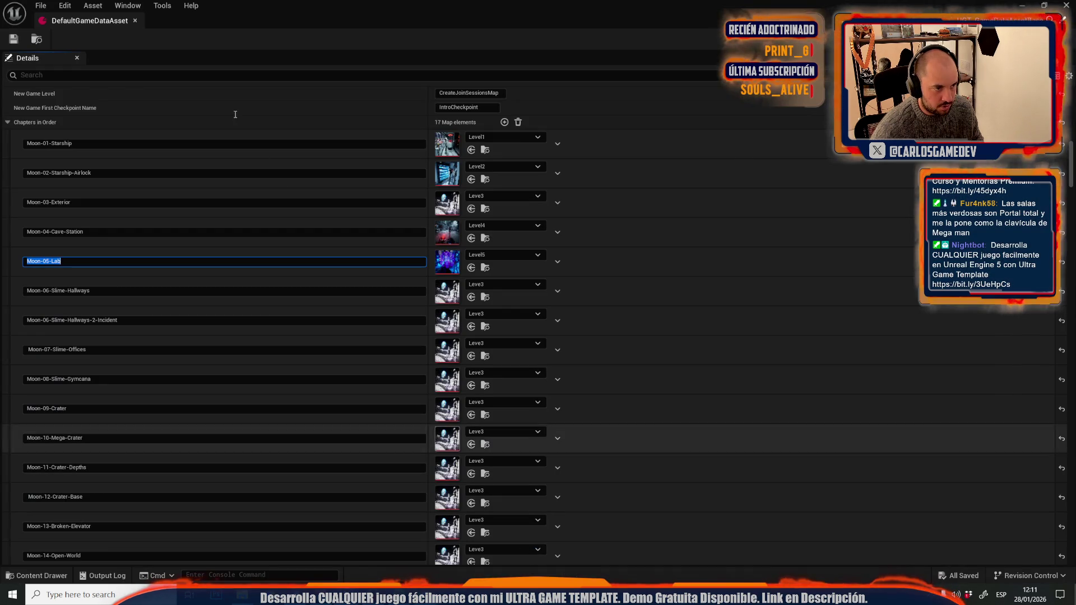
Filter the data asset settings by 'too' and untick Chapters Have Tooltips?
click(124, 76)
text(too)
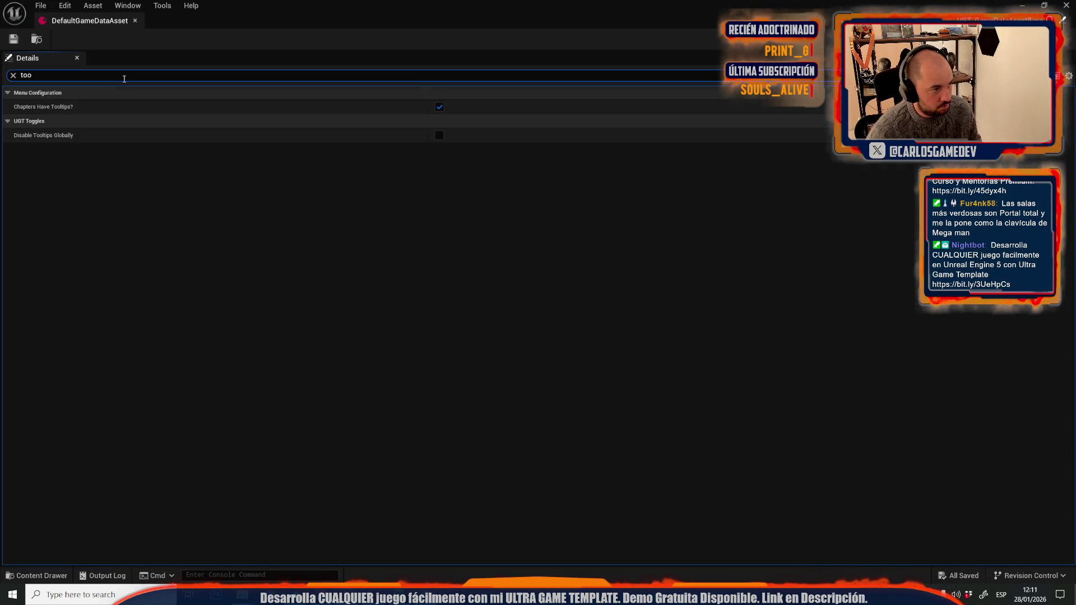
click(442, 107)
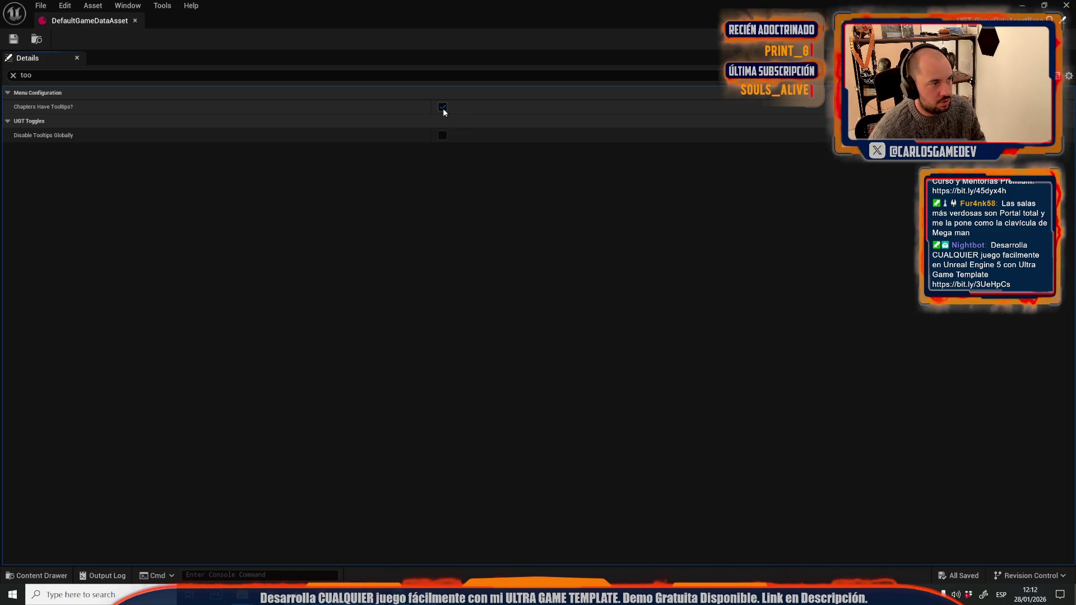
Preview the lobby's chapter list, then re-enable Chapters Have Tooltips? and relaunch the preview.
key(alt+p)
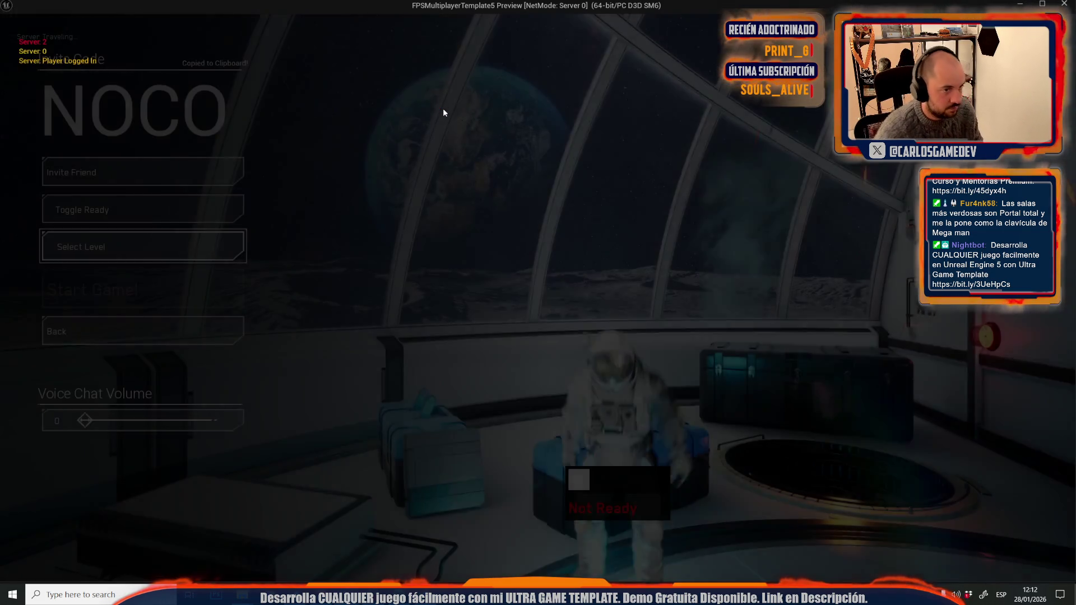
click(85, 247)
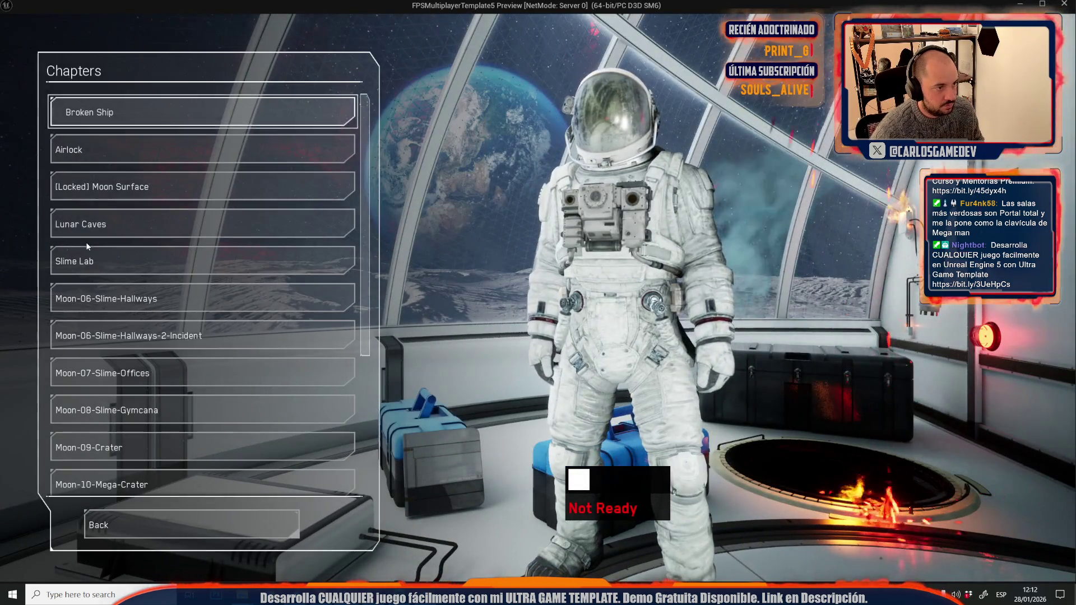
scroll(244, 334, down, 6)
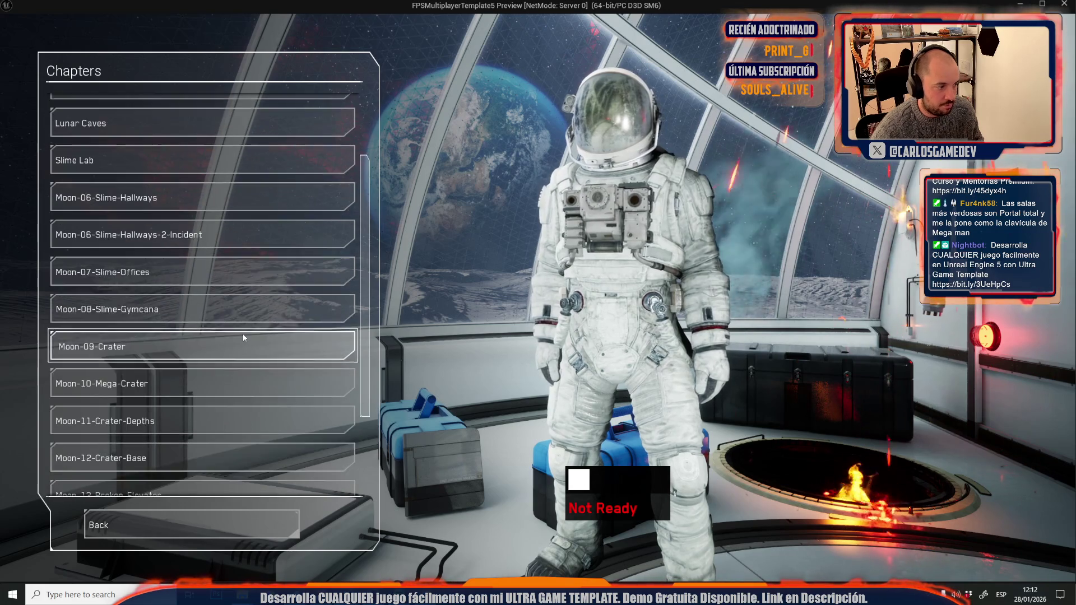
scroll(234, 389, up, 6)
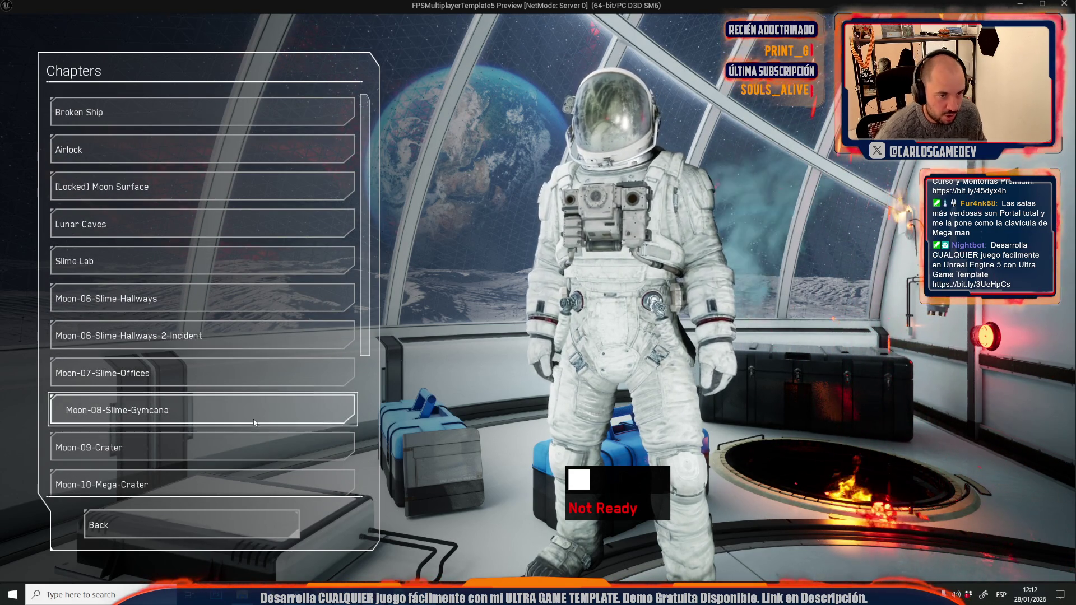
key(Escape)
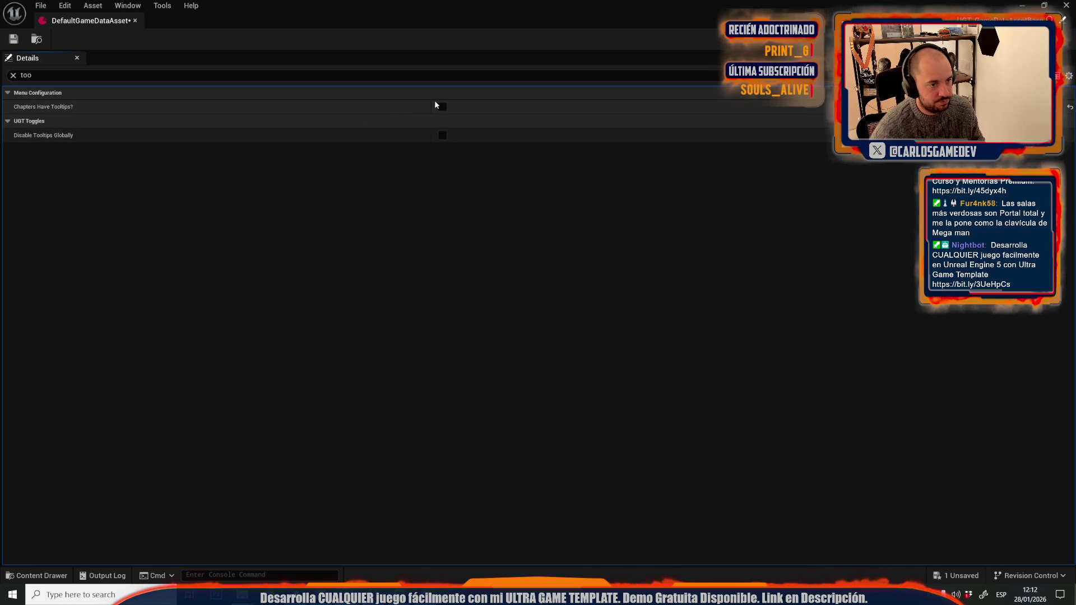
click(442, 106)
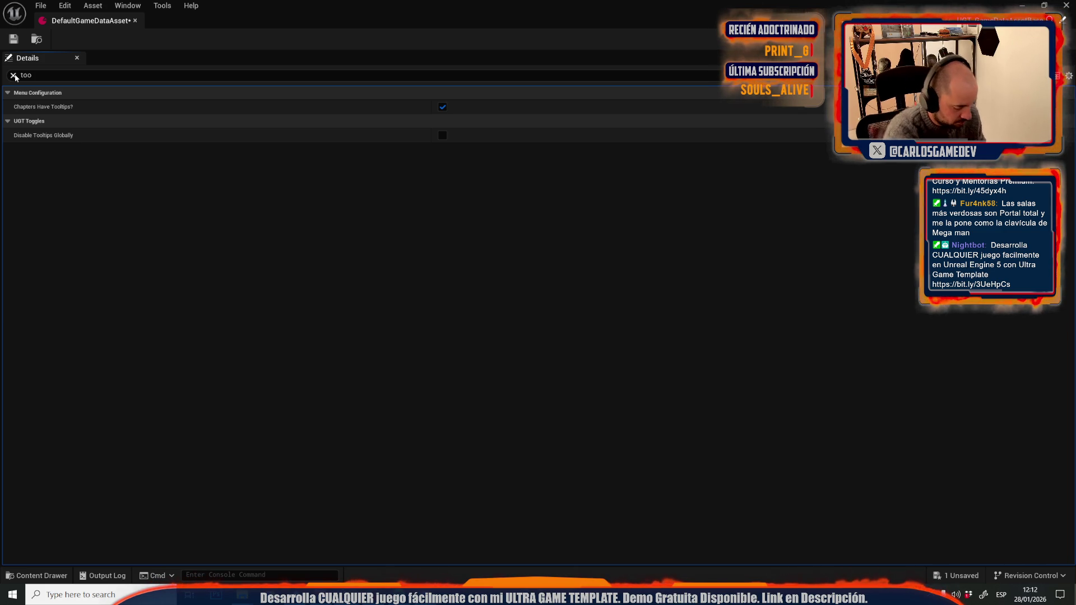
key(alt+Tab)
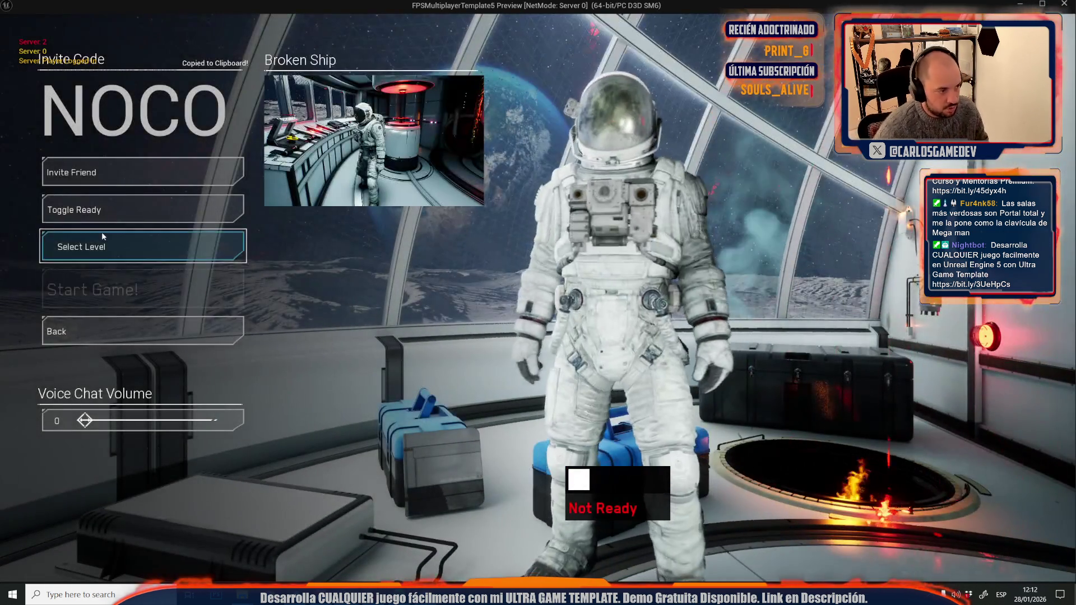
View the Moon Surface tooltip in the lobby chapter list, then stop and toggle Chapters Have Tooltips? off and on.
click(102, 235)
mouse_move(197, 190)
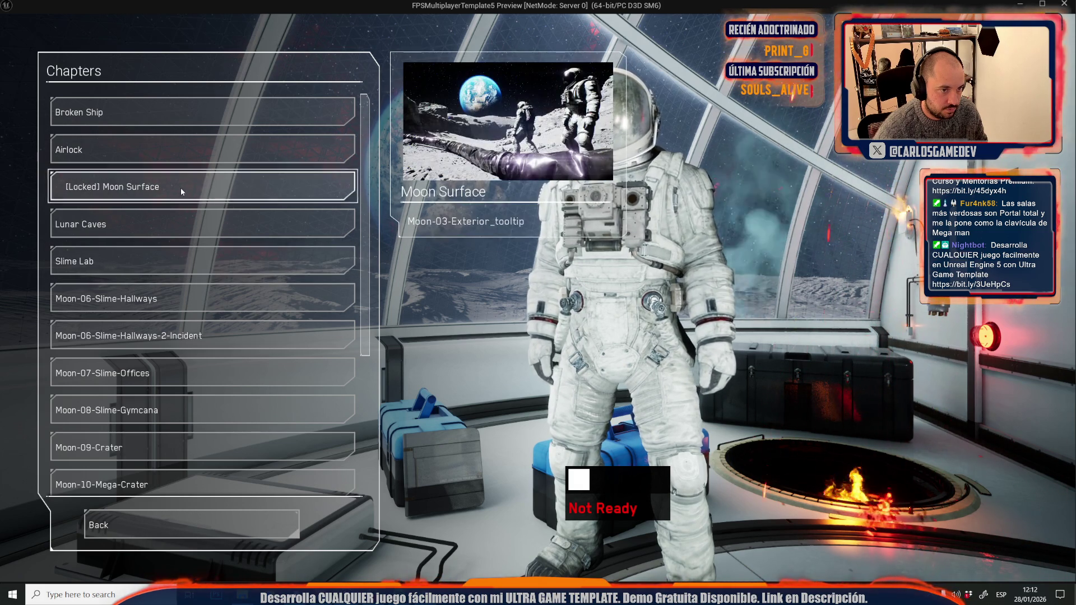
key(Escape)
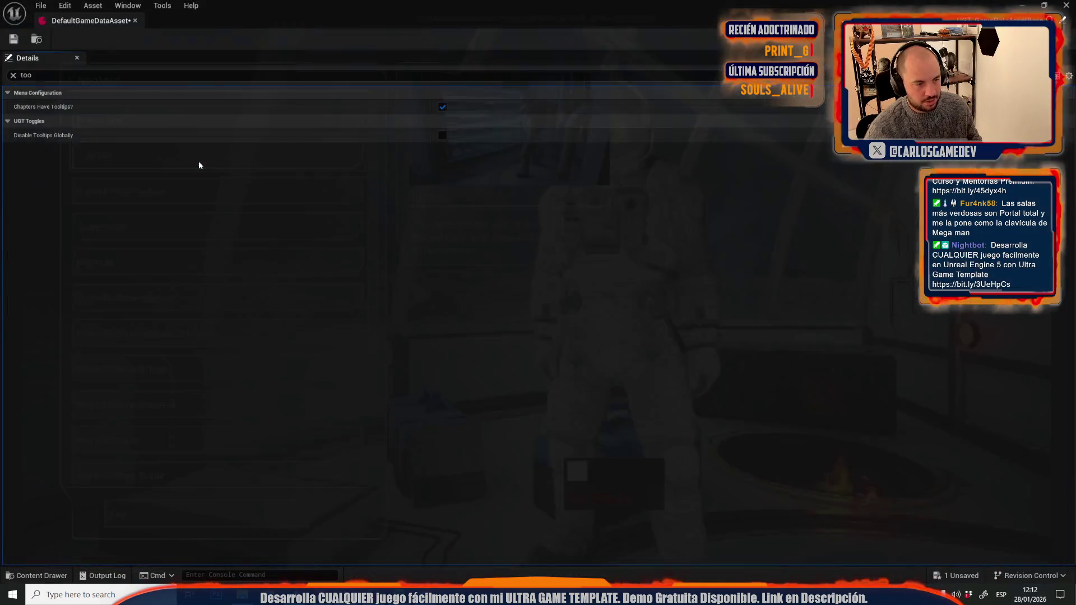
click(443, 106)
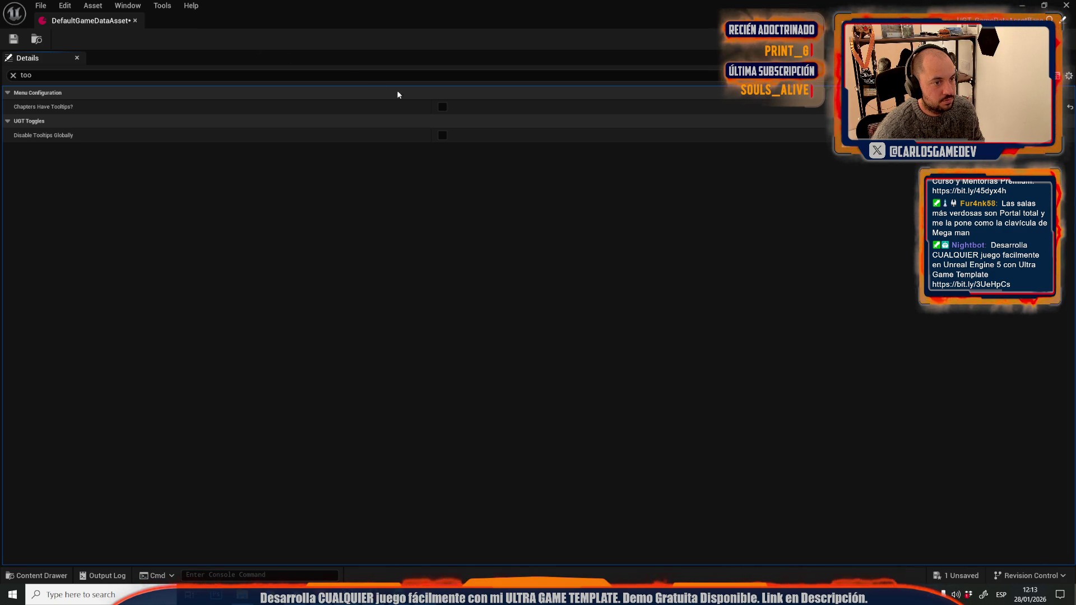
click(443, 106)
mouse_move(348, 596)
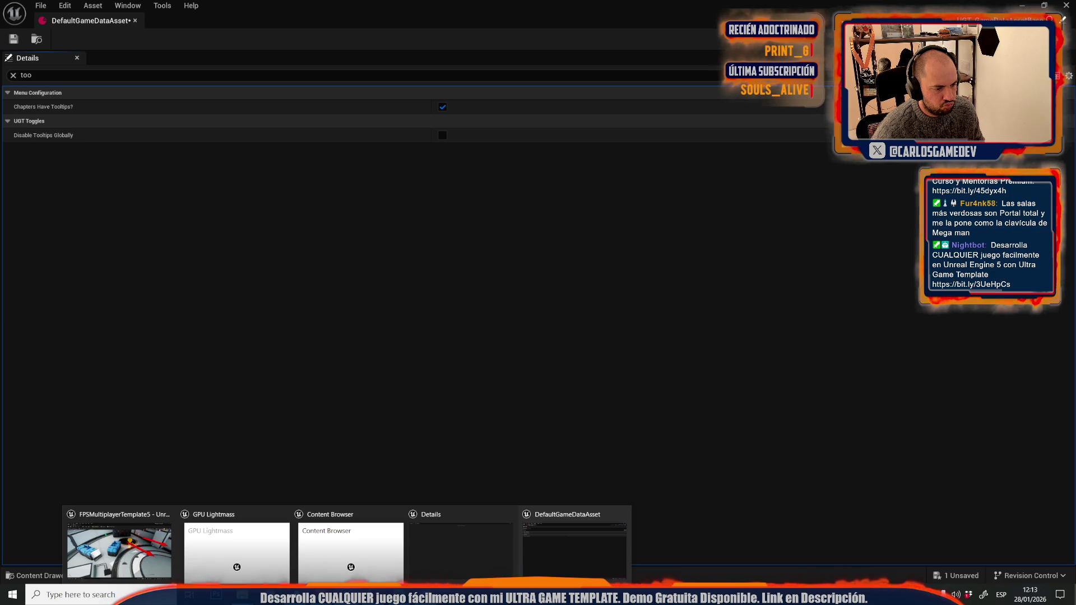
Search the Content Drawer for 'chapte' and open Lobby_Chapters in a maximized editor.
mouse_move(338, 8)
mouse_down()
mouse_move(584, 103)
mouse_move(577, 97)
mouse_up()
key(ctrl+space)
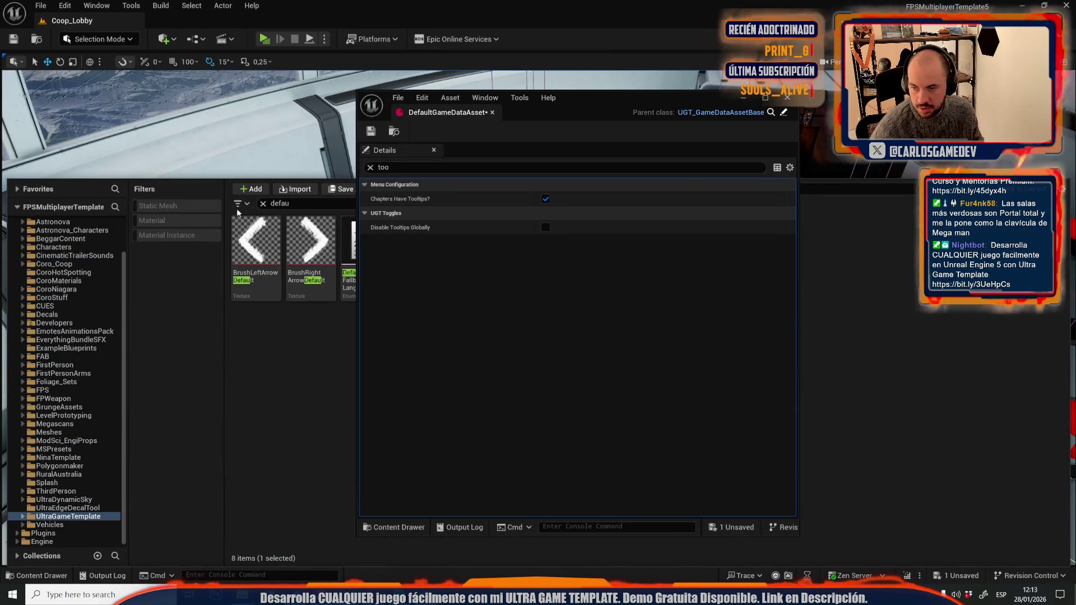
mouse_move(257, 215)
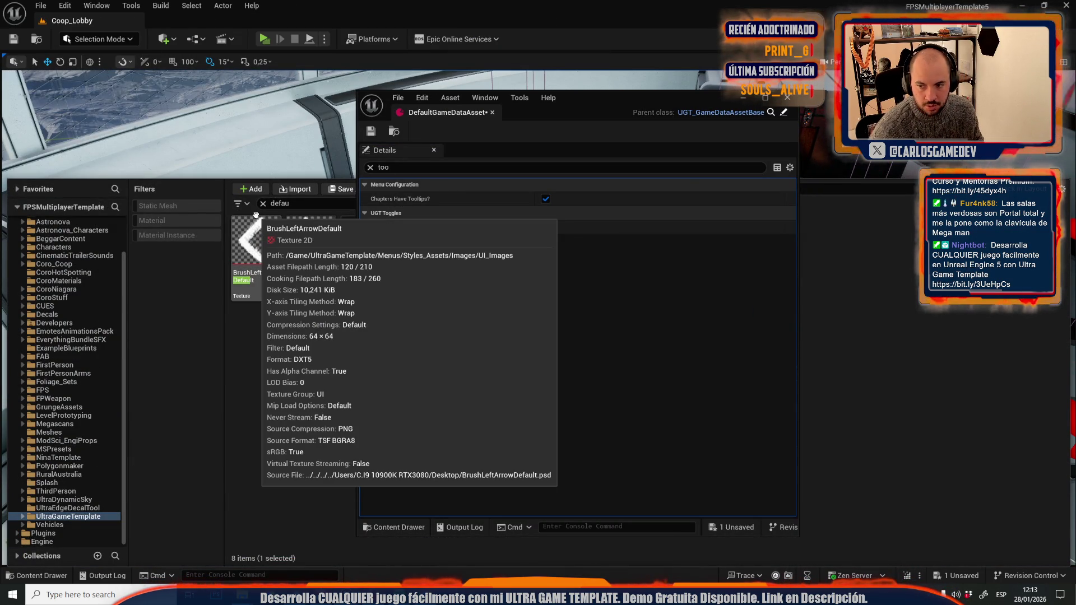
scroll(62, 235, up, 3)
click(60, 224)
click(44, 230)
click(305, 204)
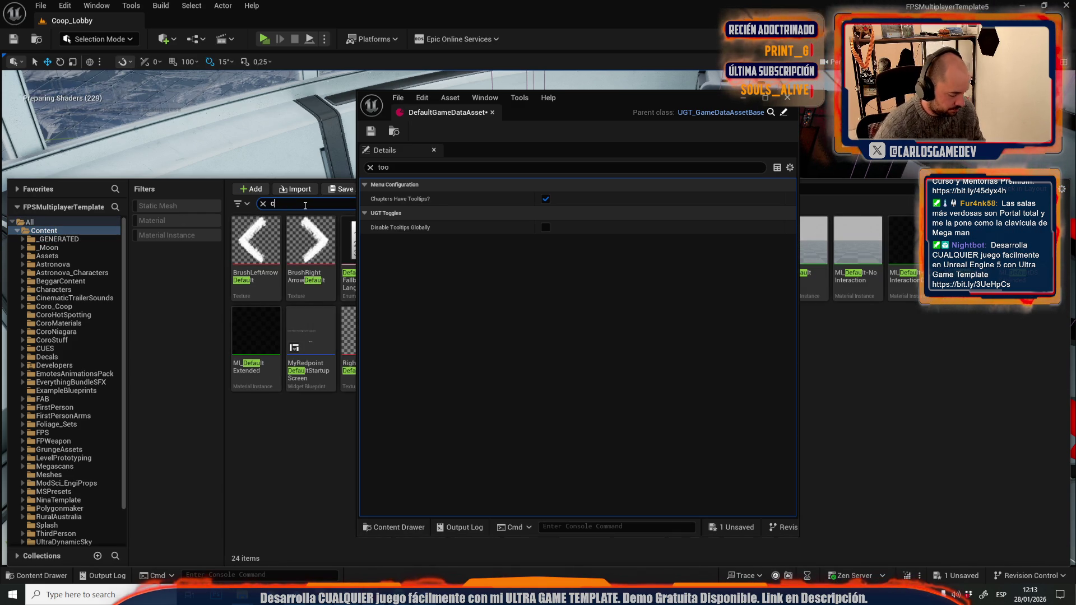
text(hapte)
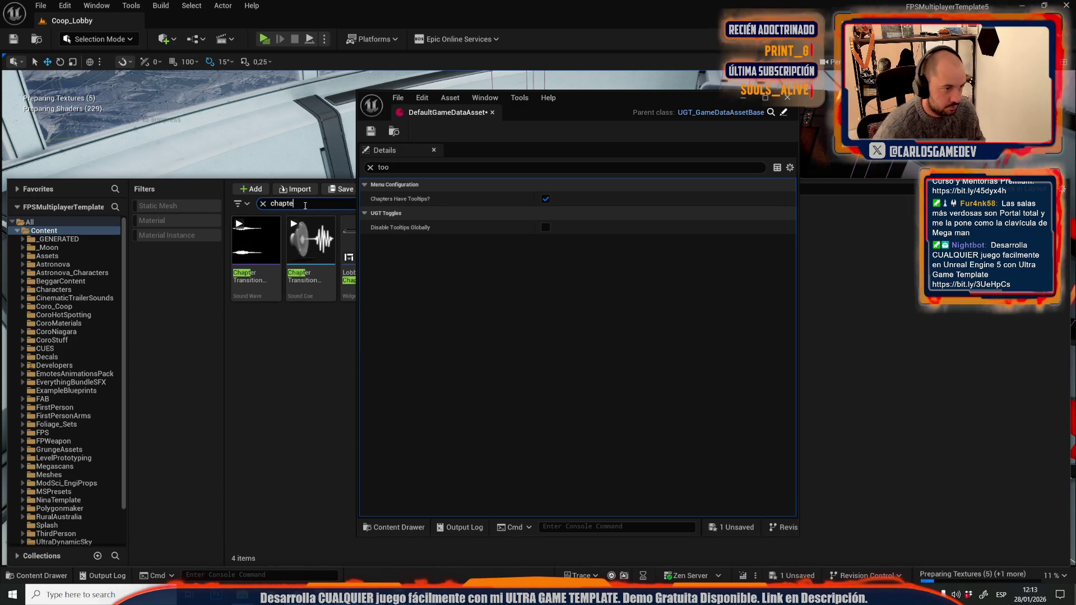
mouse_move(594, 105)
mouse_down()
mouse_move(704, 319)
mouse_move(824, 316)
mouse_up()
double_click(370, 250)
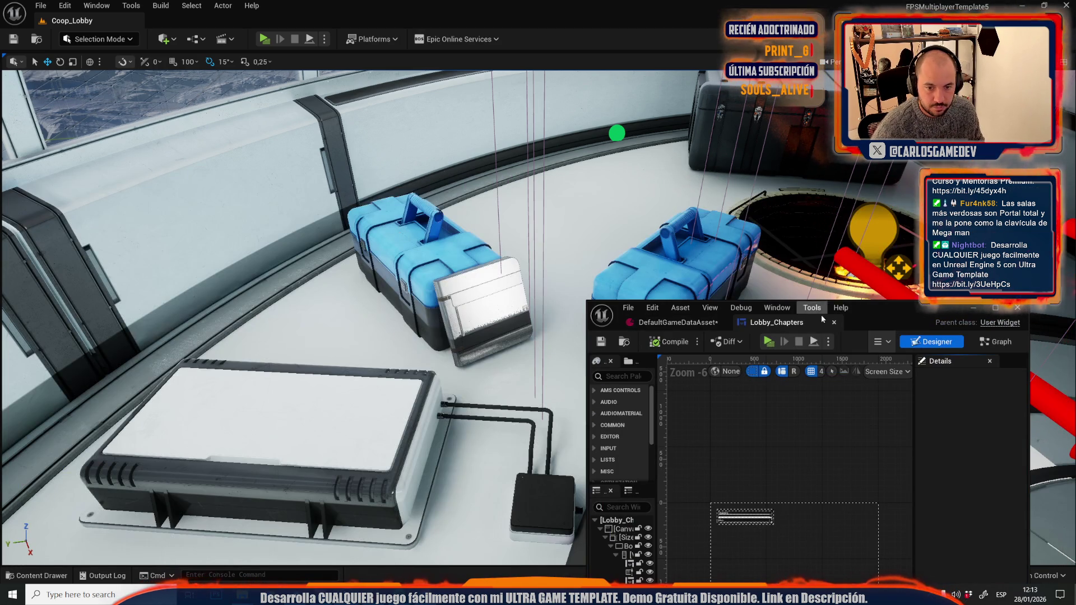
double_click(822, 315)
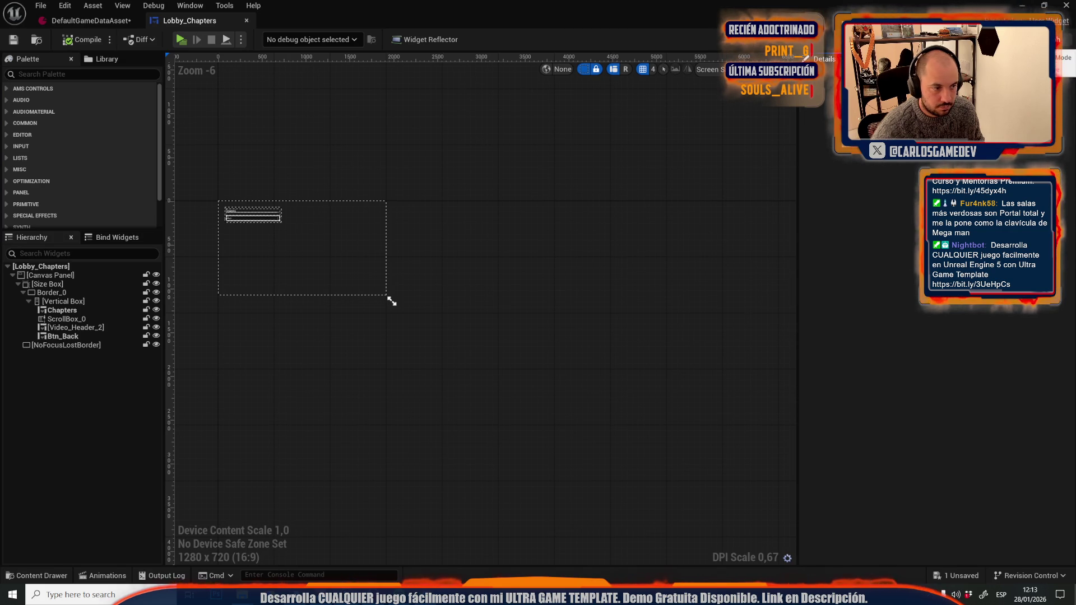
Switch to the Graph and pan through PopulateChaptersWidgets to the For Each Loop, Branch and tooltip SET nodes.
click(1051, 39)
scroll(742, 159, down, 5)
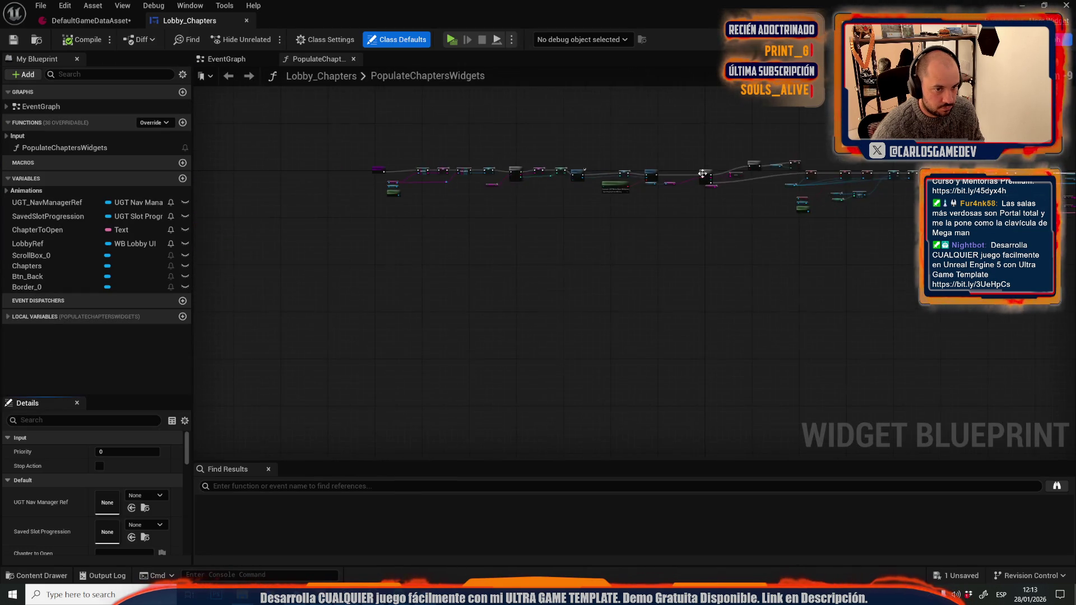
scroll(654, 165, up, 5)
scroll(510, 127, down, 3)
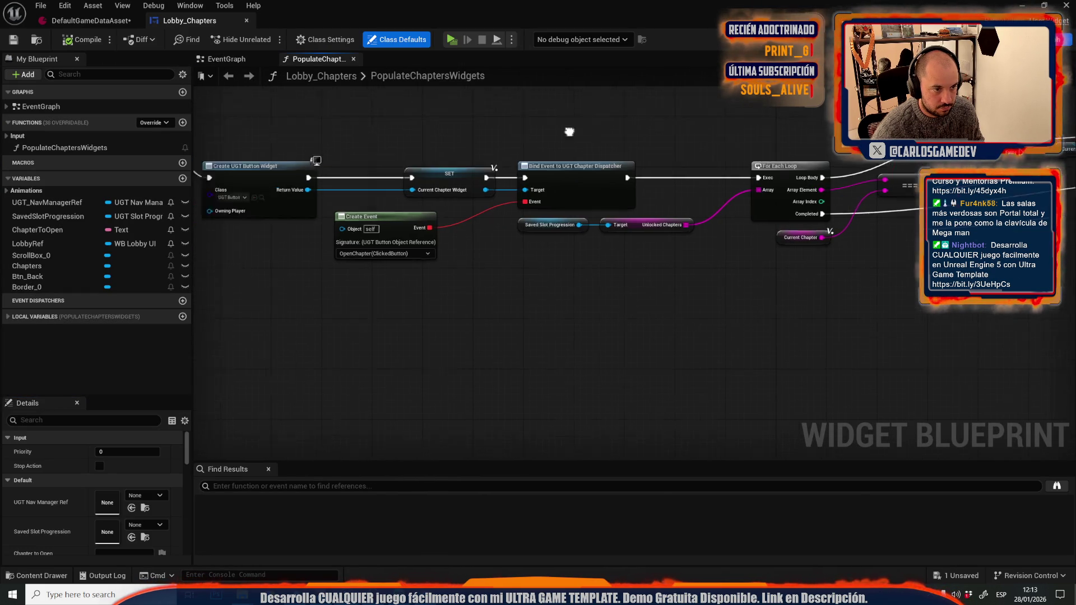
scroll(810, 242, up, 3)
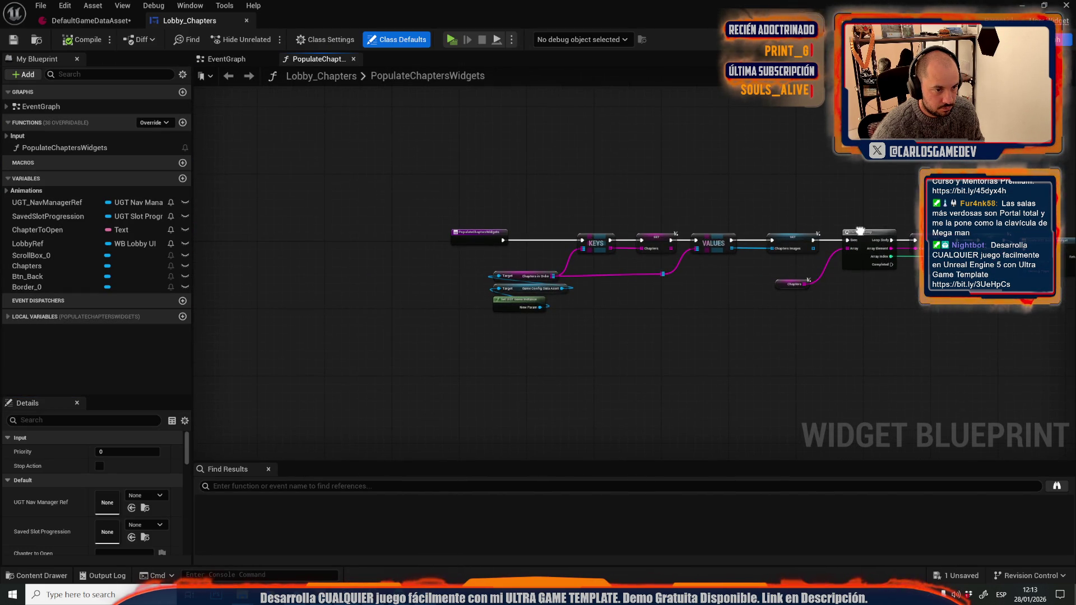
mouse_move(705, 233)
mouse_down()
mouse_move(534, 204)
mouse_move(537, 192)
mouse_up()
drag(696, 167, 441, 140)
drag(693, 161, 523, 139)
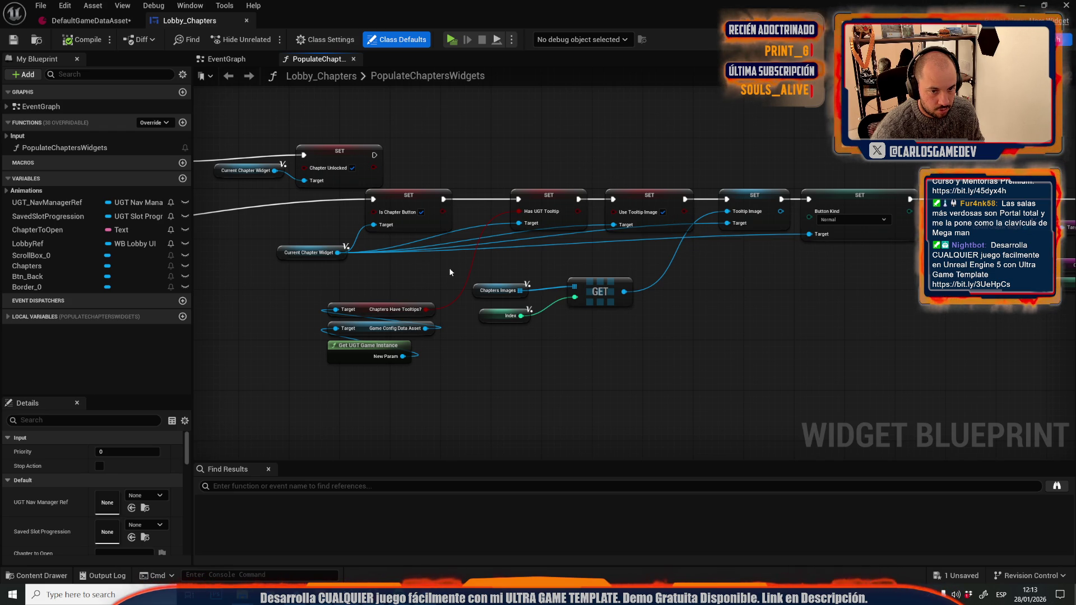
mouse_move(459, 236)
mouse_down()
mouse_move(323, 180)
mouse_move(622, 184)
mouse_up()
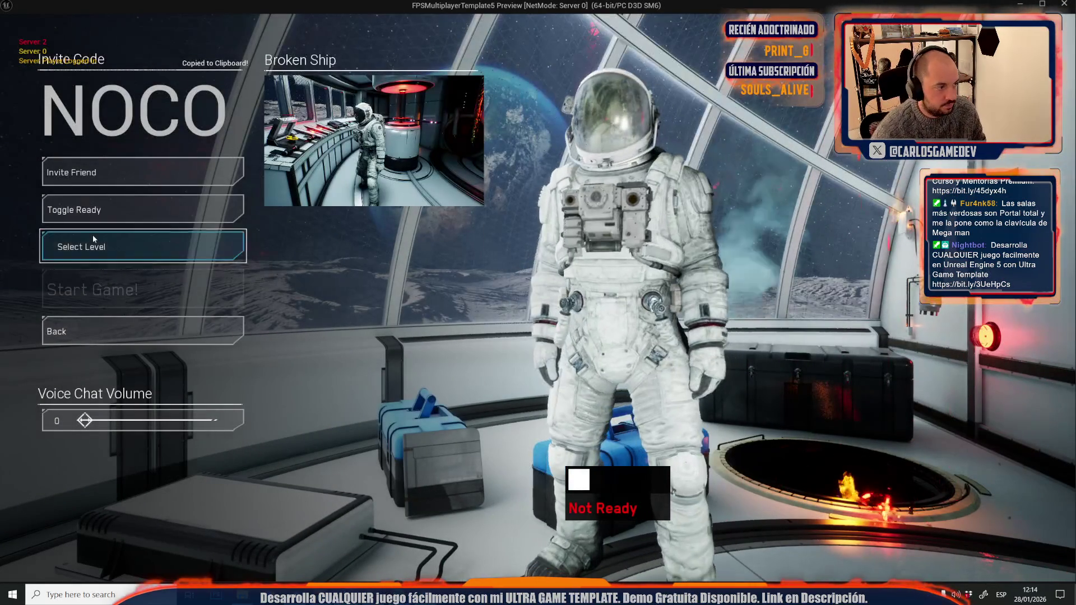
Open Select Level to check the Moon Surface tooltip, then stop the preview.
click(92, 234)
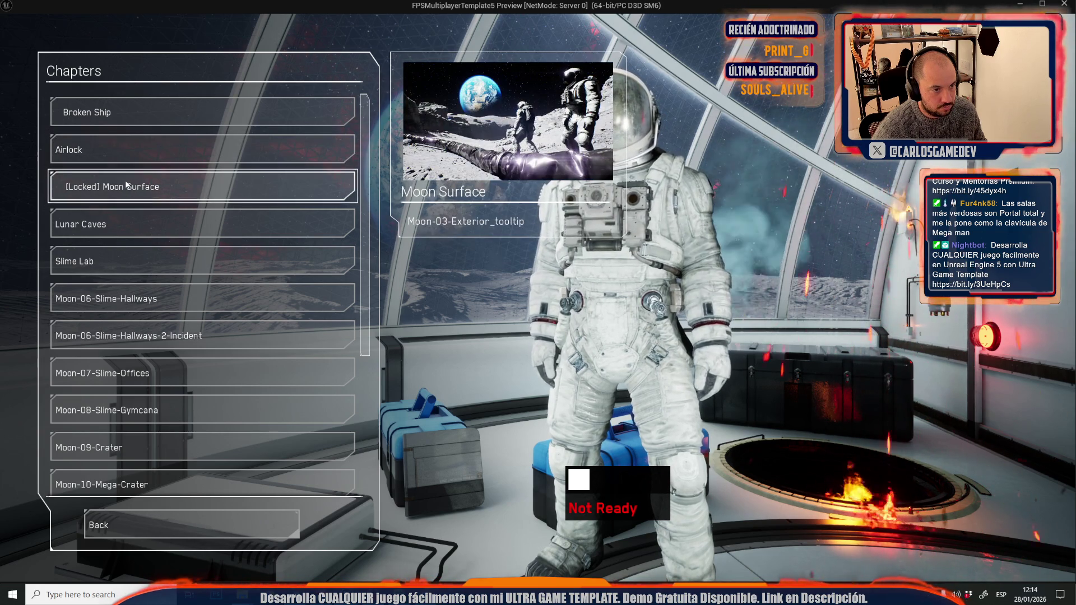
key(Escape)
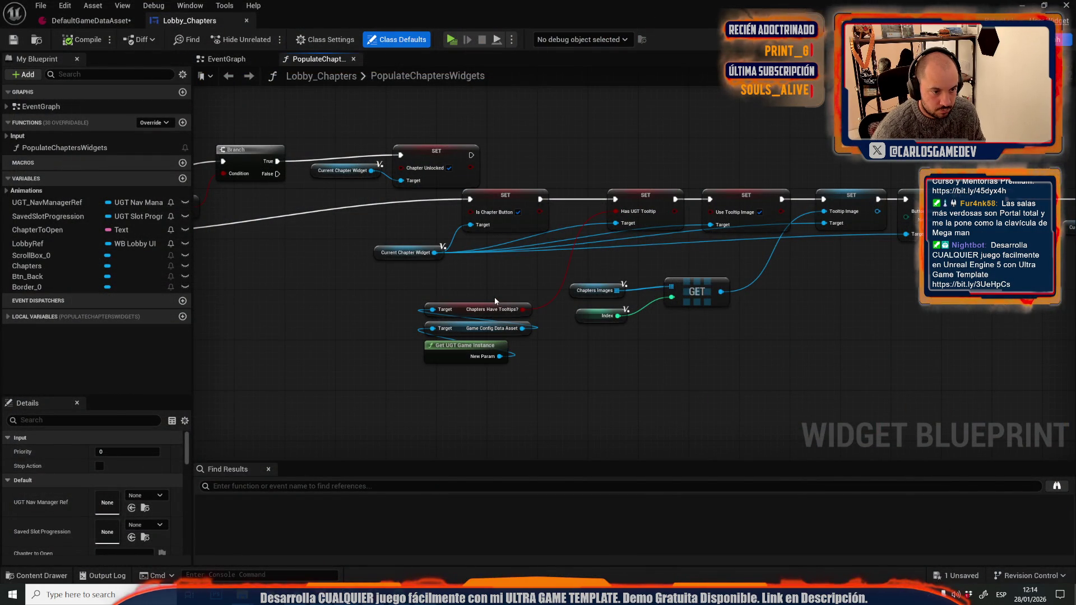
Add Set Tool Tip Text fed by Make Literal Text and wire it before the Has UGT Tooltip SET.
drag(435, 252, 617, 369)
text(se)
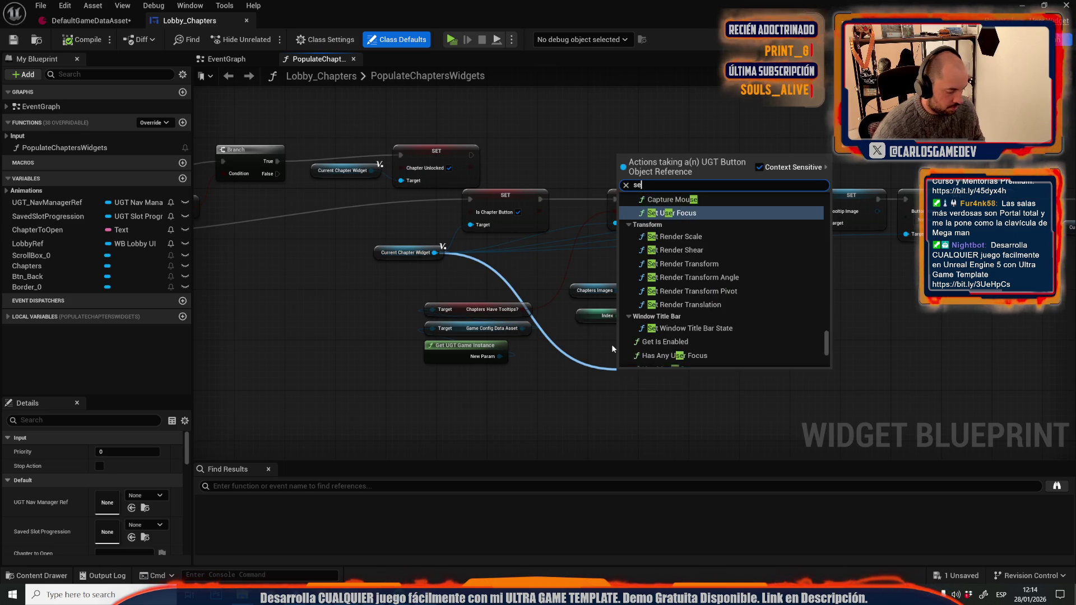
text(t tool)
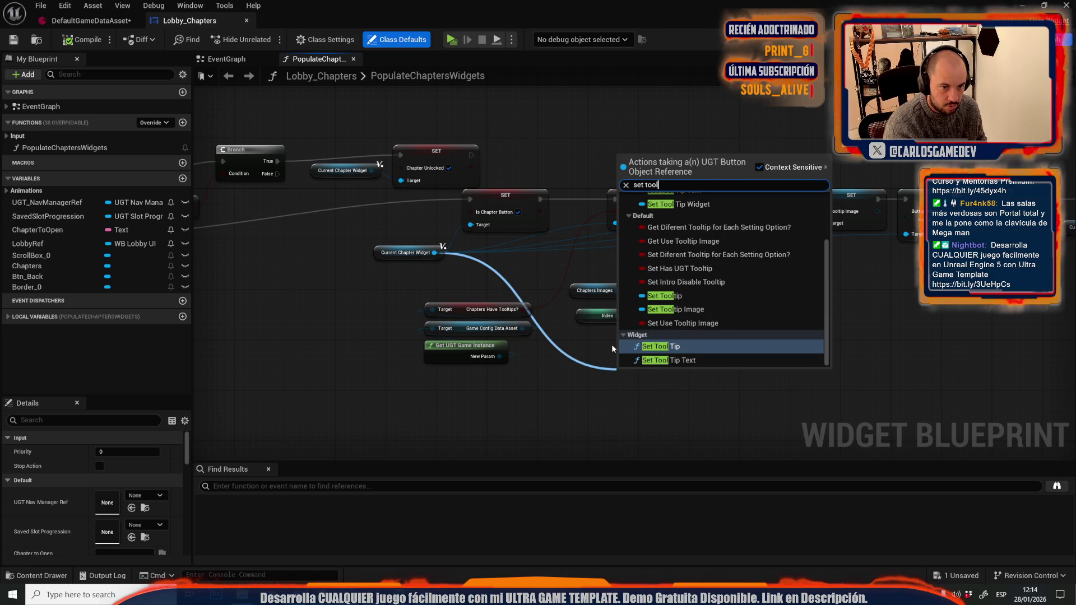
text(t)
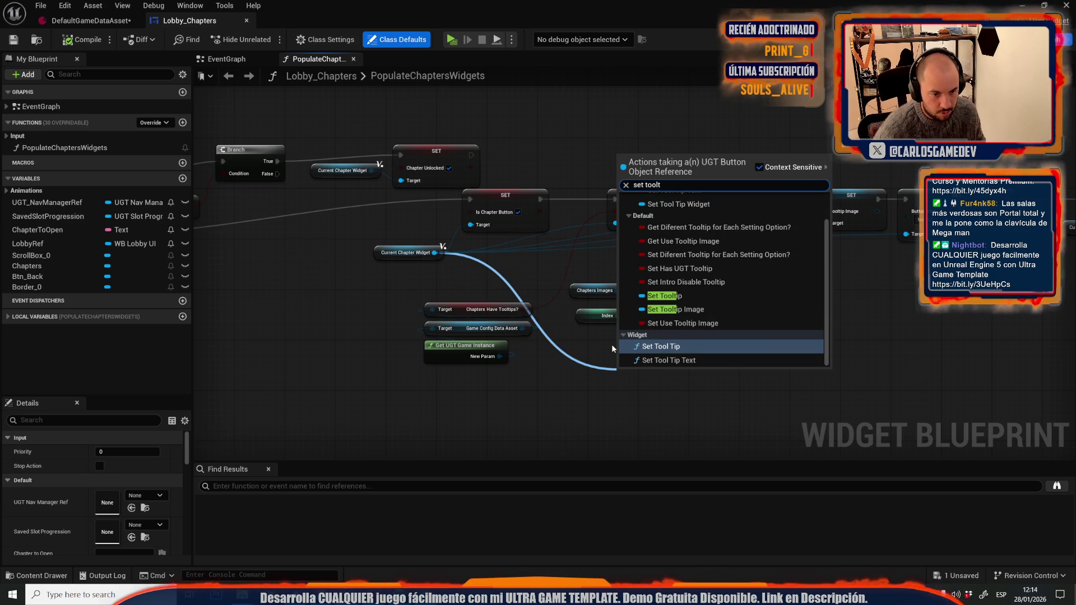
click(624, 360)
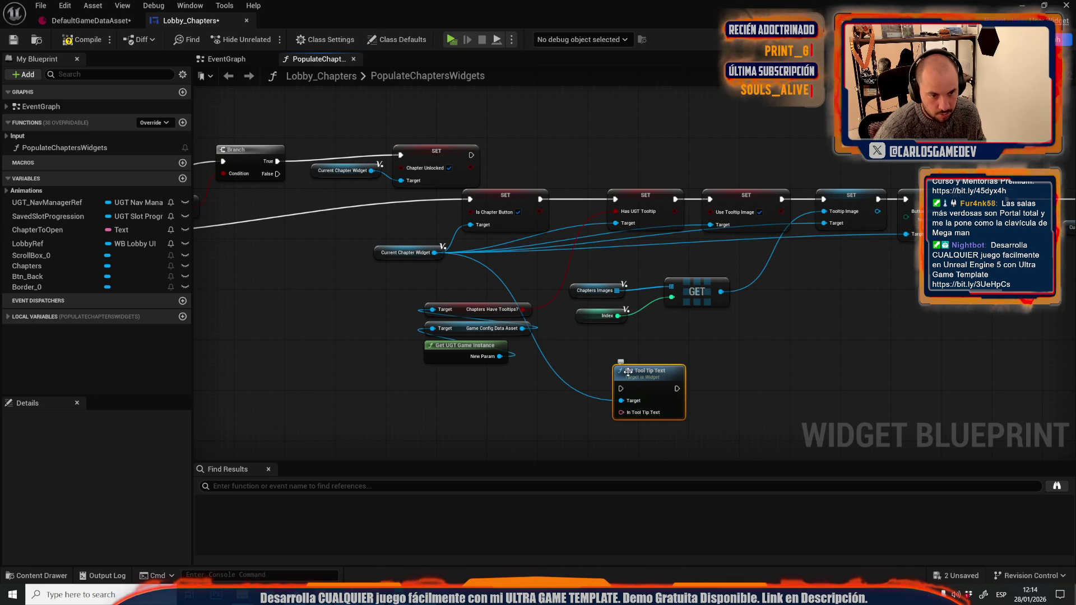
mouse_move(614, 411)
mouse_down()
mouse_move(667, 433)
mouse_move(589, 416)
mouse_up()
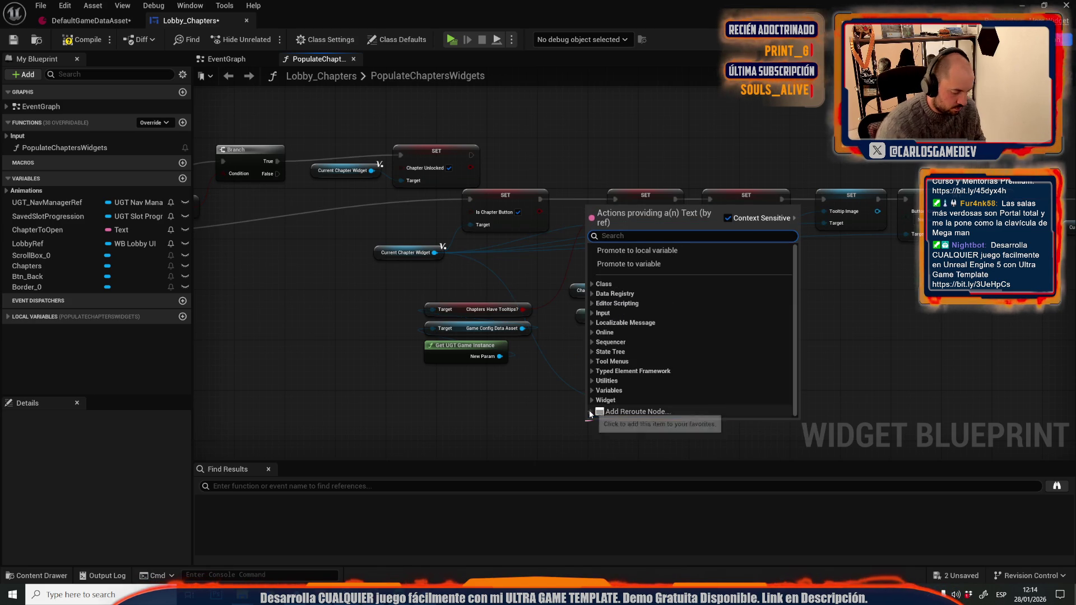
text(litera)
key(Return)
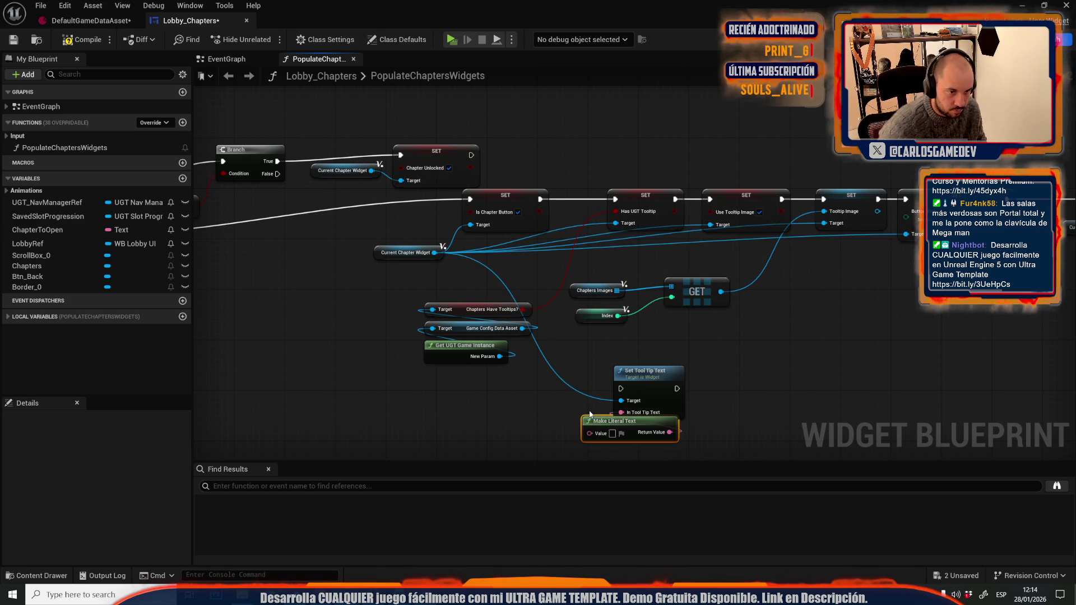
drag(616, 199, 620, 389)
mouse_move(676, 388)
mouse_down()
mouse_move(617, 236)
mouse_move(617, 201)
mouse_up()
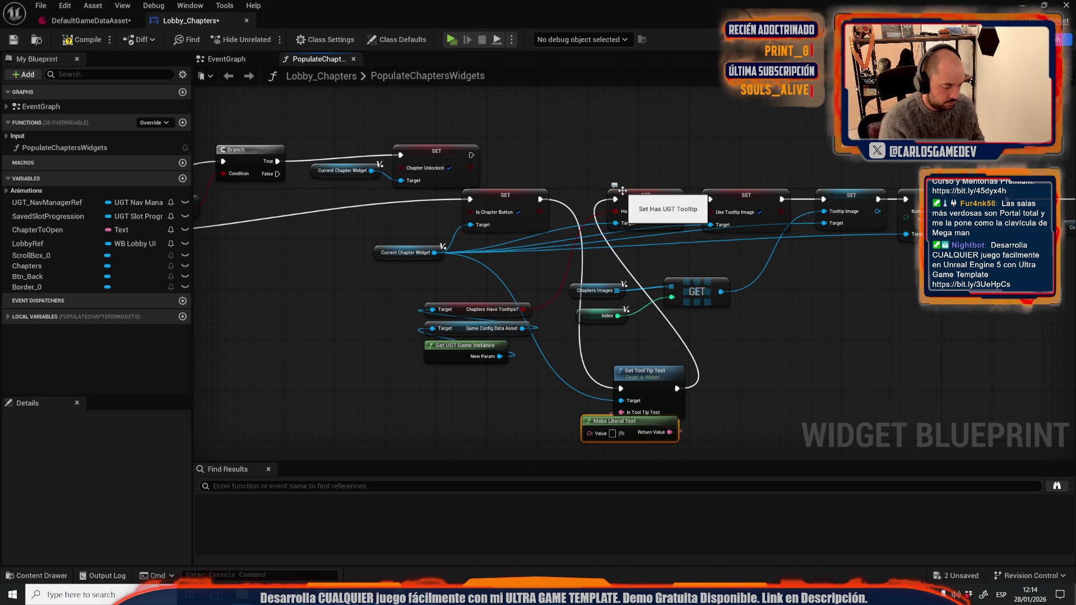
Play-test the lobby's Chapters level list, then stop the session.
key(alt+p)
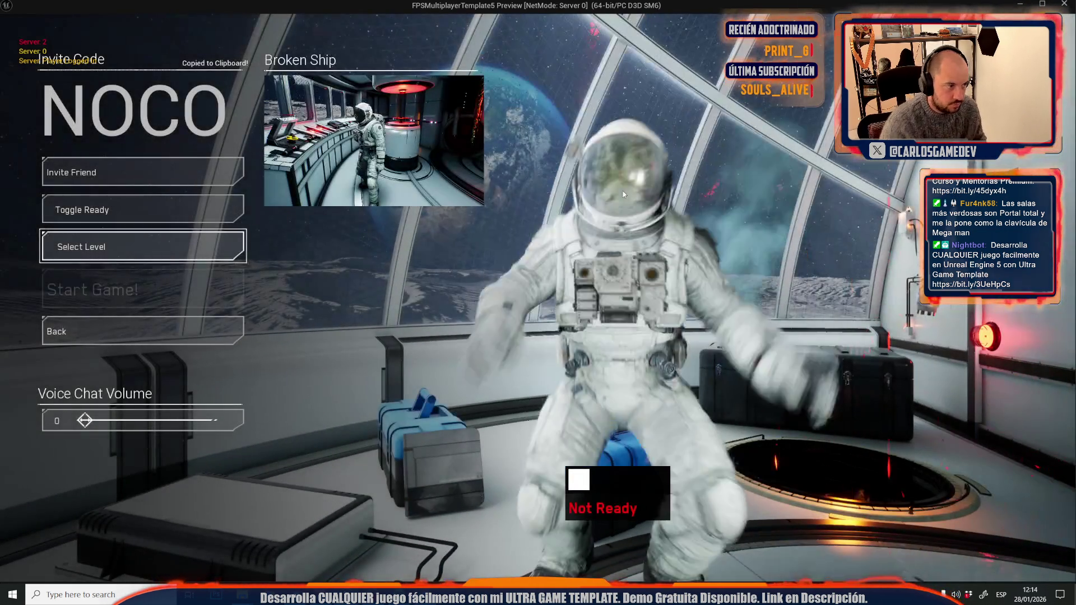
click(113, 245)
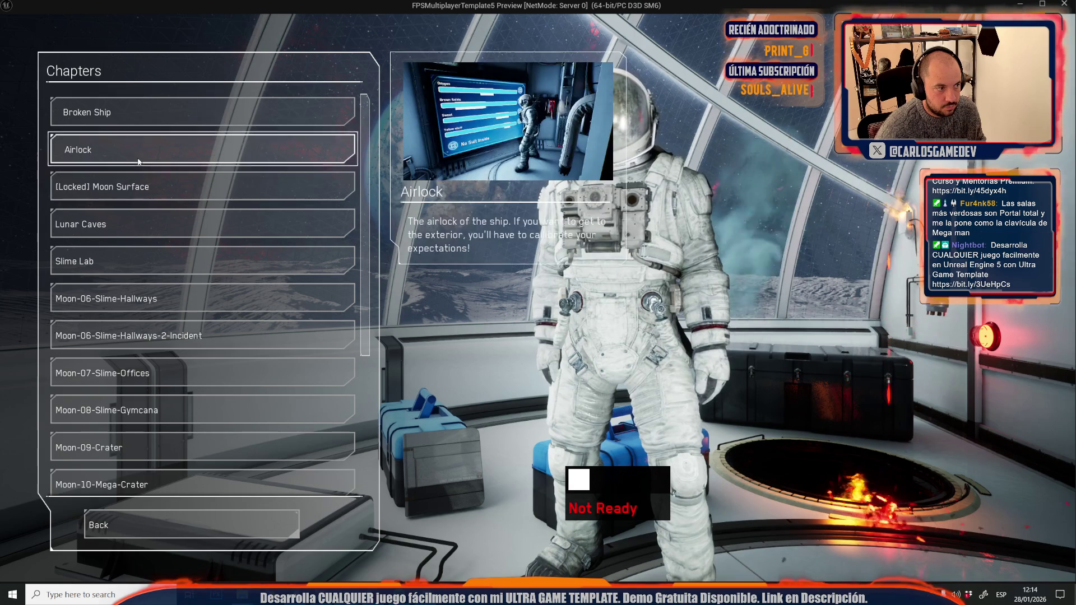
key(Escape)
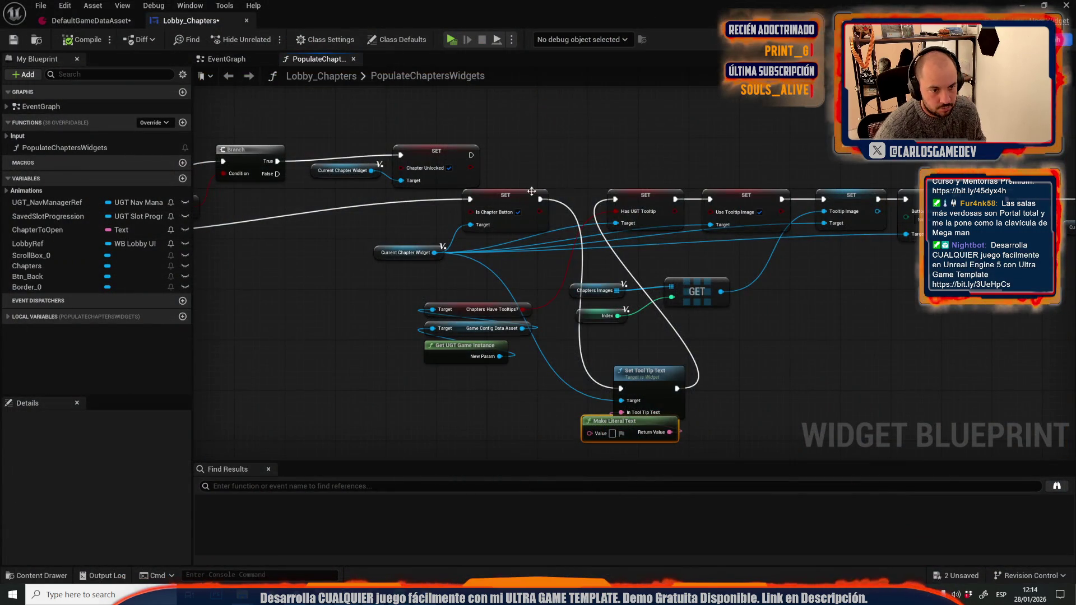
Rewire the chain to bypass Set Tool Tip Text, and add then delete a Set Tool Tip node.
drag(541, 202, 615, 199)
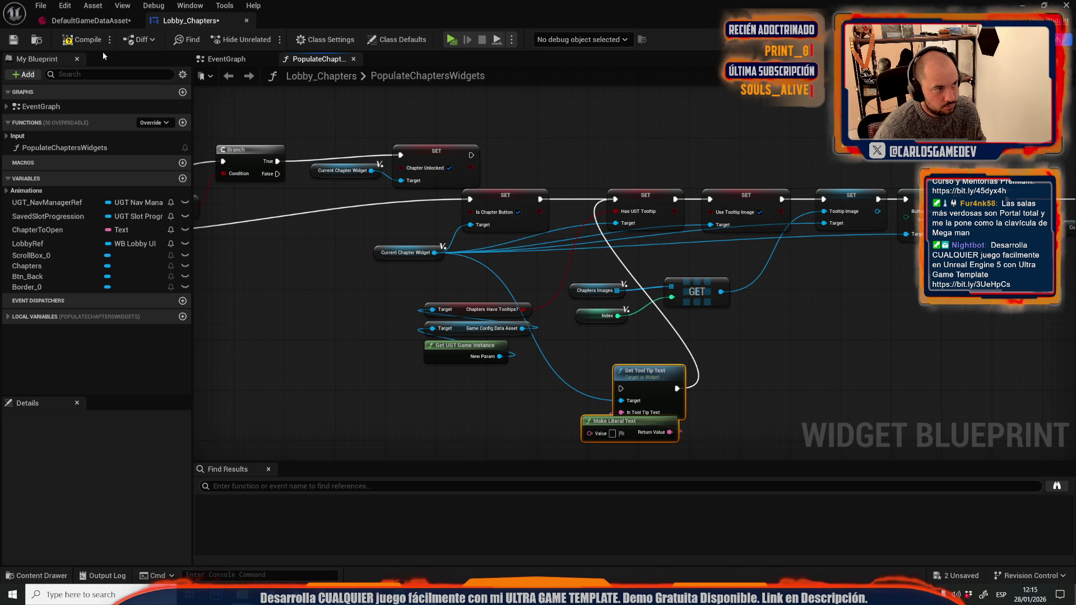
drag(434, 253, 402, 318)
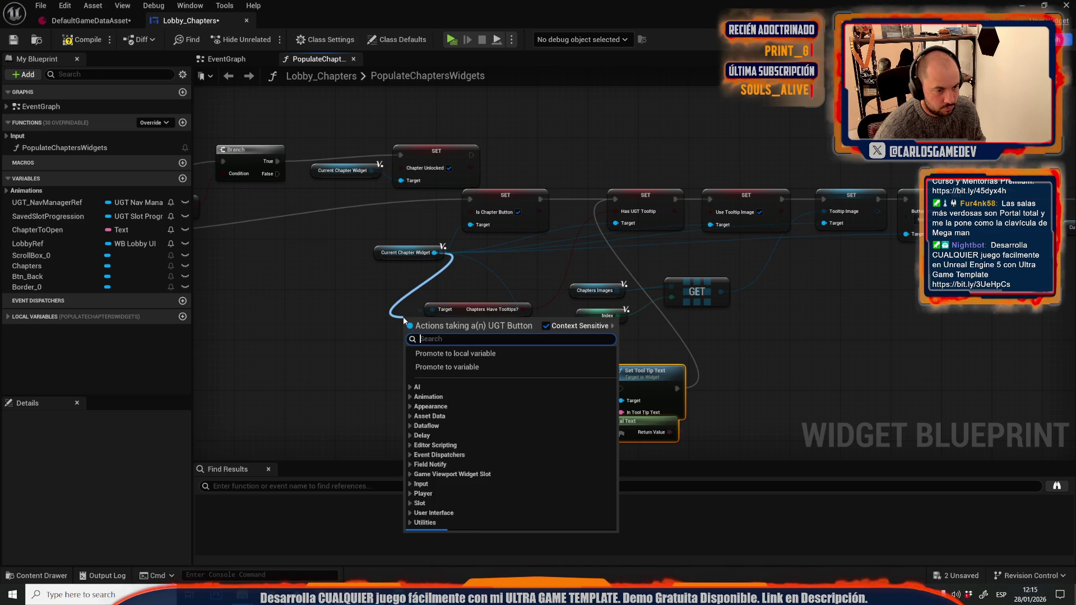
text(set tooltip)
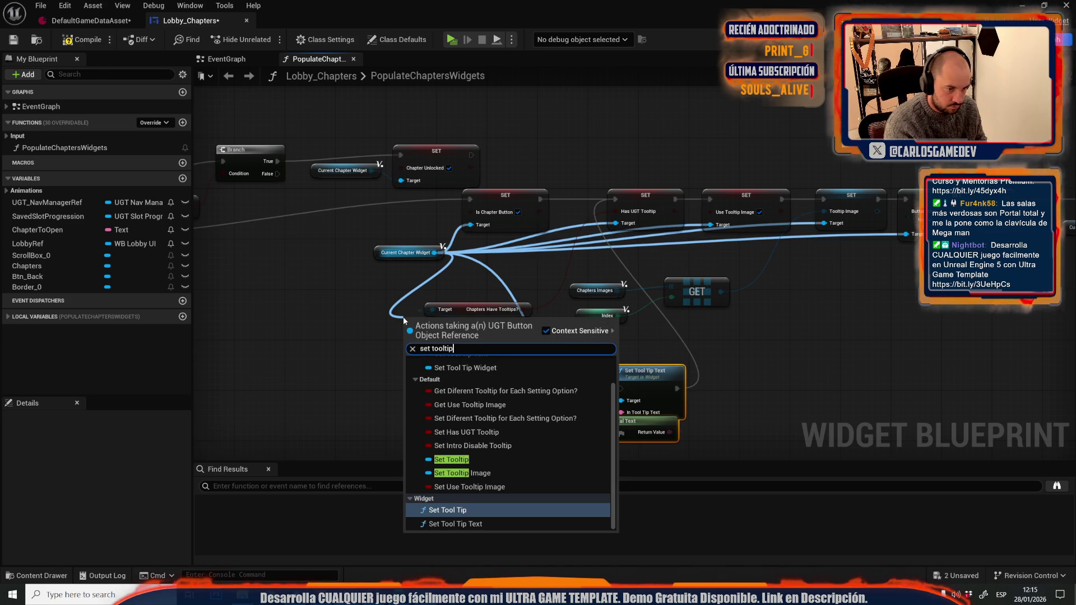
click(480, 511)
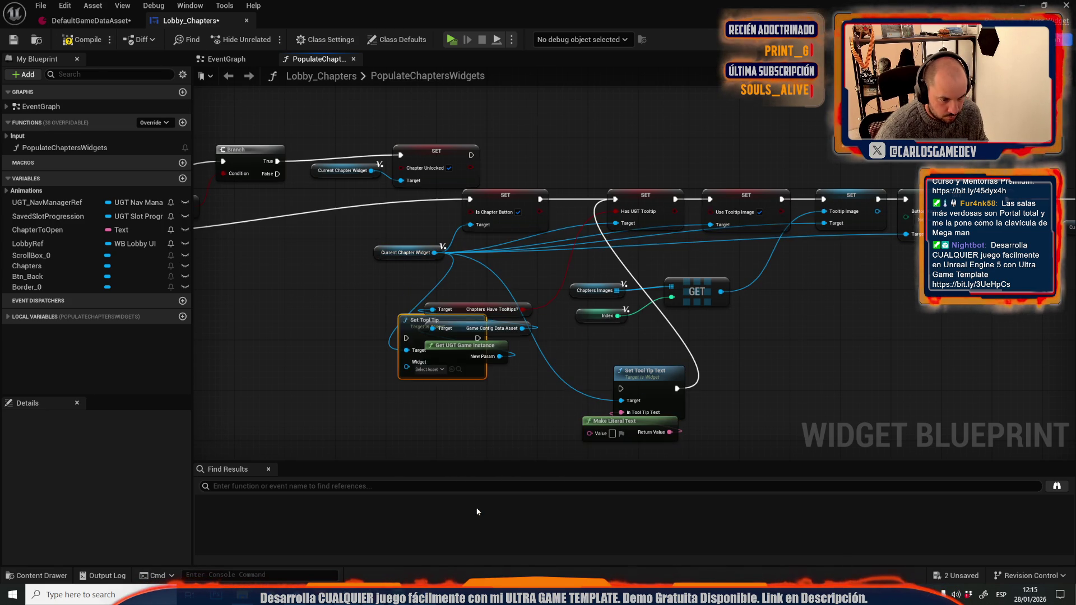
drag(412, 330, 322, 359)
key(Delete)
drag(434, 253, 389, 347)
text(set tool)
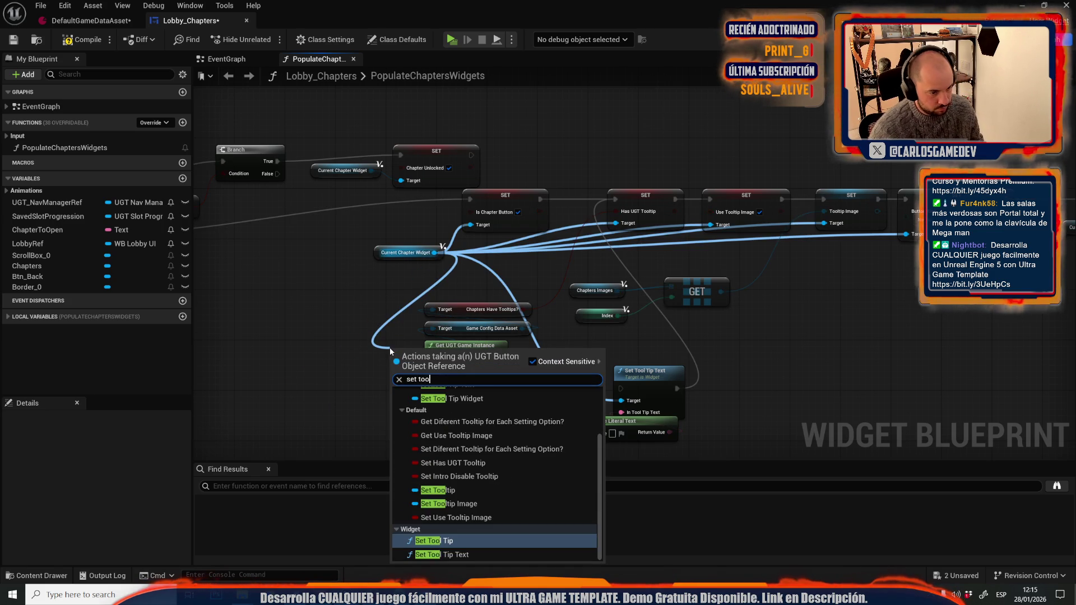
click(347, 324)
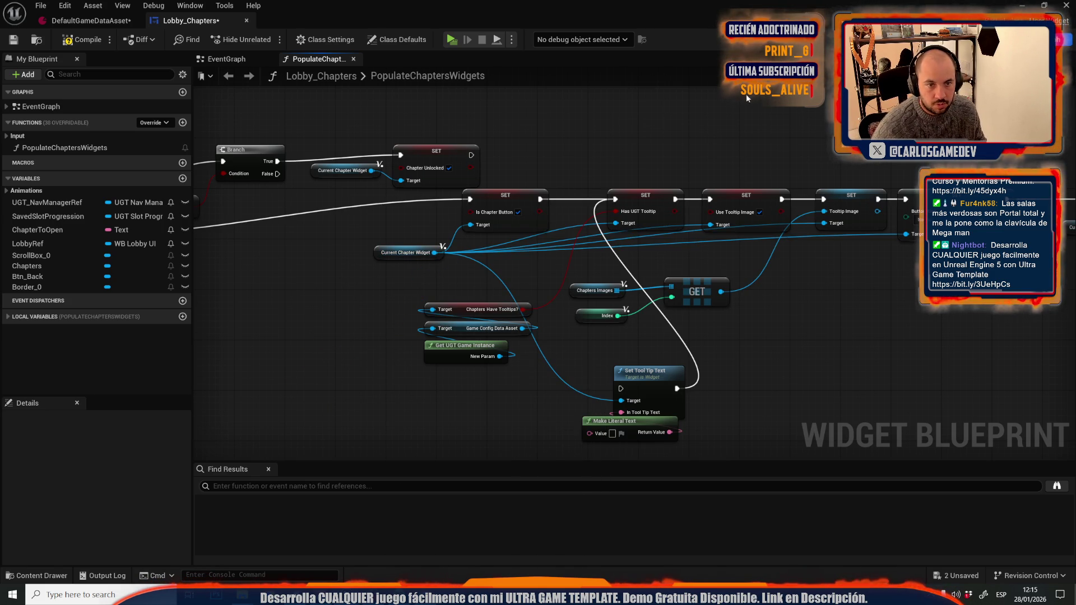
Pan to the Create UGT Button Widget node and browse the project's menu widget assets.
drag(746, 93, 1065, 157)
drag(259, 243, 578, 196)
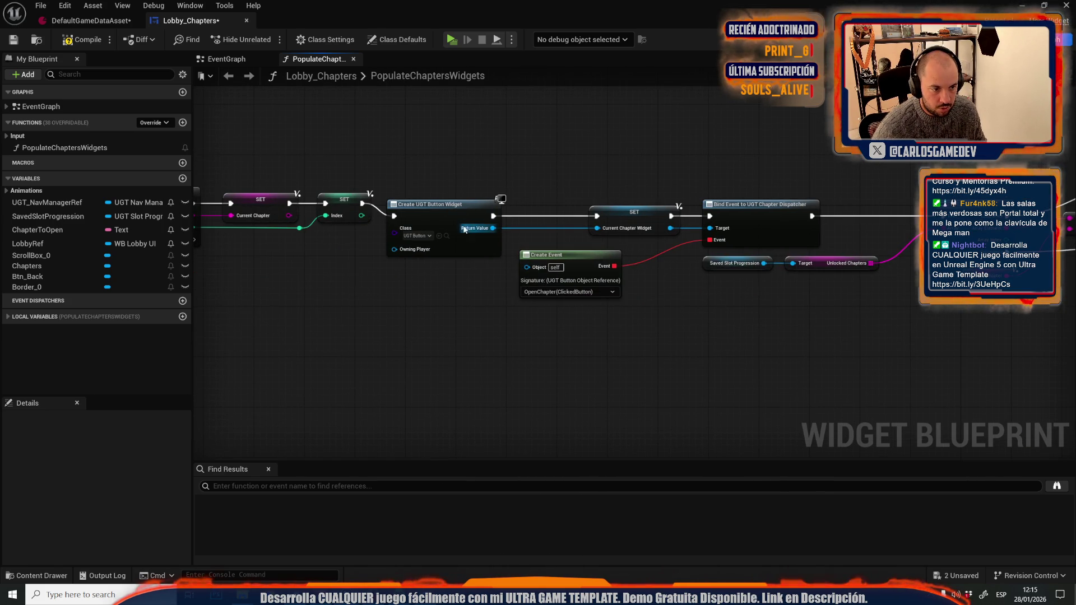
click(447, 236)
Open the UGT_Button widget blueprint's event graph.
double_click(953, 452)
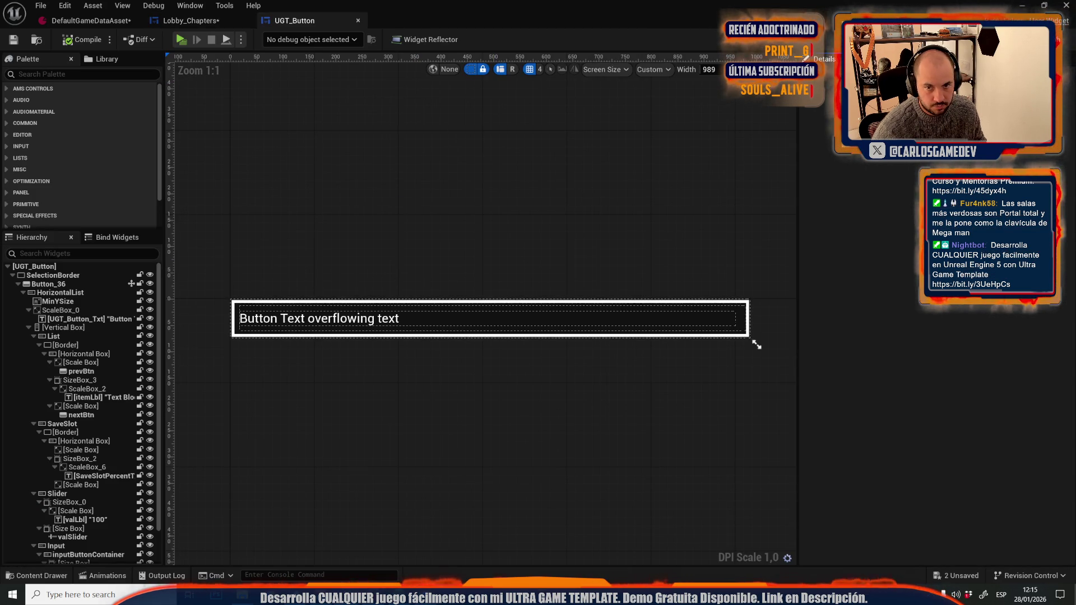
click(1049, 39)
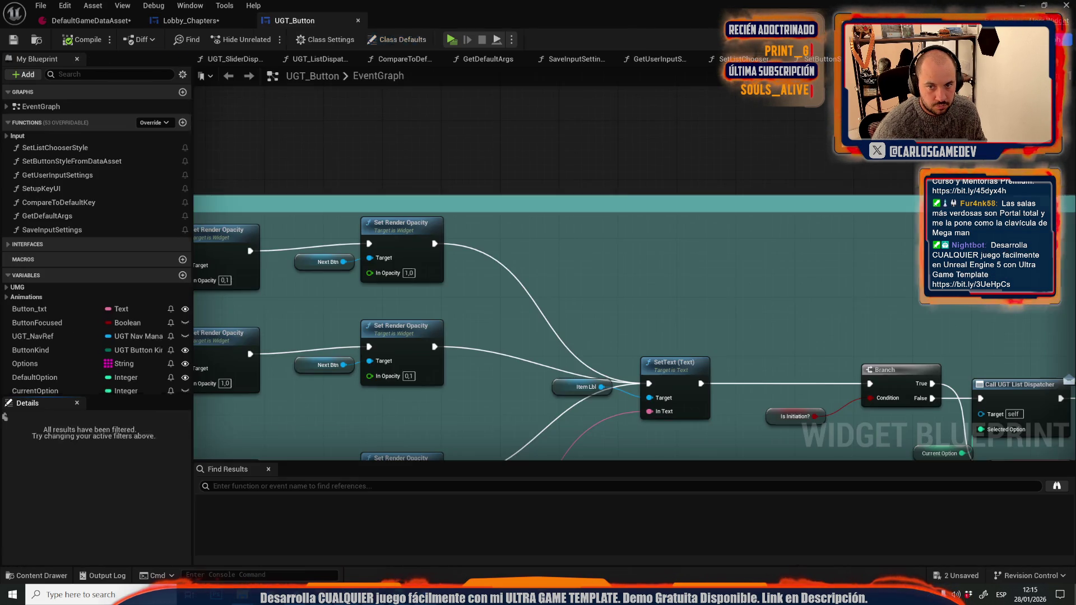
scroll(757, 180, down, 5)
scroll(399, 214, up, 5)
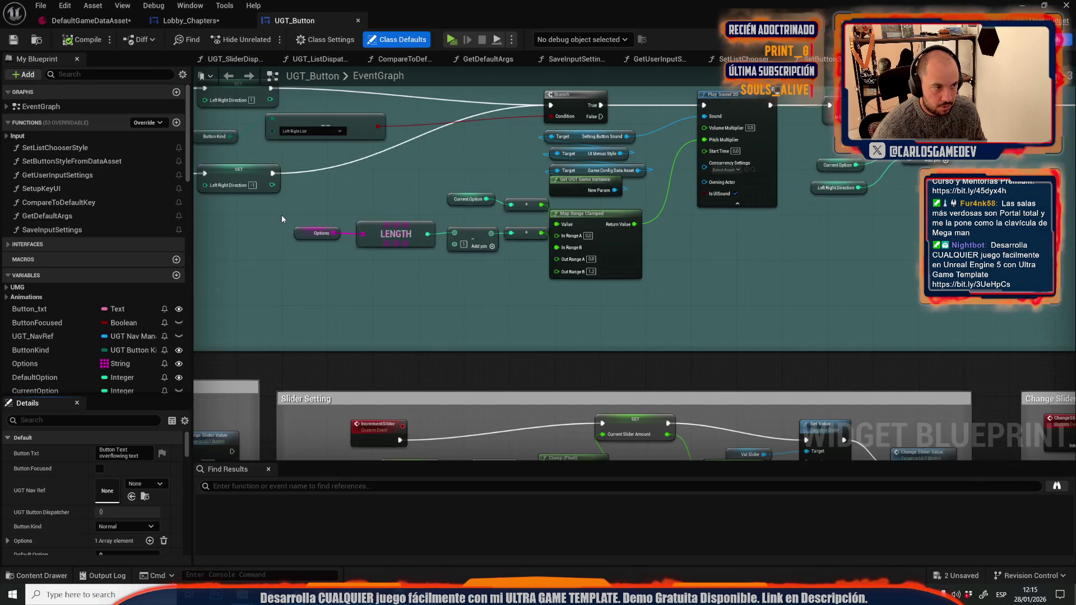
scroll(711, 396, down, 3)
scroll(555, 213, up, 5)
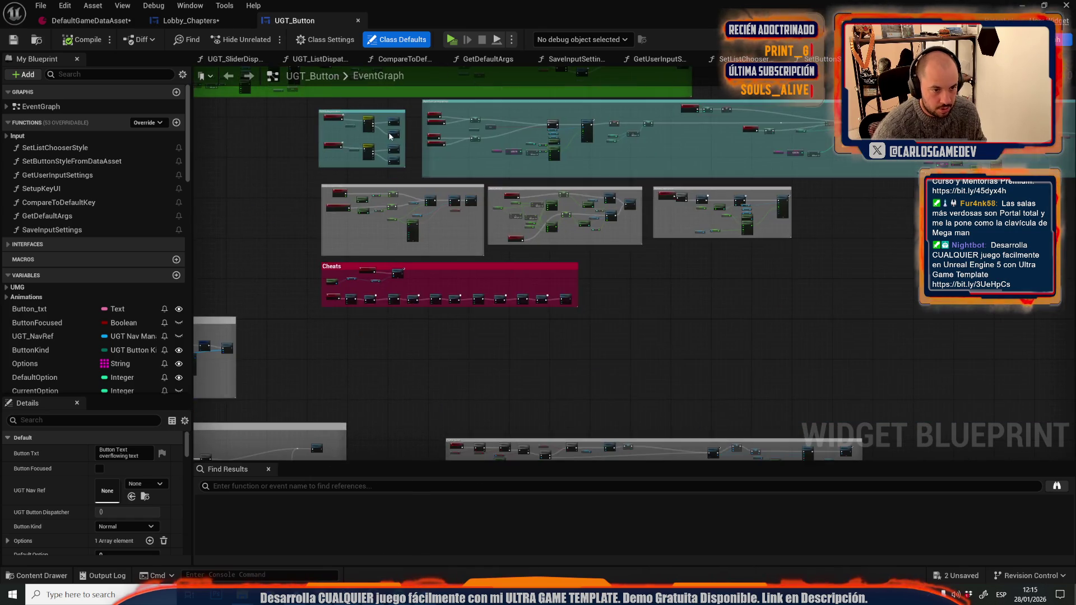
scroll(555, 213, down, 3)
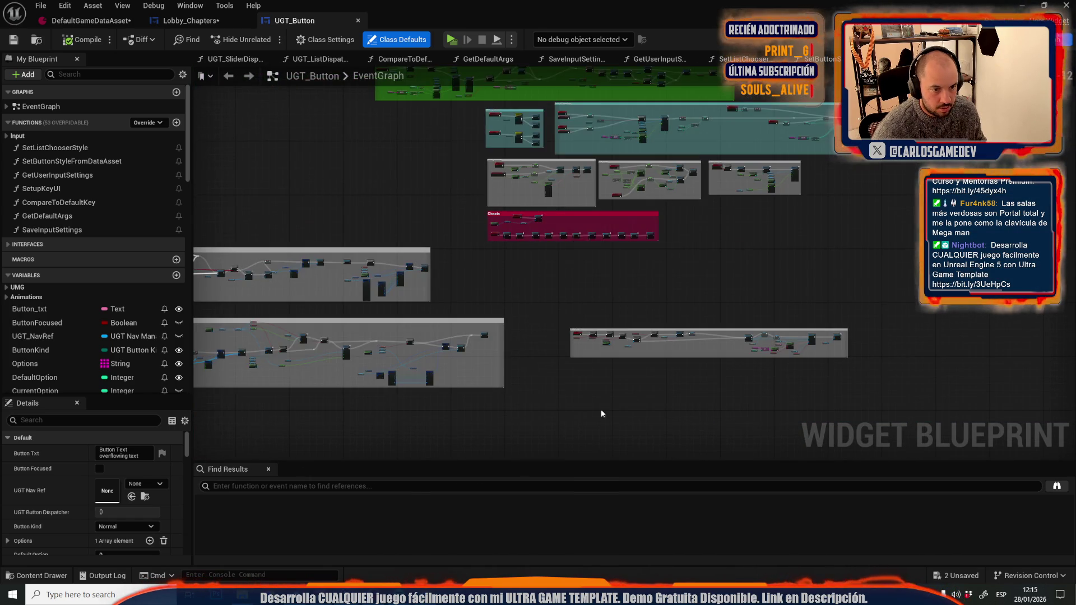
scroll(553, 254, up, 5)
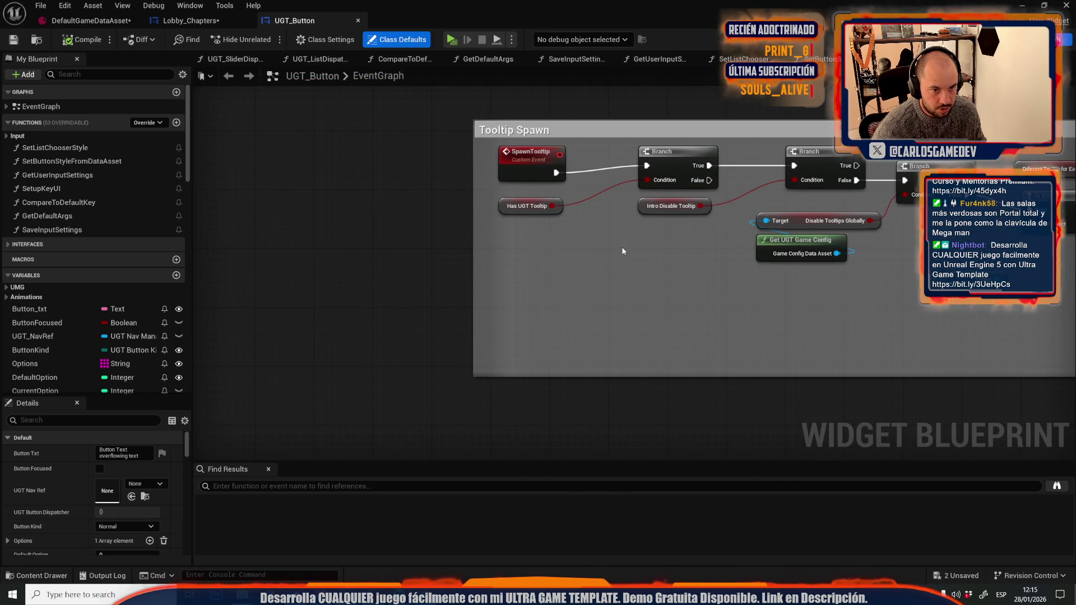
Unhook the Select output from Set Tool Tip Size and Position's Text input in Tooltip Spawn.
drag(719, 292, 394, 303)
drag(667, 296, 184, 320)
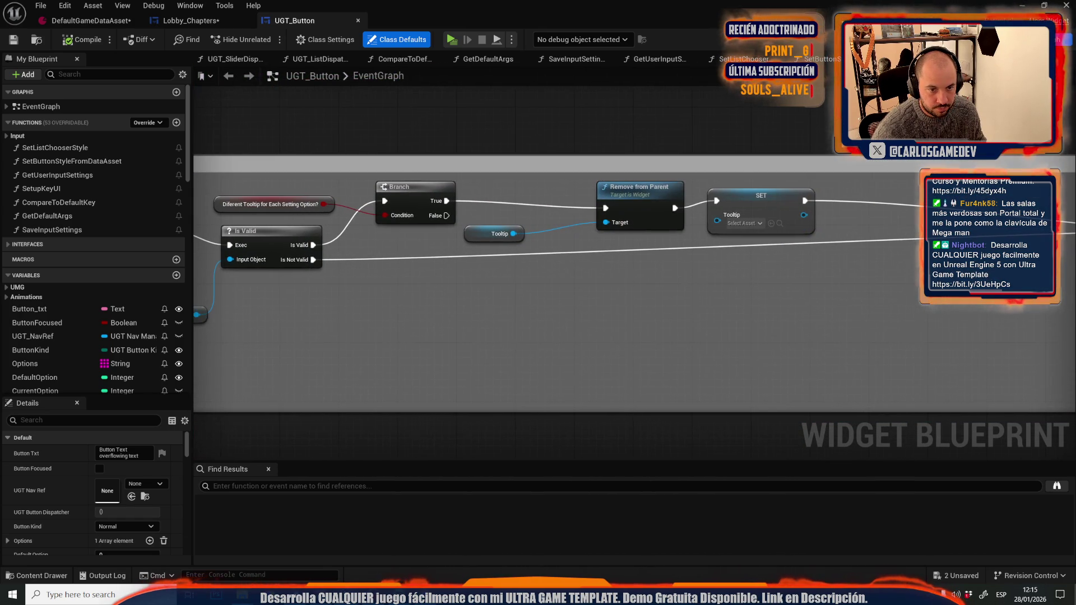
drag(563, 287, 140, 241)
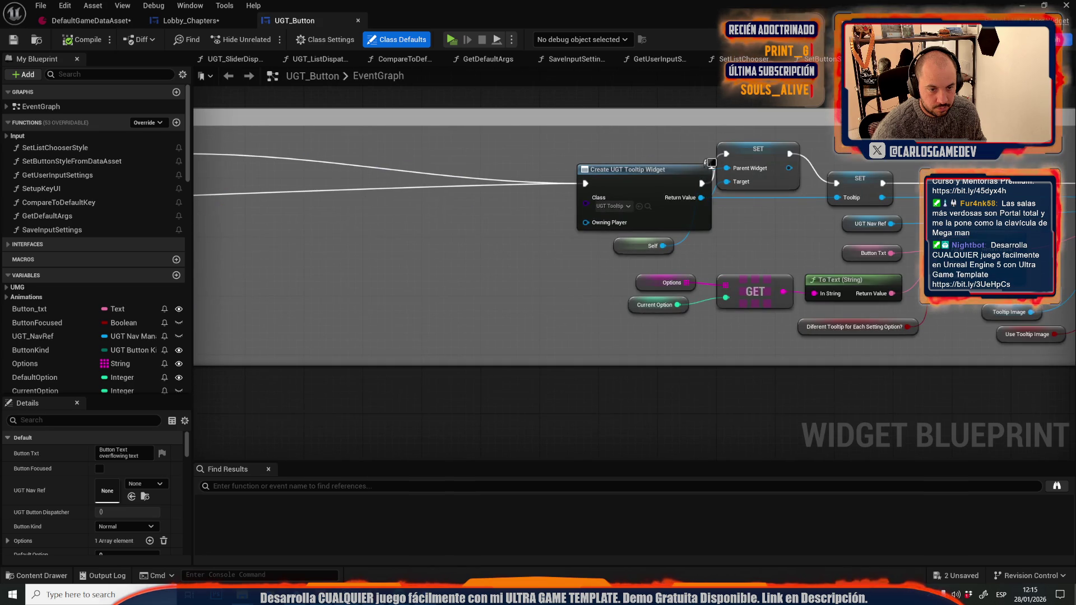
drag(665, 211, 270, 198)
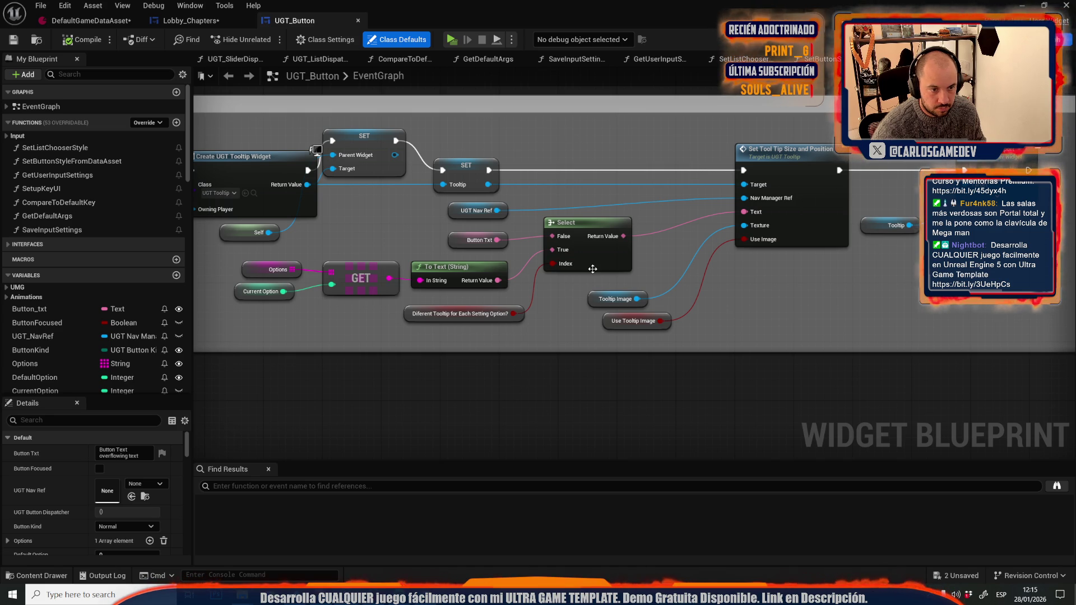
alt+click(754, 216)
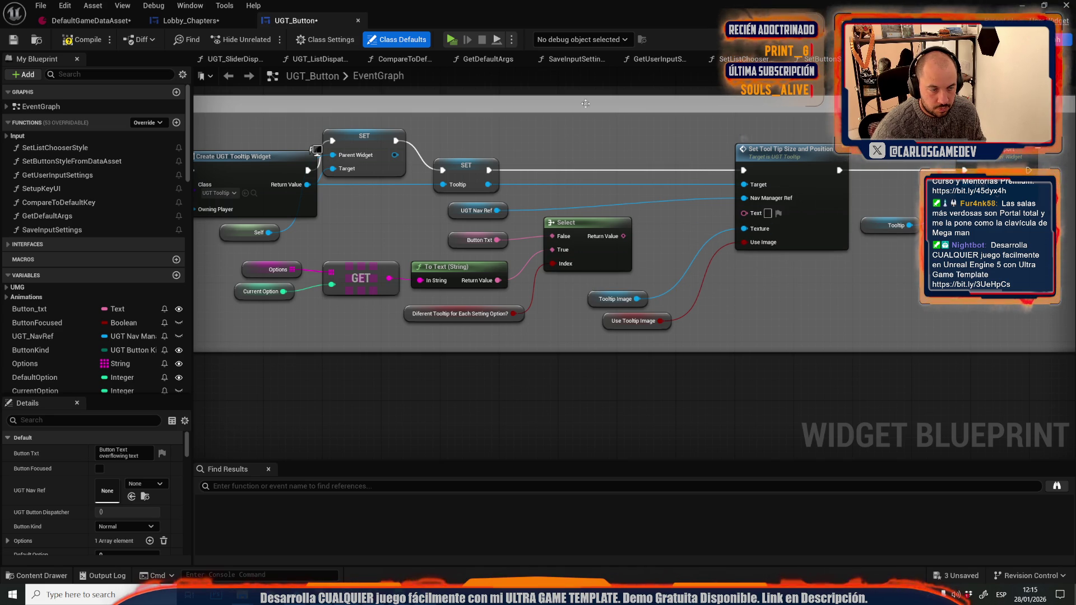
Play-test the chapter tooltips, then reconnect the Select result to the tooltip's Text input.
click(456, 38)
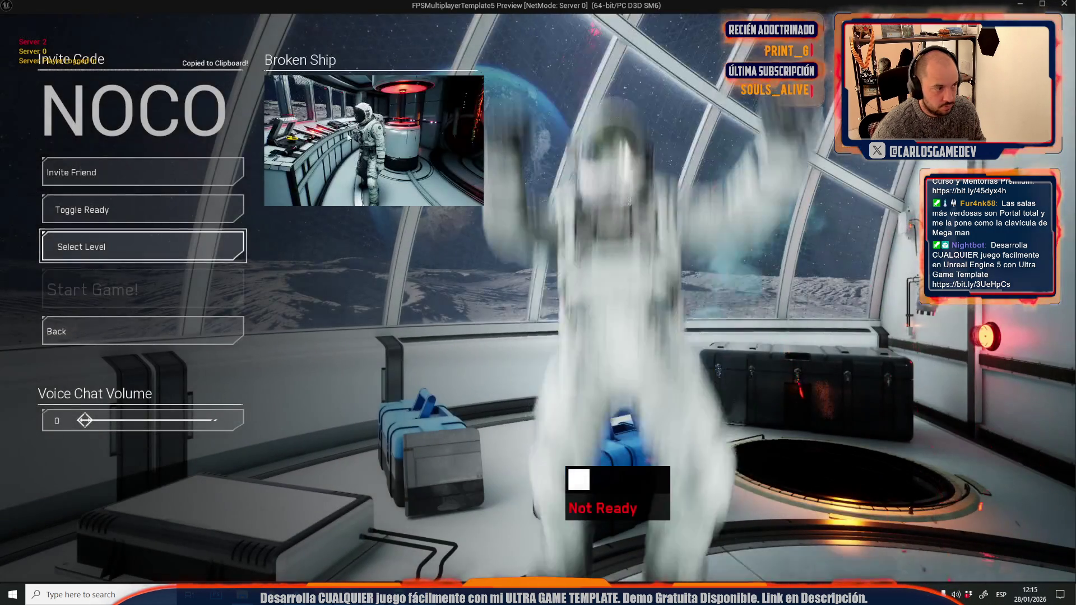
click(137, 250)
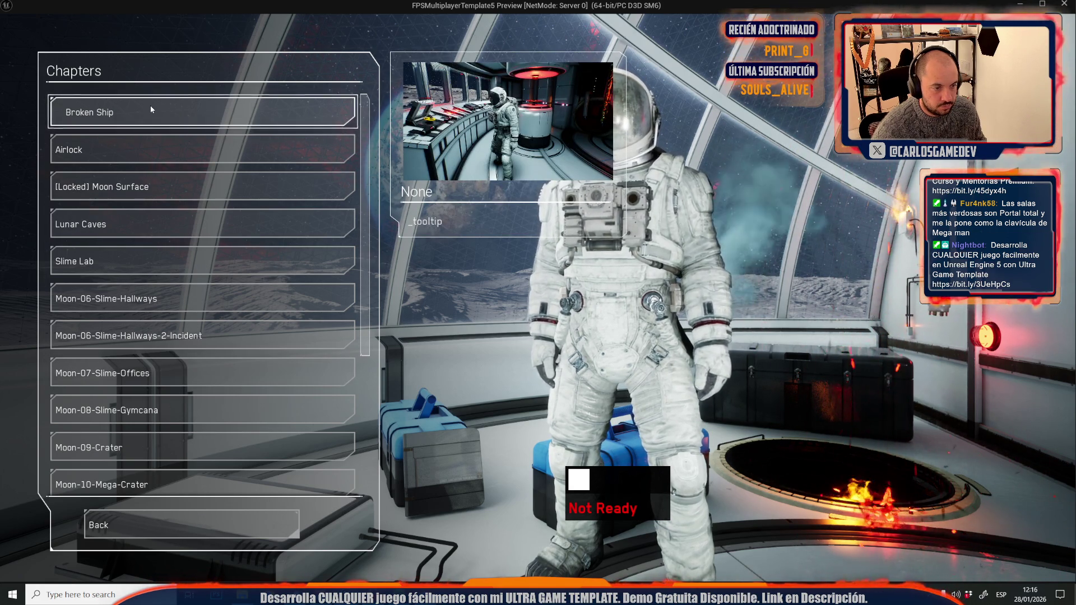
key(Escape)
drag(757, 220, 624, 234)
Add a boolean input named Only Image to UGT_Tooltip's SetToolTipSizeAndPosition event.
click(811, 163)
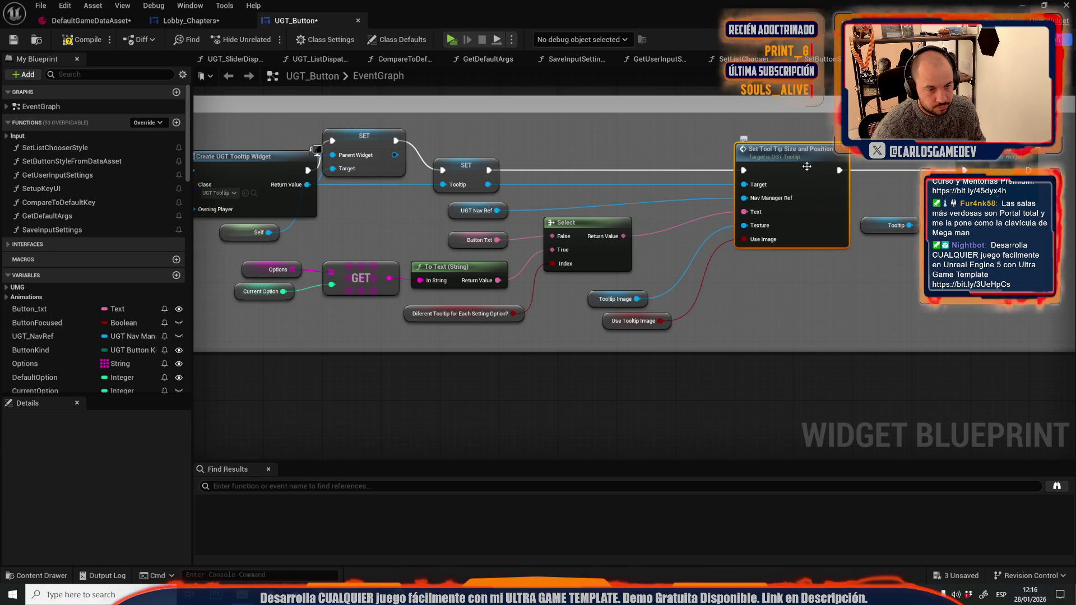
double_click(807, 166)
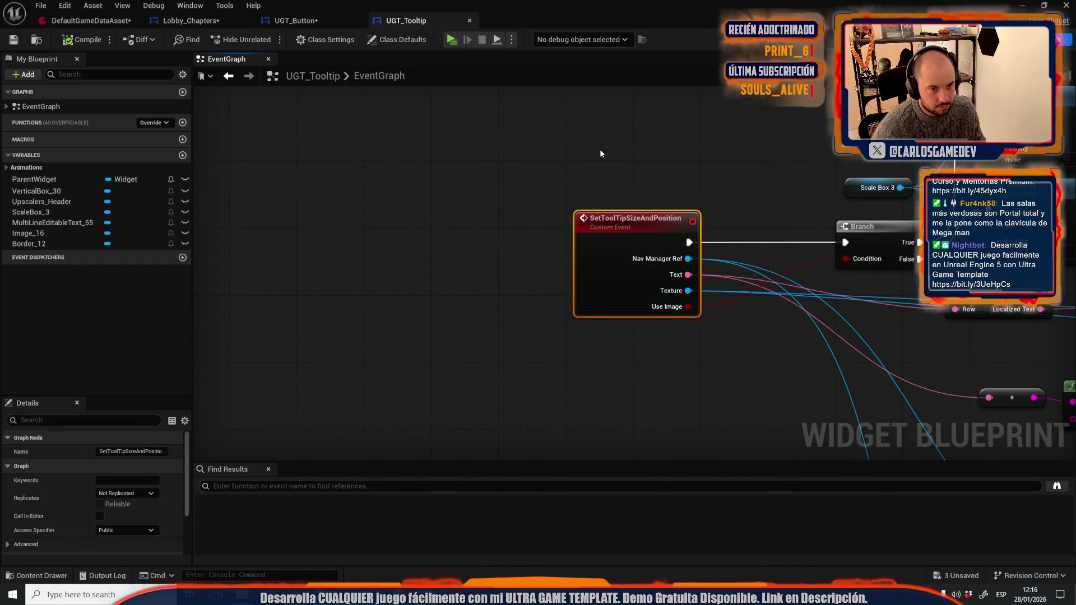
scroll(160, 493, down, 3)
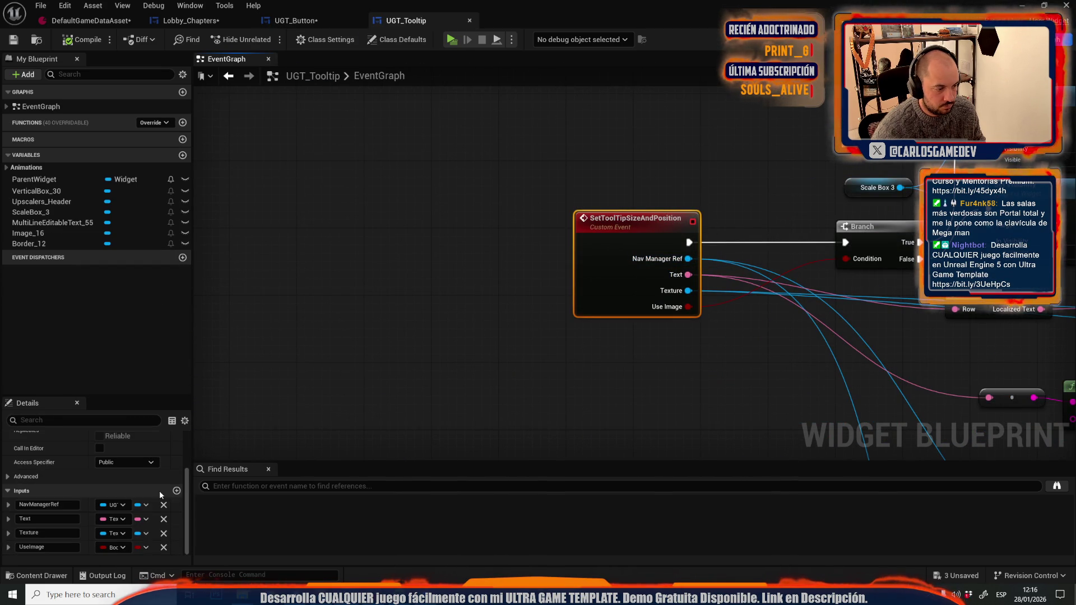
click(177, 493)
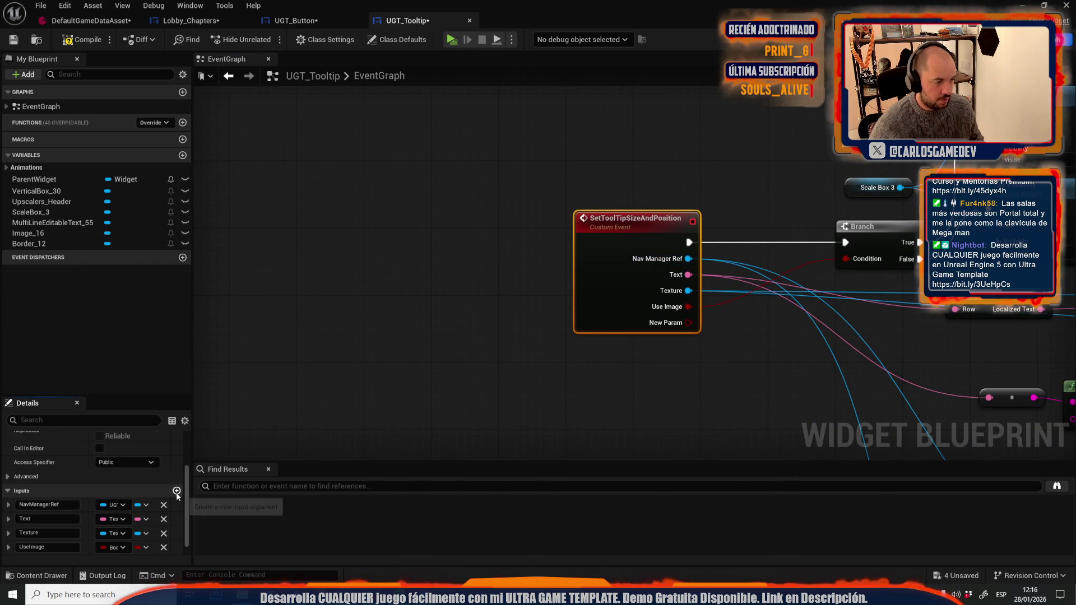
scroll(113, 521, down, 1)
click(59, 549)
text(OnlyImage)
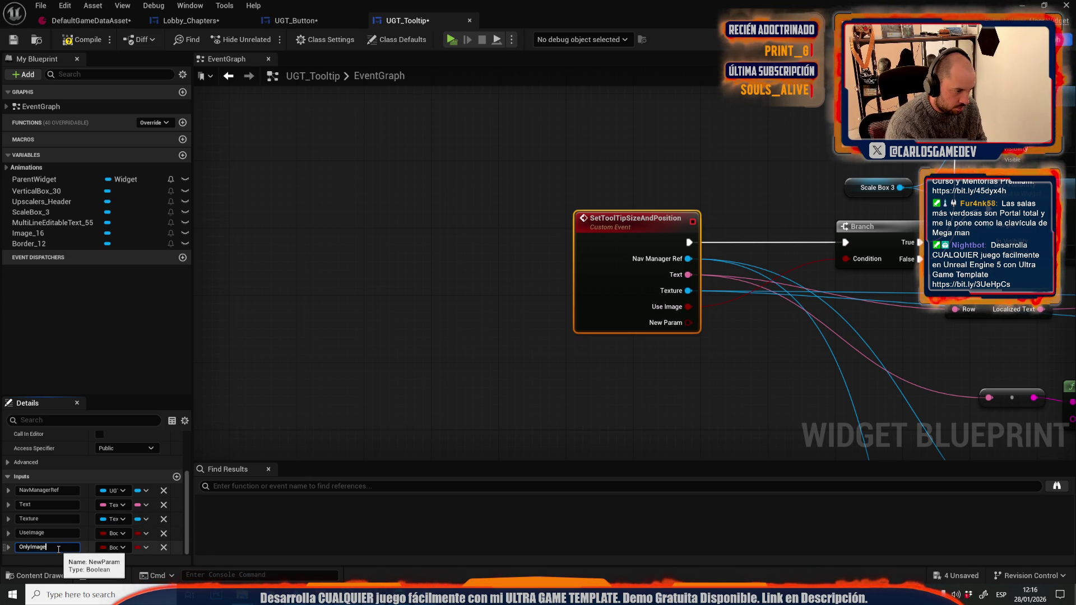
key(Return)
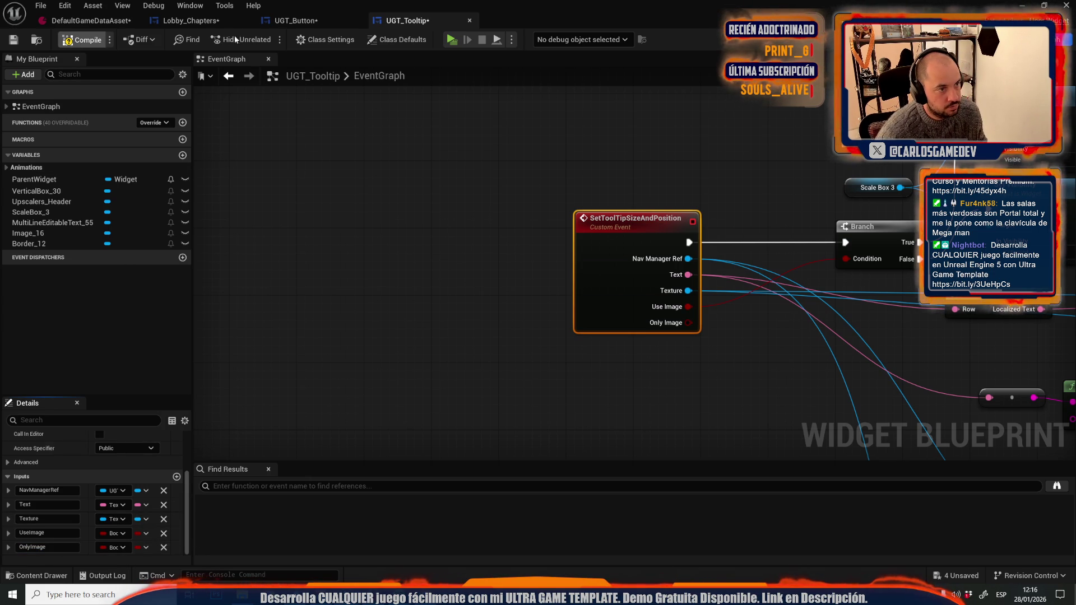
Rename the event's OnlyImage input to OnlyTooltipImage.
click(307, 22)
drag(785, 256, 748, 379)
double_click(780, 152)
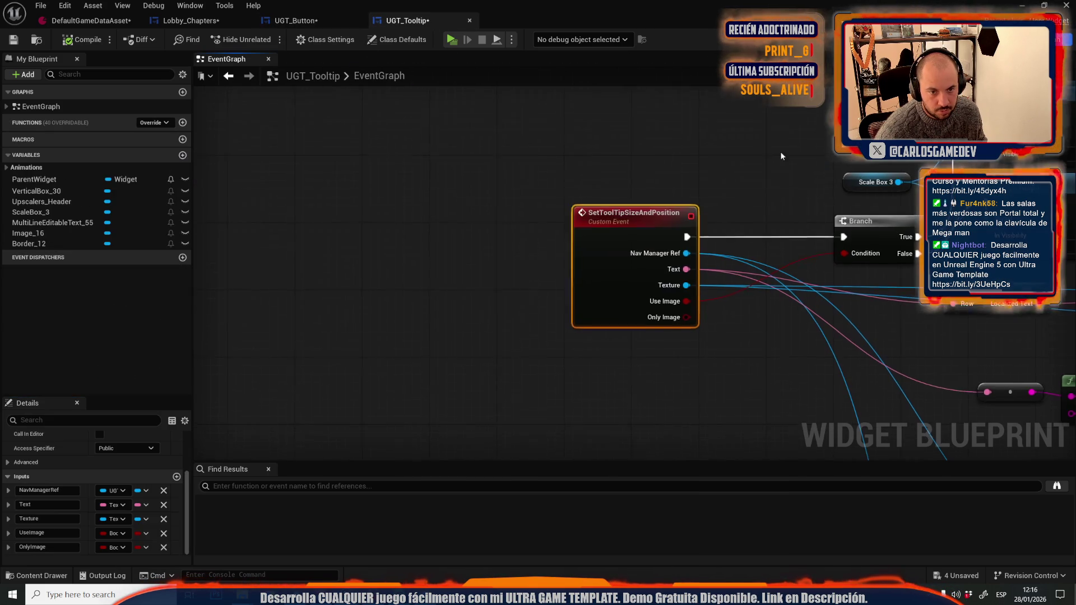
click(35, 547)
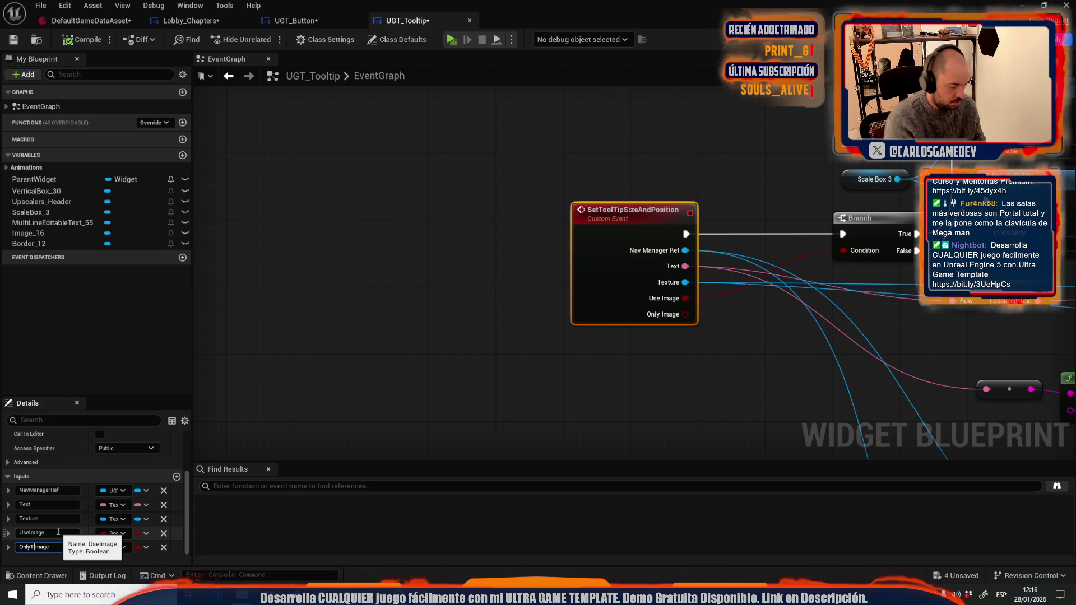
text(Tooltip)
key(Return)
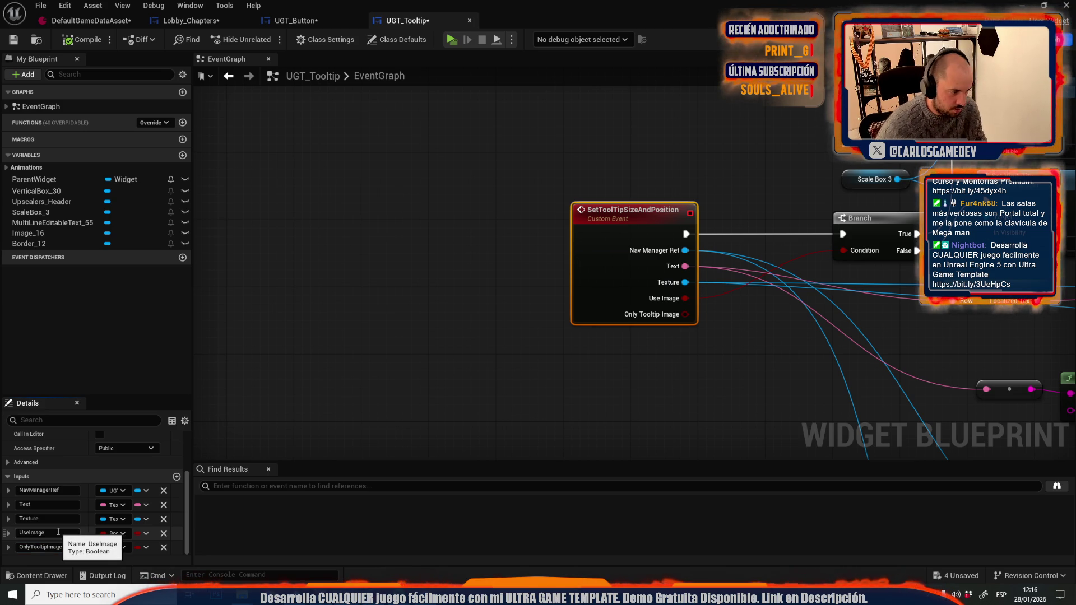
Promote the tooltip call's Only Tooltip Image pin in UGT_Button to a new Boolean variable.
click(287, 20)
drag(745, 254, 698, 365)
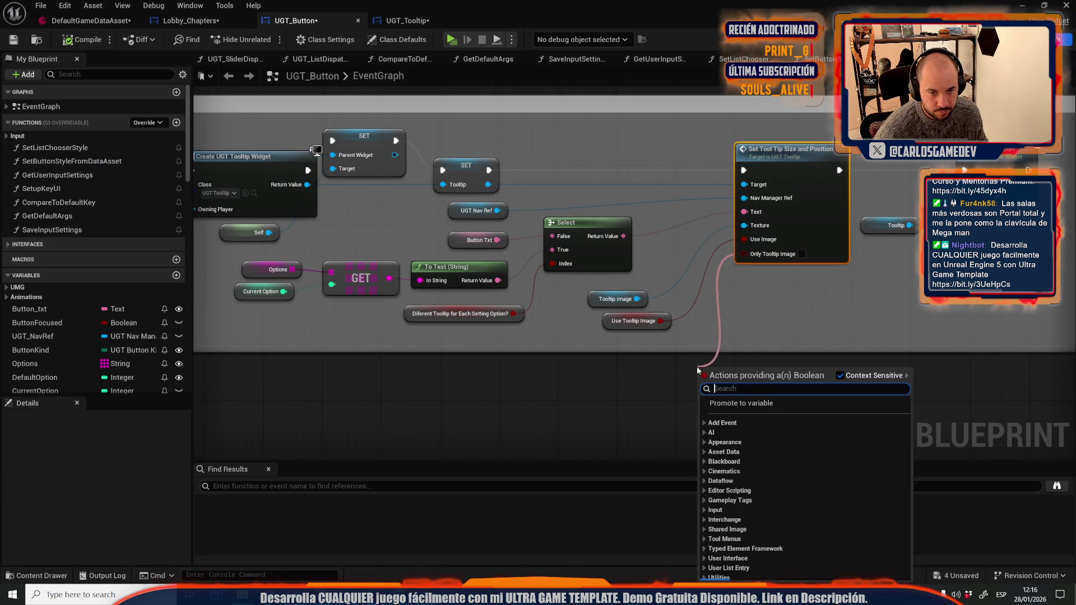
click(734, 404)
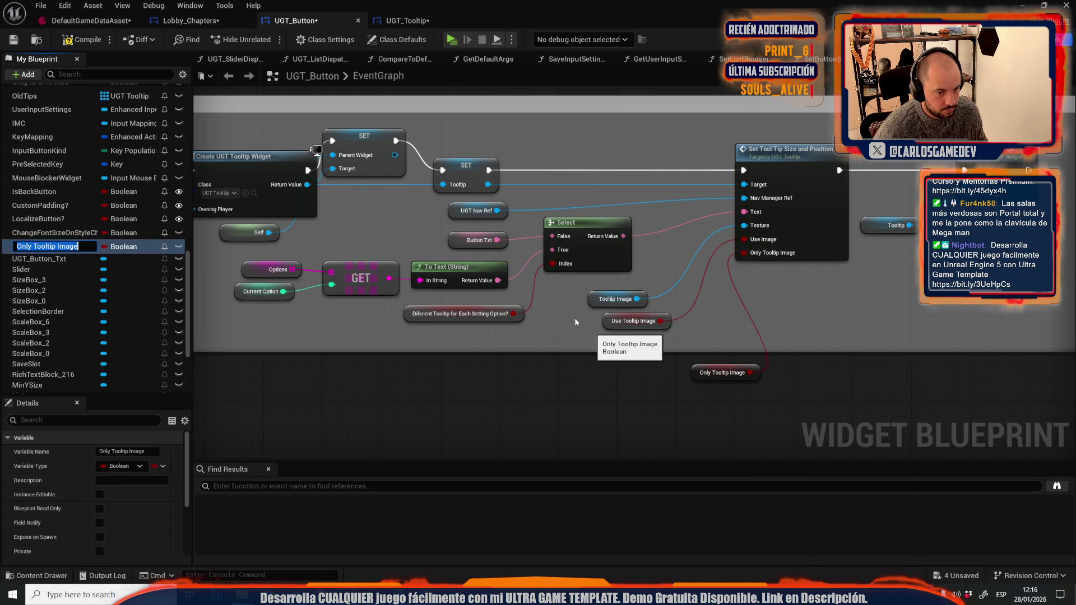
key(Return)
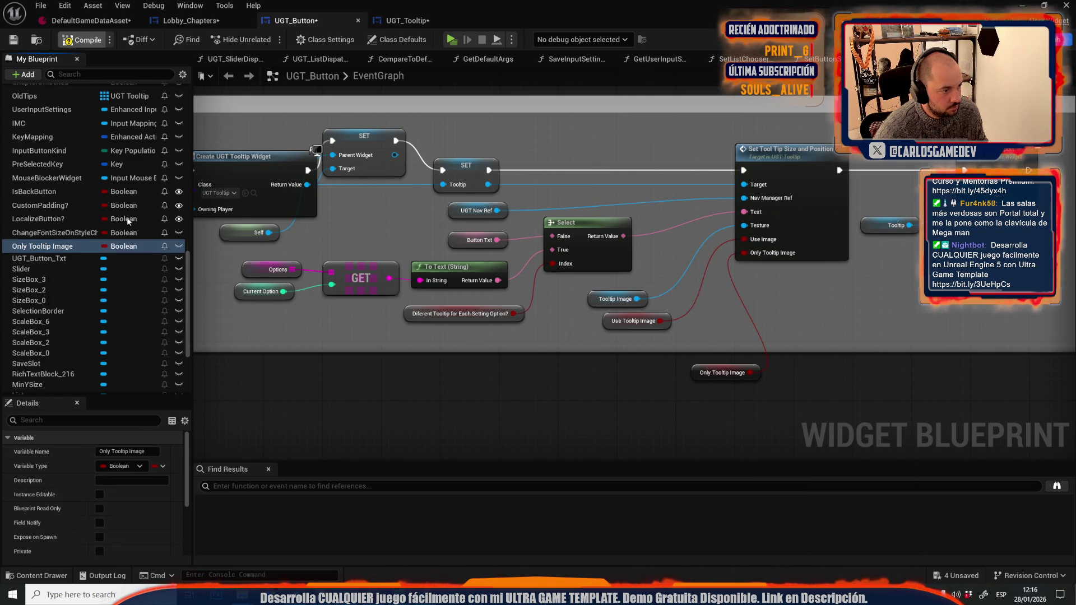
scroll(152, 492, down, 4)
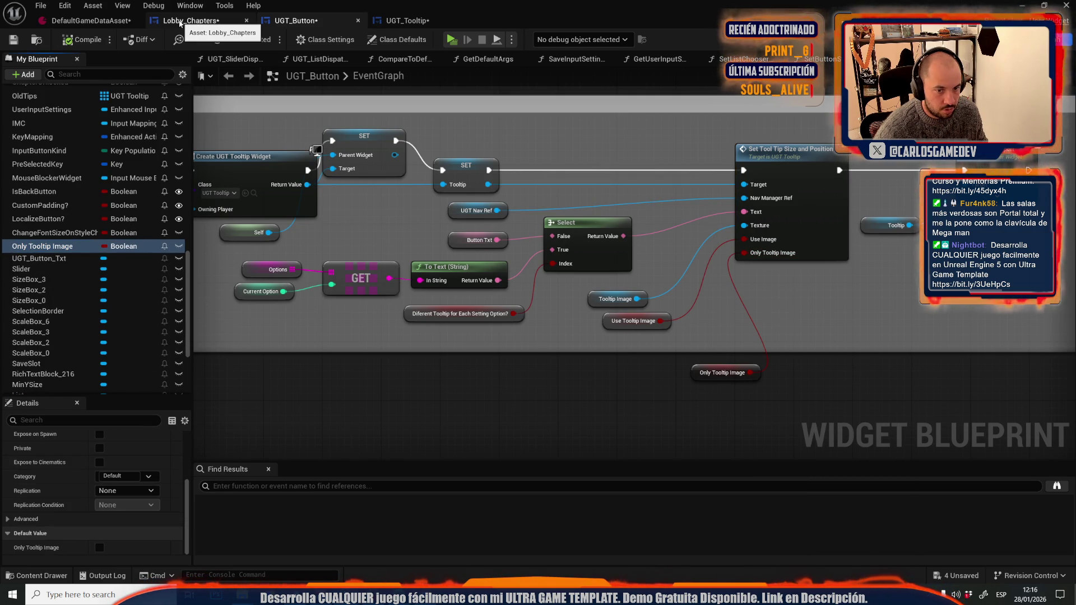
In Lobby_Chapters, add a Set Only Tooltip Image node for the current chapter widget.
click(180, 23)
scroll(348, 169, down, 4)
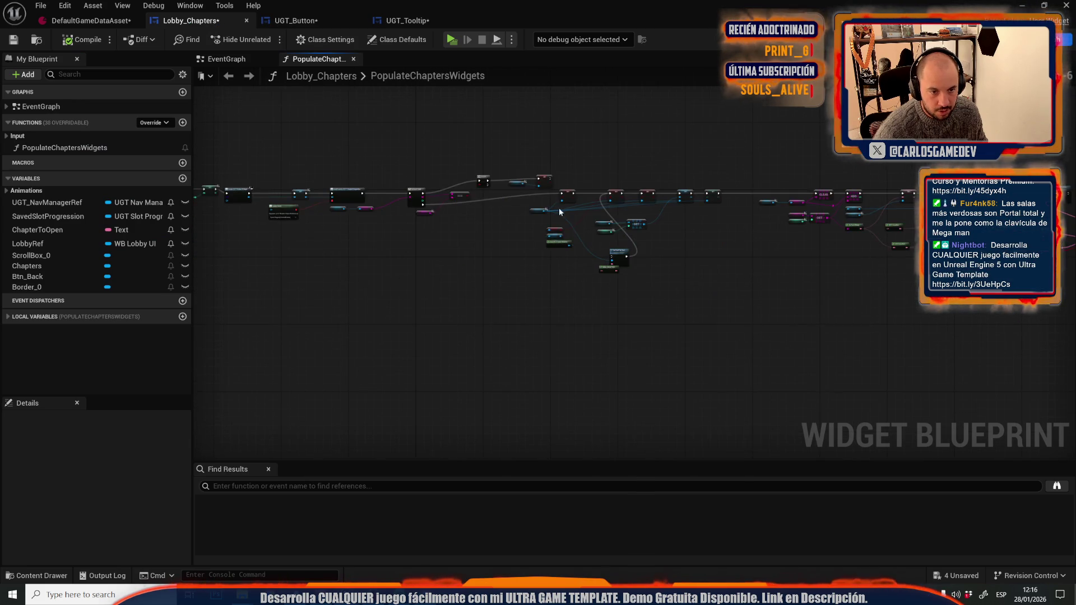
scroll(560, 212, up, 5)
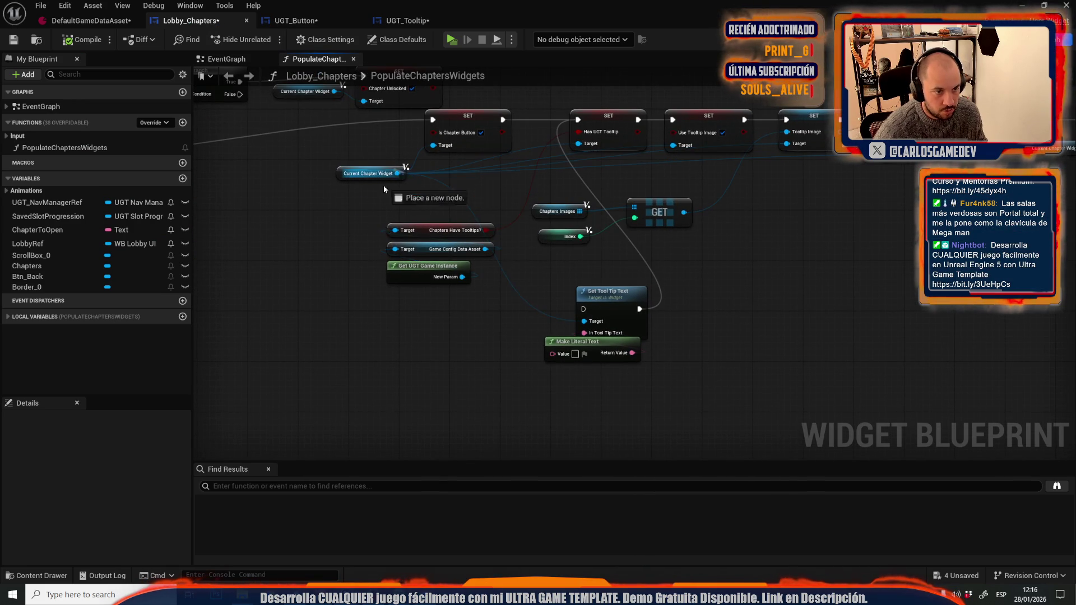
drag(398, 173, 345, 223)
text(set only)
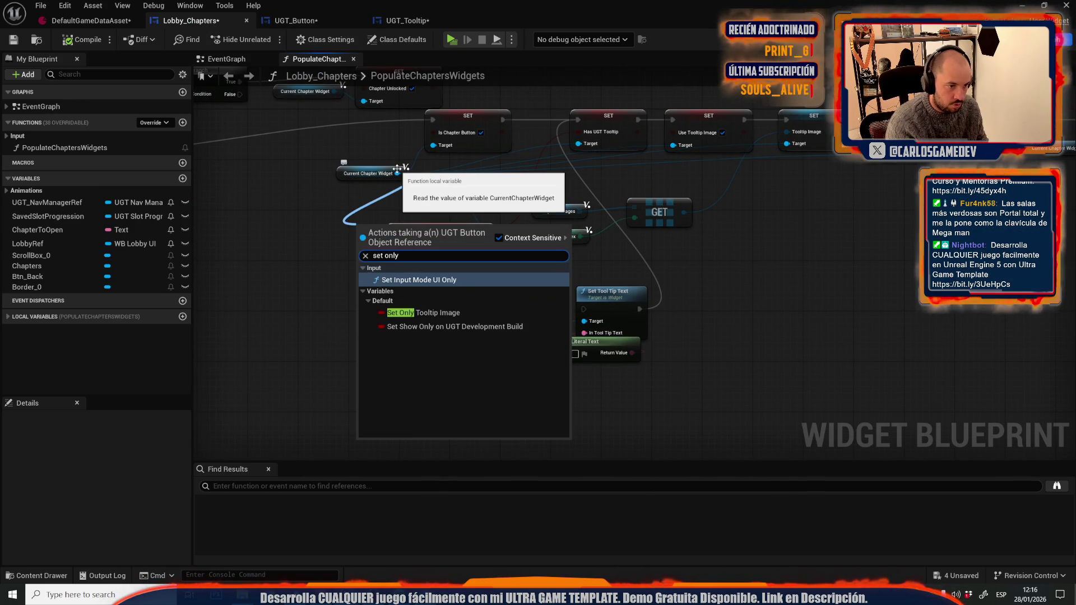
key(Down)
key(Return)
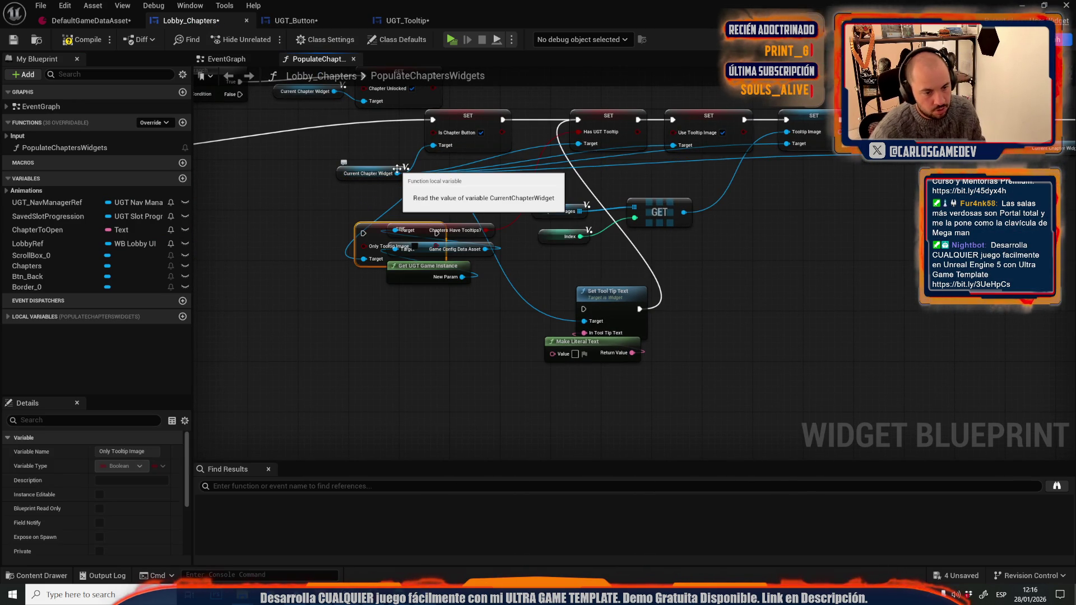
Replace Set Tool Tip Text and Make Literal Text with the setter before Has UGT Tooltip, then compile.
drag(611, 292, 660, 373)
drag(549, 312, 594, 349)
key(Delete)
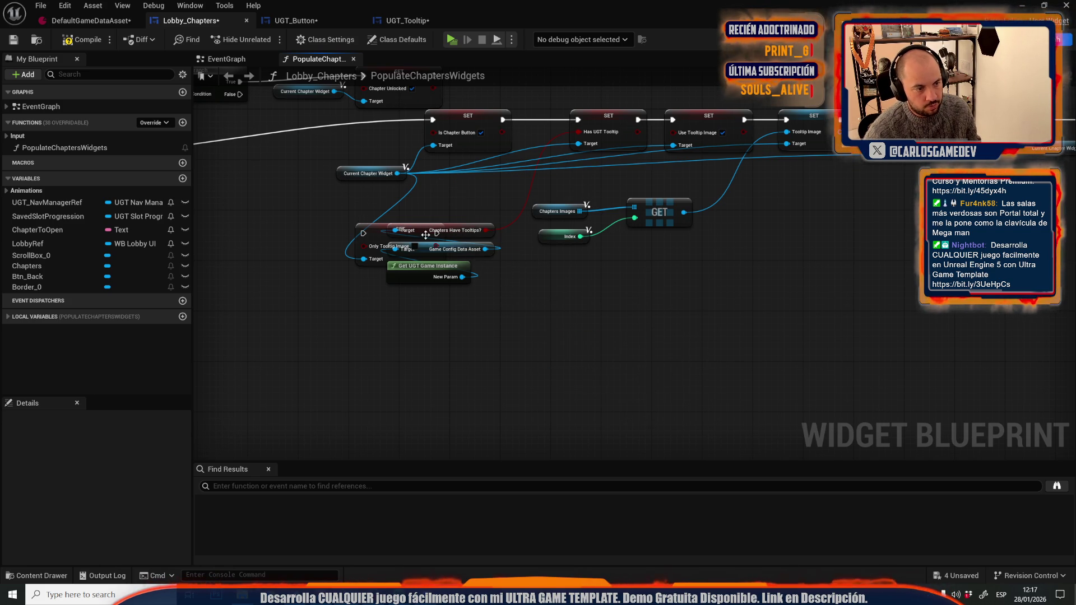
mouse_move(381, 231)
mouse_down()
mouse_move(533, 72)
mouse_move(550, 163)
mouse_up()
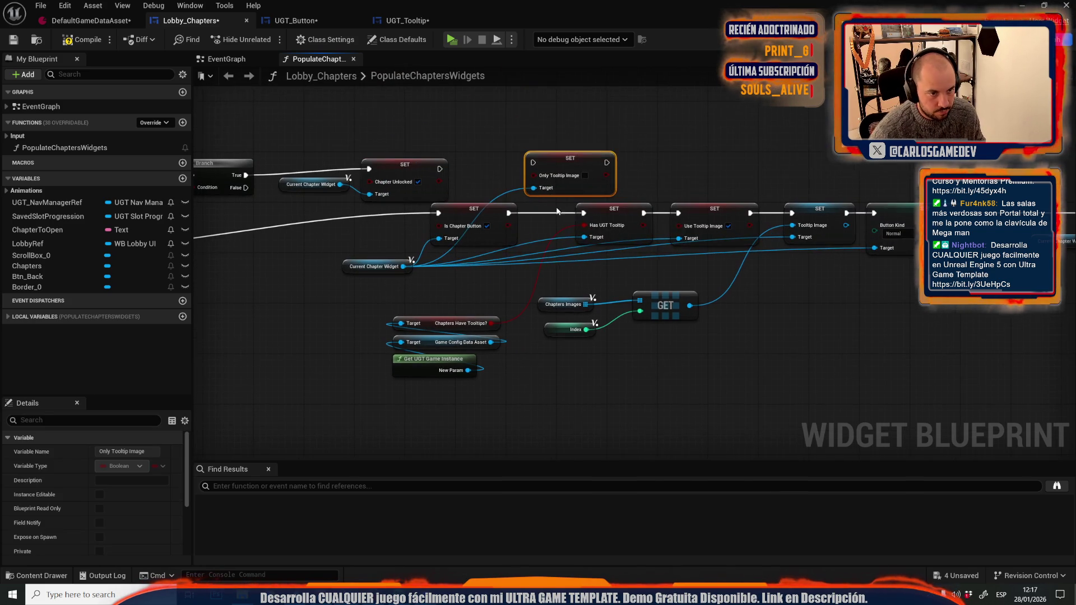
mouse_move(584, 218)
mouse_down()
mouse_move(540, 168)
mouse_move(576, 171)
mouse_up()
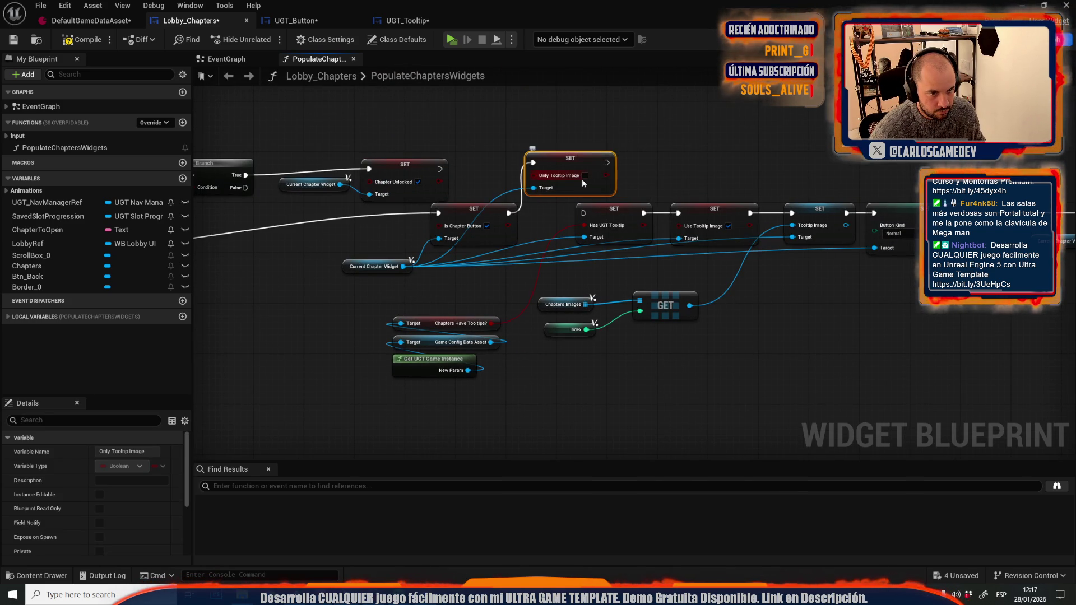
mouse_move(585, 213)
mouse_down()
mouse_move(614, 175)
mouse_move(607, 163)
mouse_up()
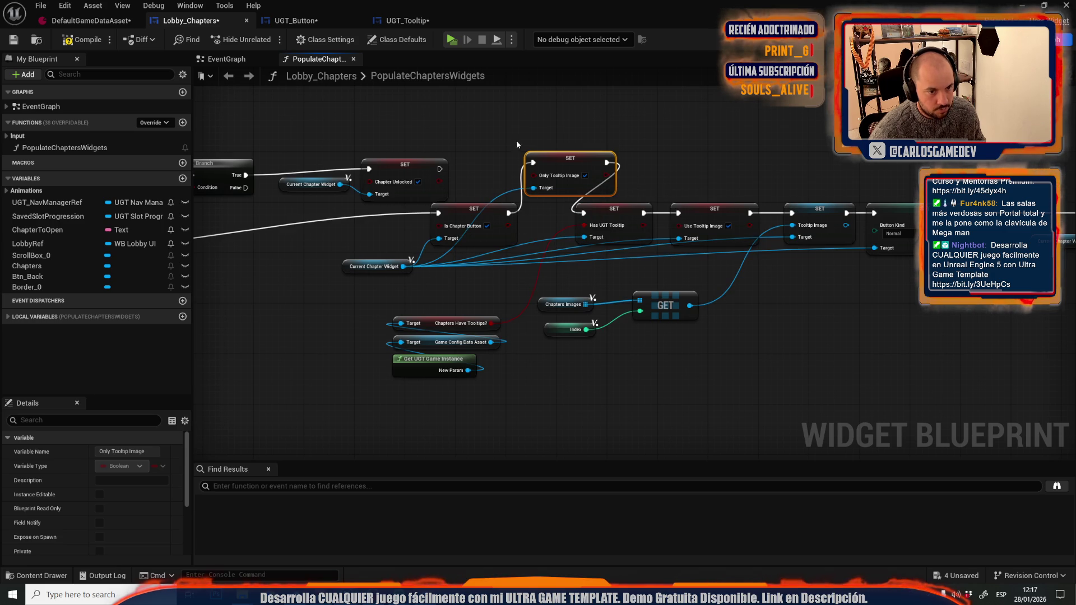
click(92, 42)
click(408, 20)
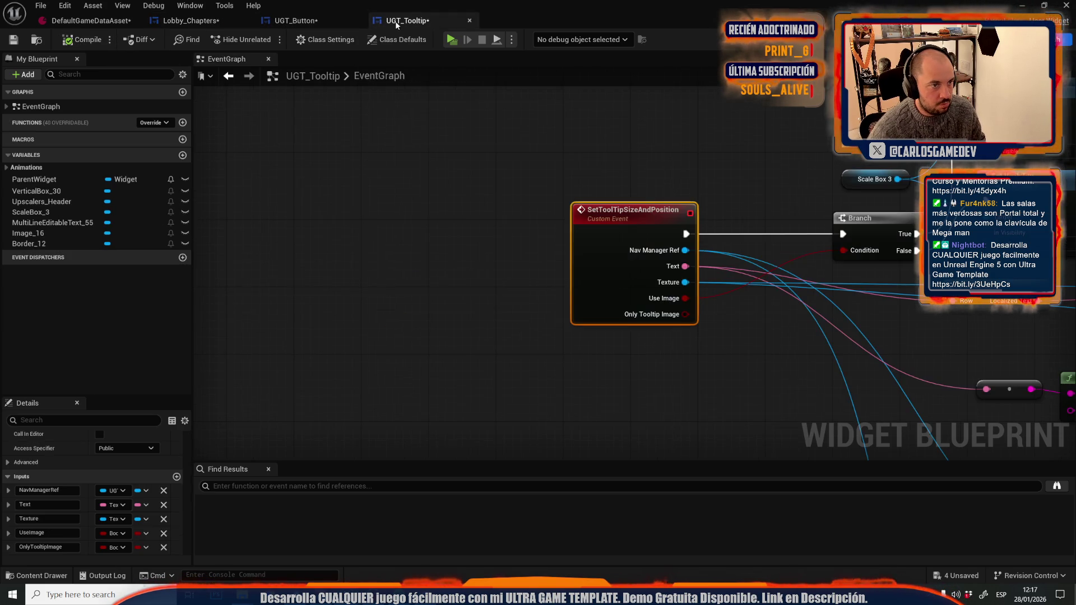
scroll(655, 142, down, 2)
drag(655, 142, 322, 181)
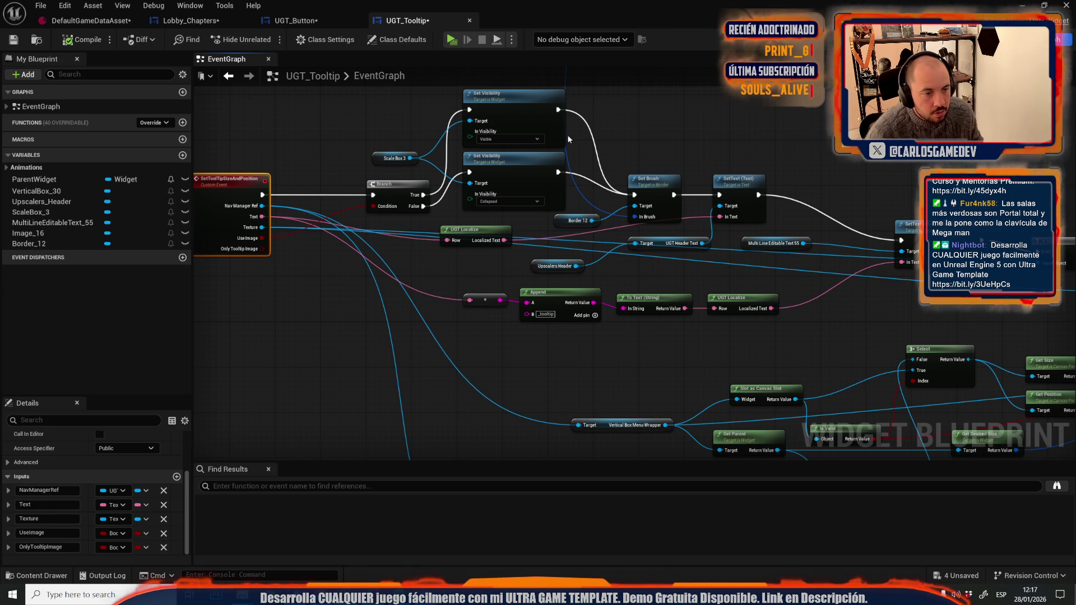
drag(325, 149, 396, 172)
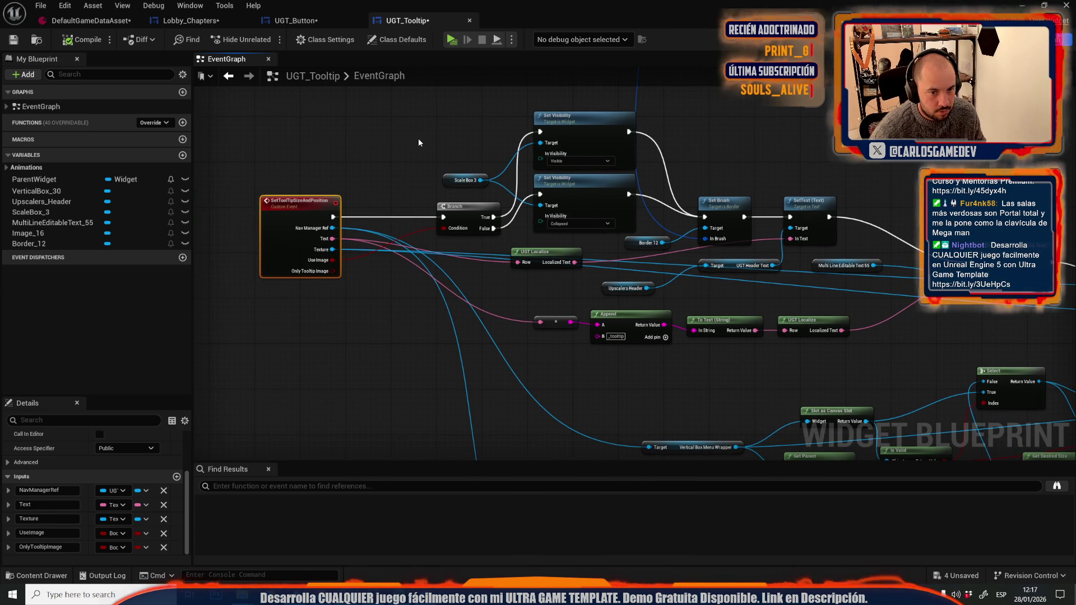
drag(758, 173, 521, 149)
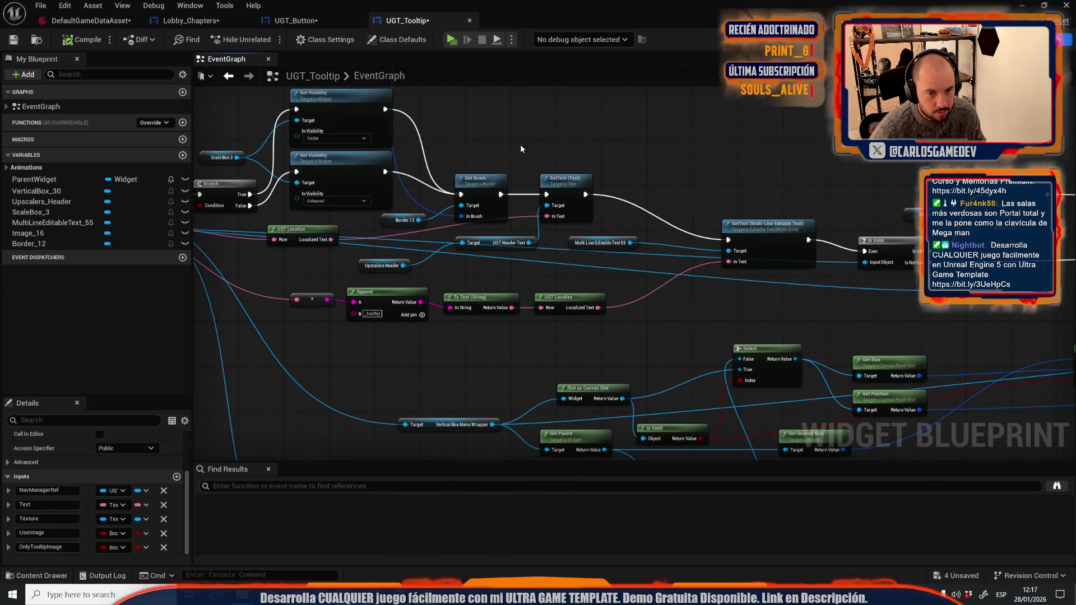
click(818, 136)
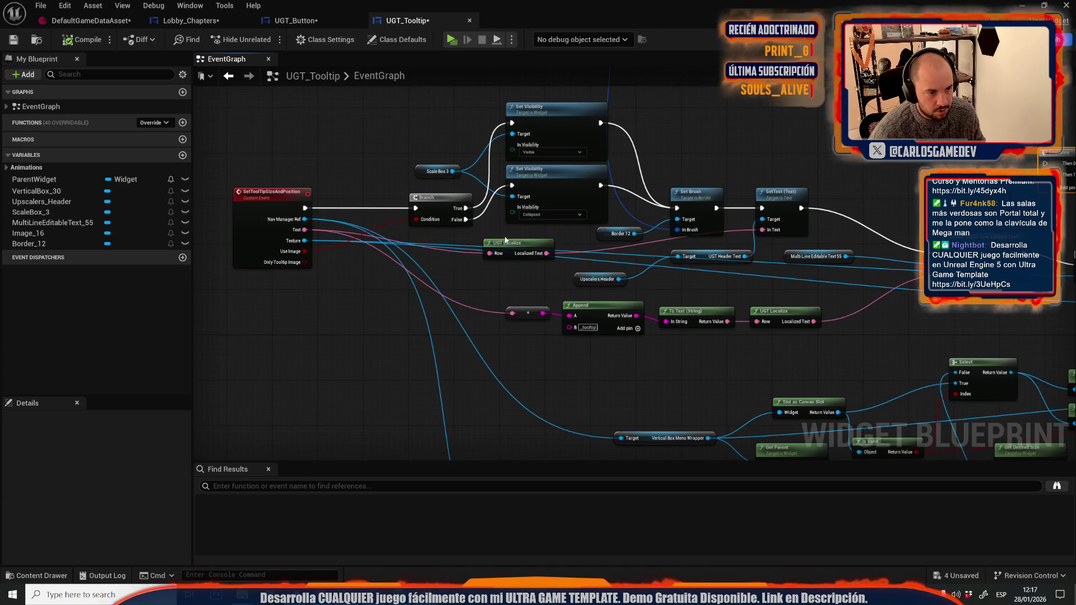
drag(506, 240, 141, 269)
mouse_move(716, 294)
mouse_down()
mouse_move(681, 192)
mouse_move(711, 255)
mouse_move(715, 294)
mouse_up()
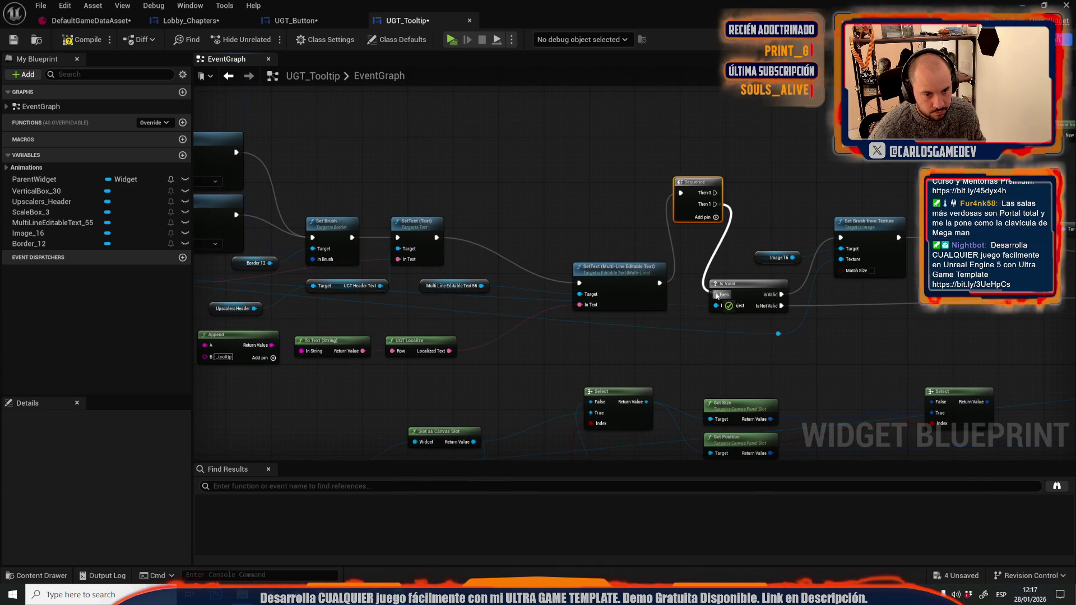
drag(502, 201, 701, 228)
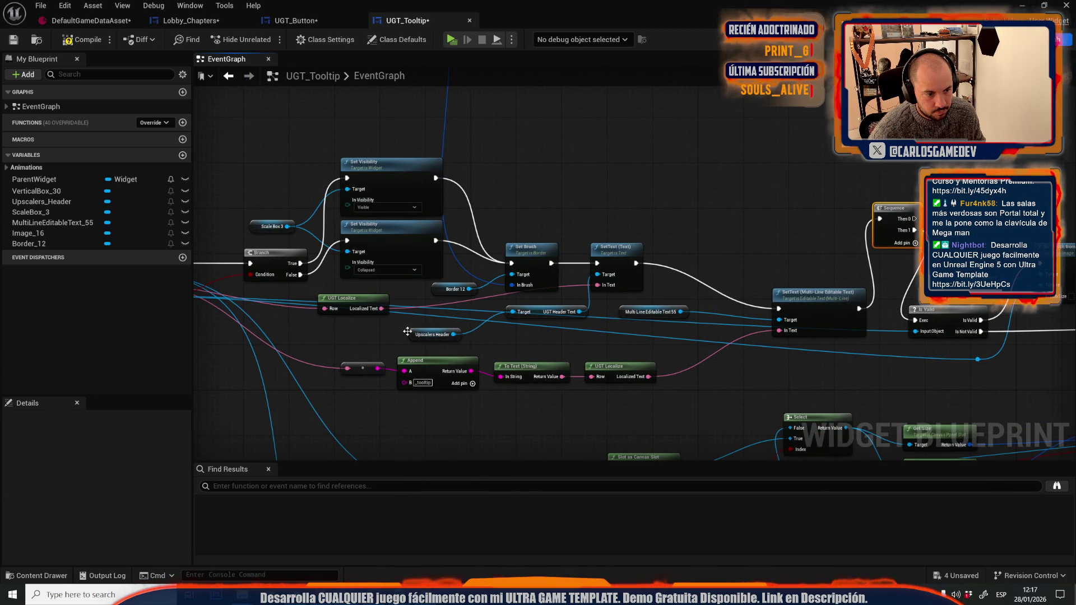
mouse_move(517, 317)
mouse_down()
mouse_move(522, 329)
mouse_move(489, 341)
mouse_up()
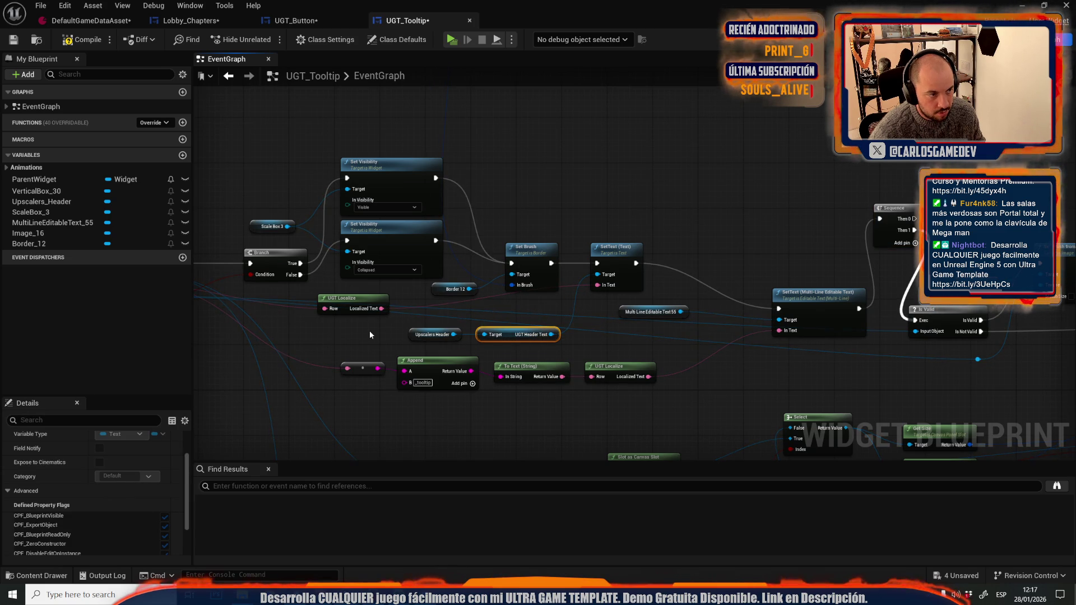
drag(368, 331, 824, 330)
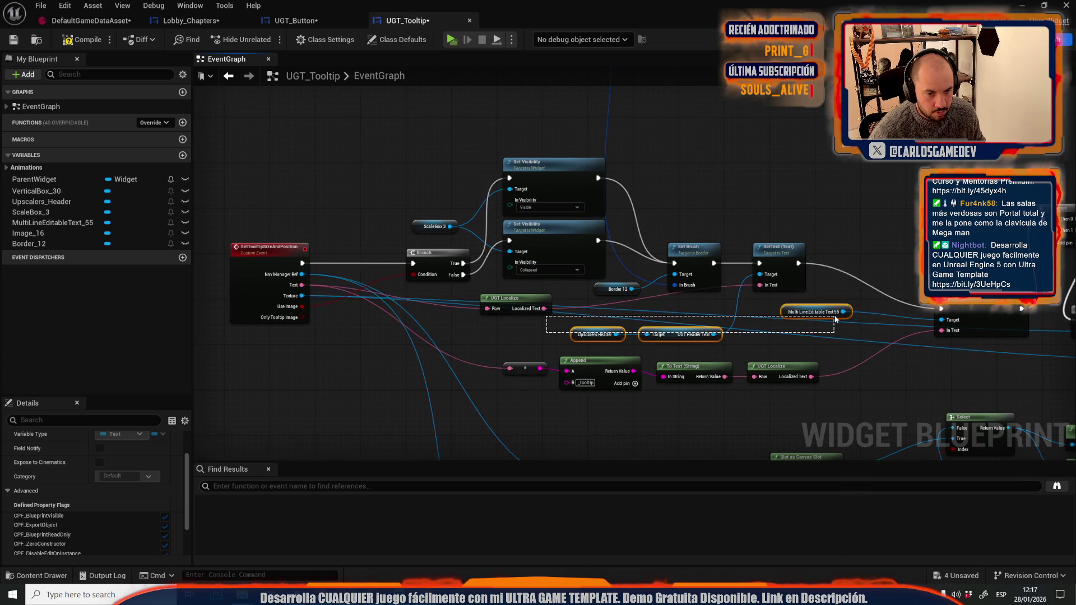
mouse_move(1057, 112)
mouse_down()
mouse_move(783, 175)
mouse_move(595, 145)
mouse_up()
drag(290, 229, 590, 211)
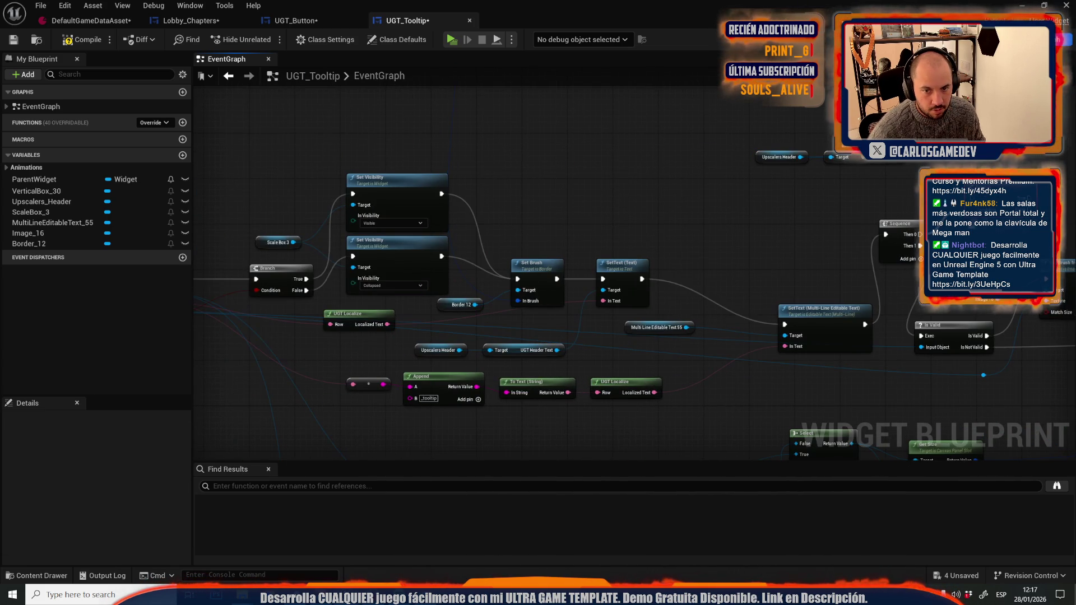
drag(236, 336, 413, 335)
double_click(414, 333)
drag(711, 208, 743, 187)
text(set vis)
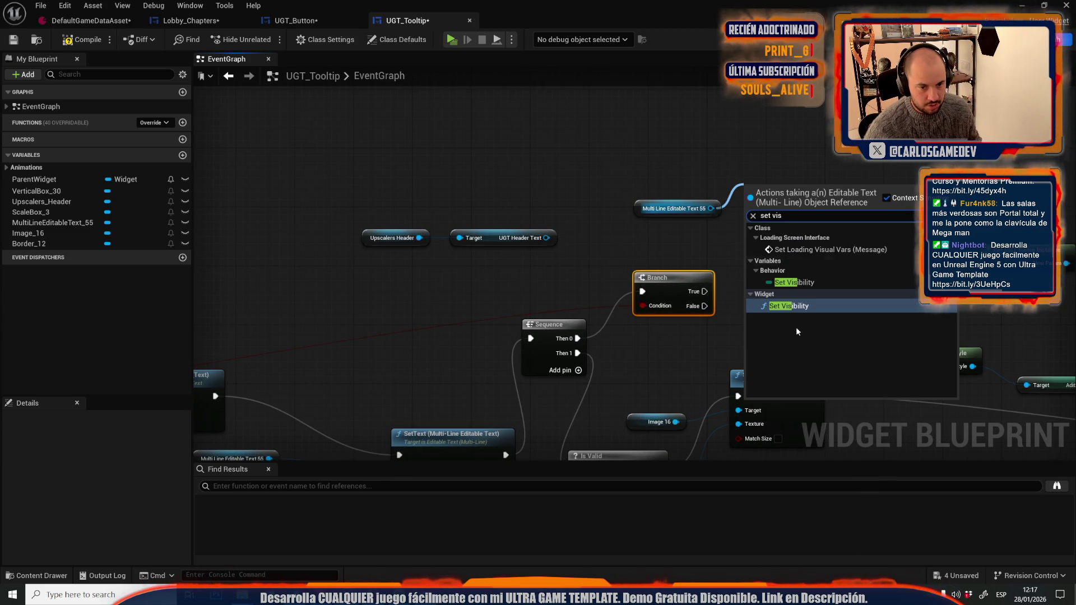
click(810, 306)
click(788, 241)
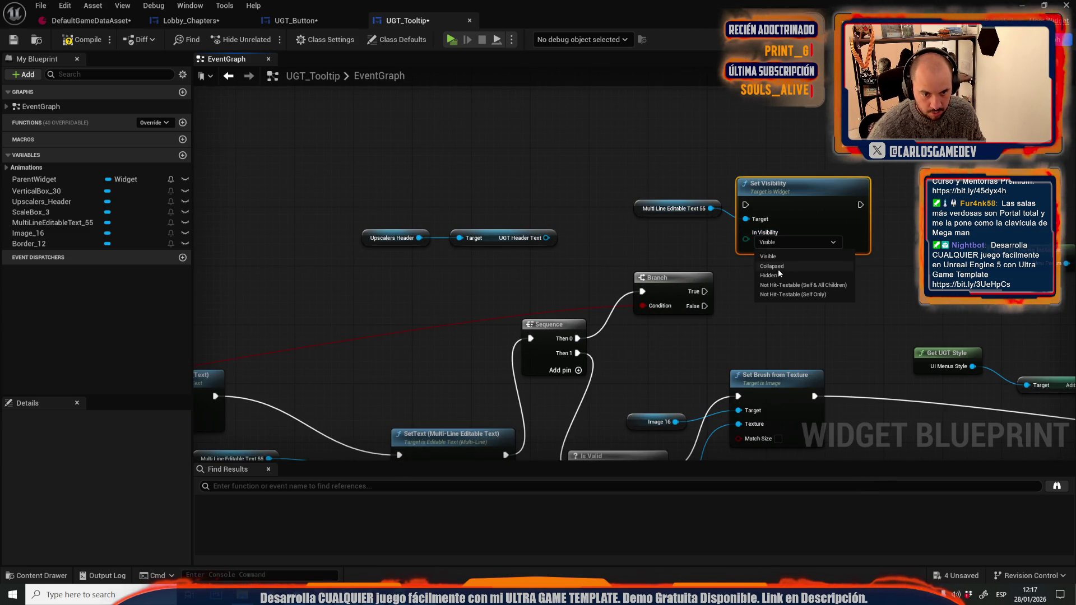
click(778, 268)
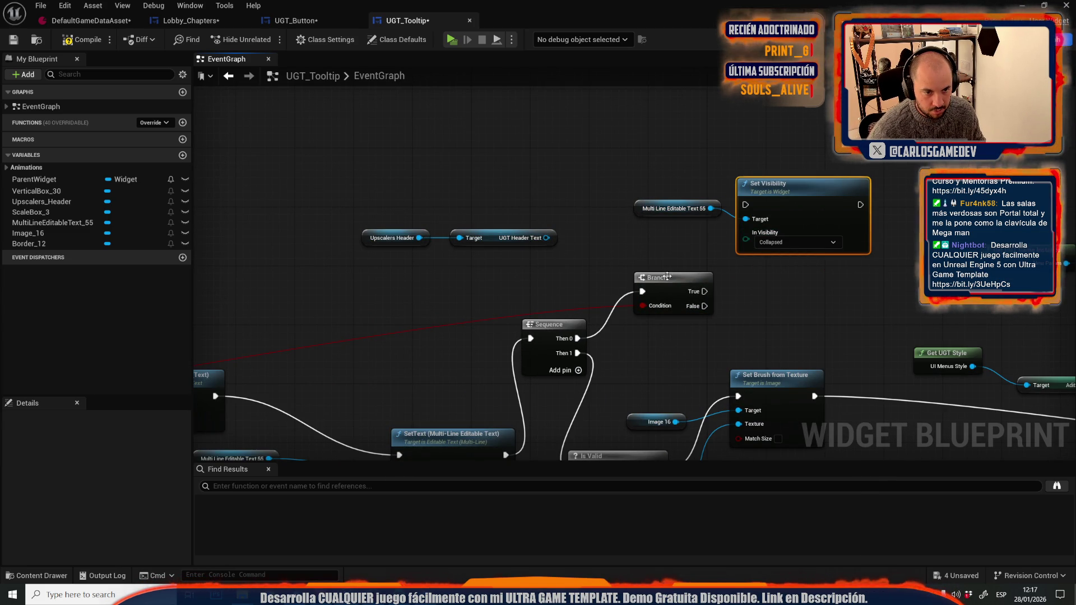
drag(704, 292, 745, 205)
mouse_move(547, 238)
mouse_down()
mouse_move(705, 241)
mouse_move(745, 220)
mouse_up()
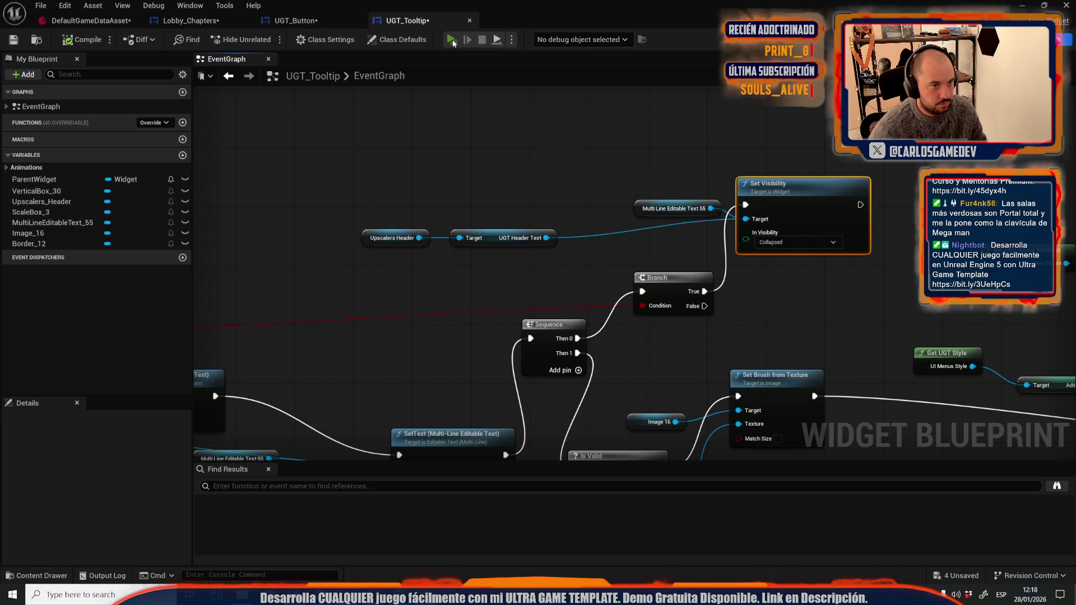
click(452, 40)
click(121, 242)
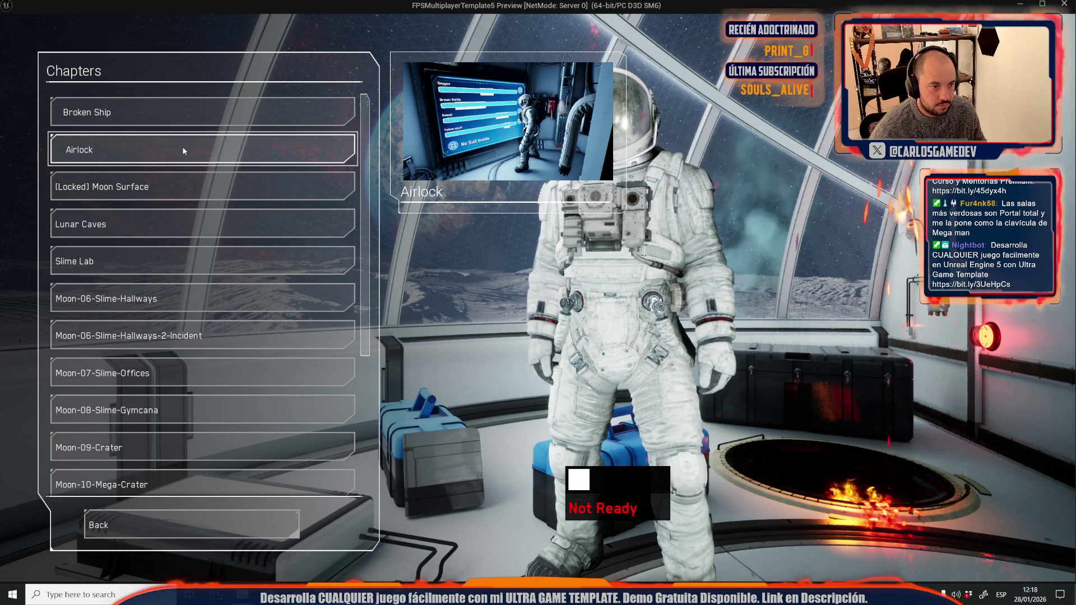
key(Escape)
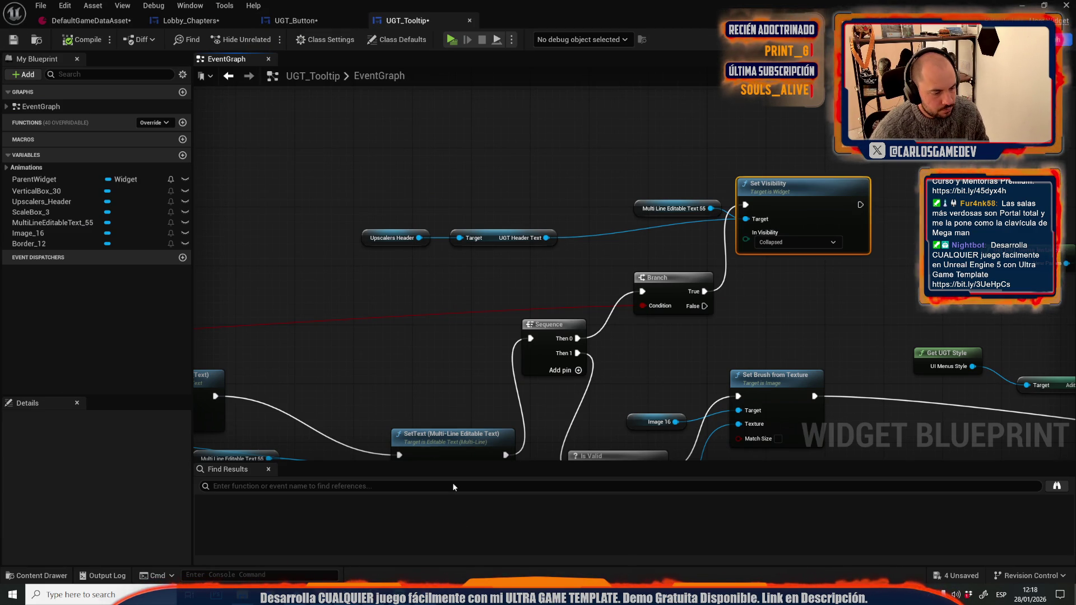
key(alt+Tab)
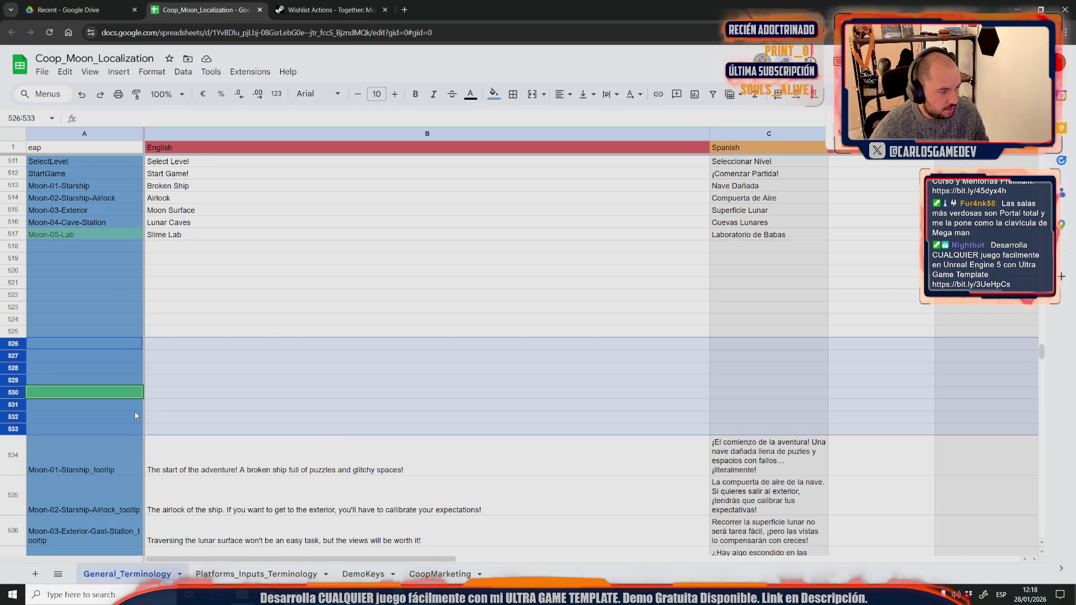
Delete rows 534-538, Moon-01-Starship_tooltip through Moon-05-Lab_tooltip, from the sheet.
scroll(131, 448, down, 5)
click(15, 206)
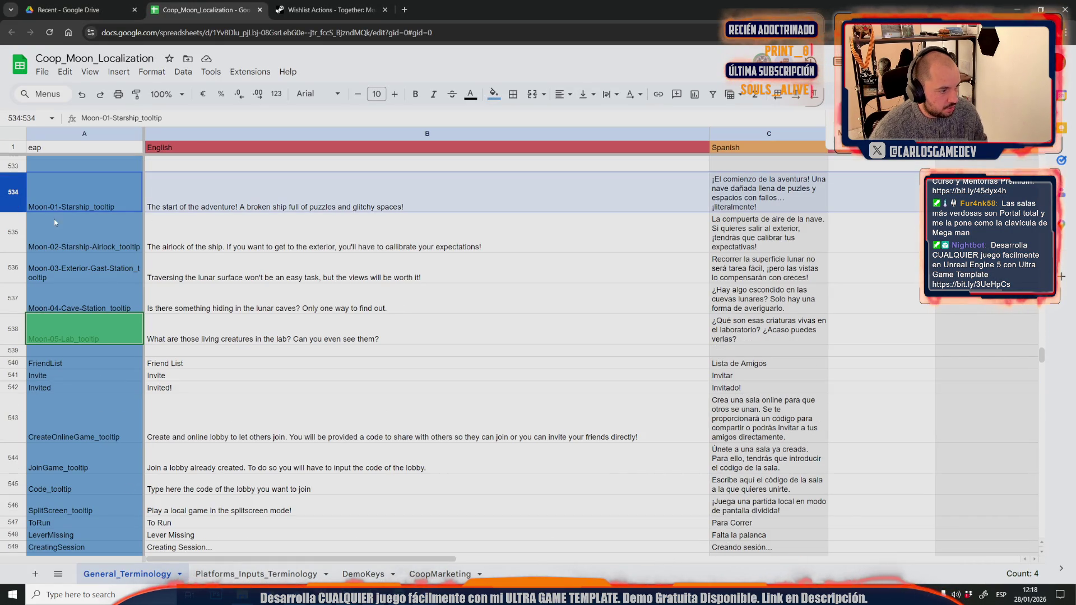
shift+click(11, 335)
right_click(11, 336)
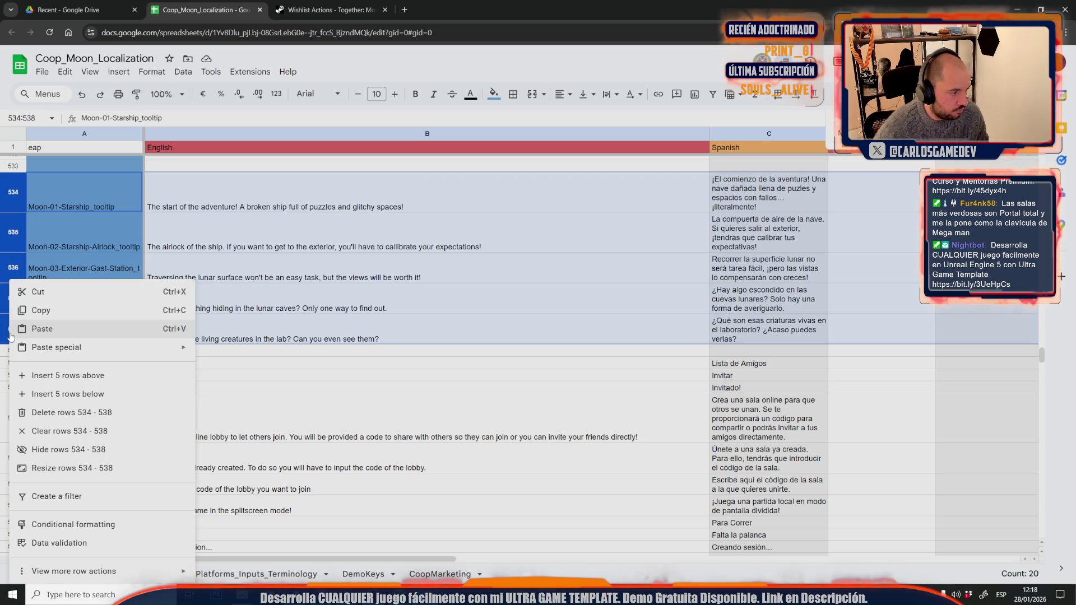
click(78, 412)
scroll(112, 396, up, 5)
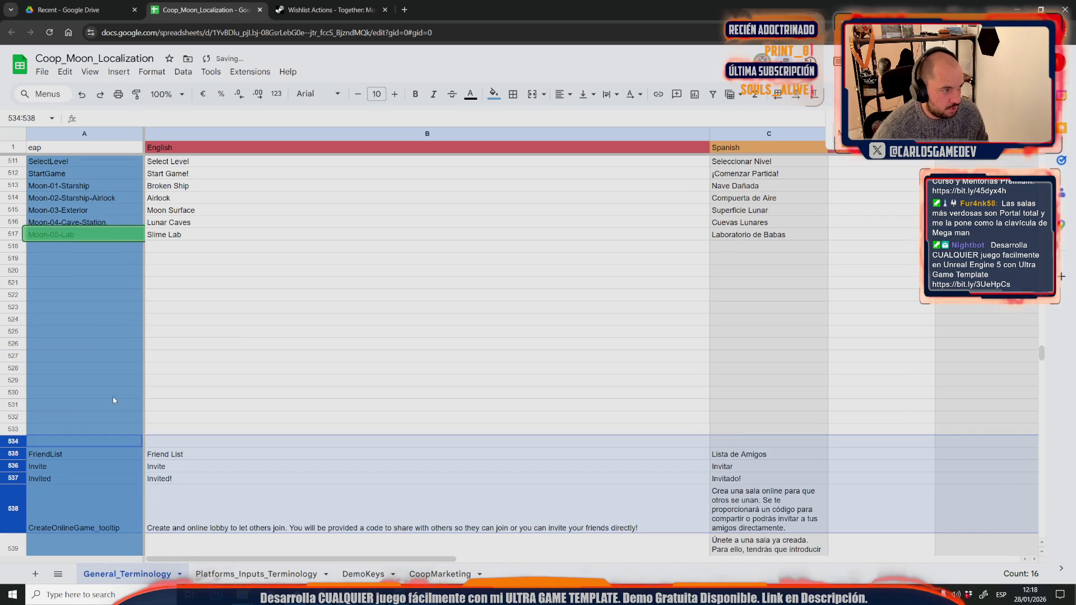
click(124, 368)
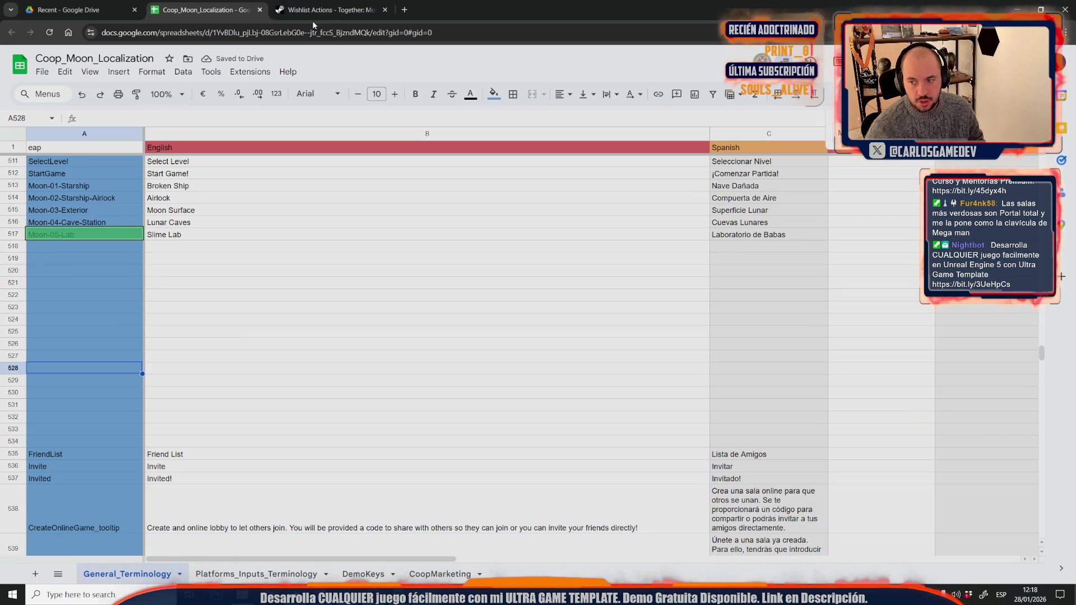
Return to the UGT_Tooltip blueprint and deselect the Set Visibility node.
mouse_move(348, 596)
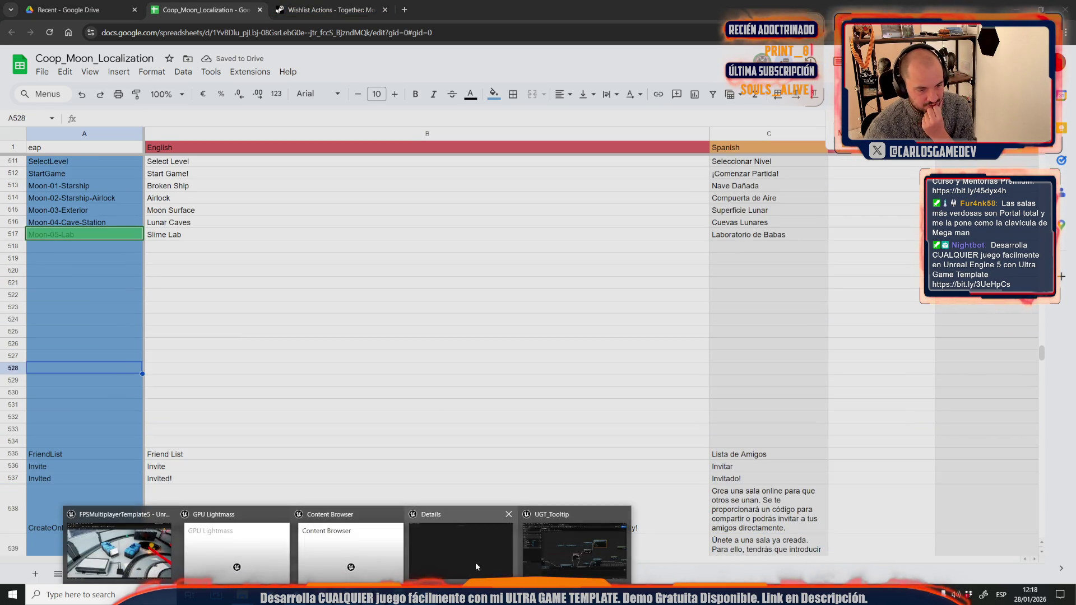
click(552, 553)
click(569, 207)
Move Multi Line Editable Text 55 and the header-hiding nodes together beside Set Visibility.
mouse_move(646, 209)
mouse_down()
mouse_move(373, 210)
mouse_move(521, 276)
mouse_move(550, 245)
mouse_move(630, 237)
mouse_up()
drag(640, 180, 523, 202)
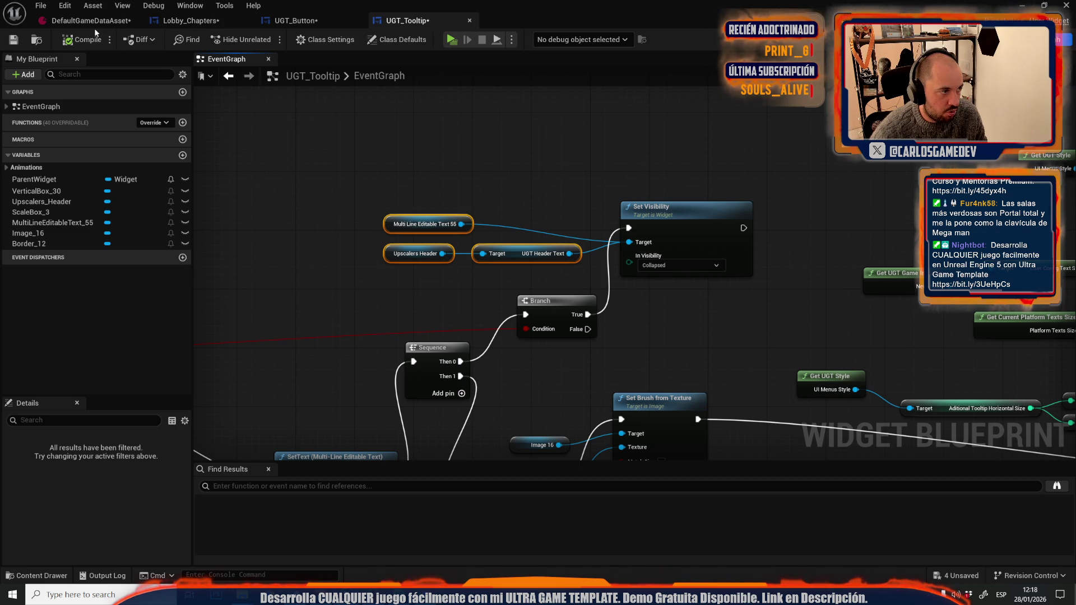
scroll(439, 176, down, 2)
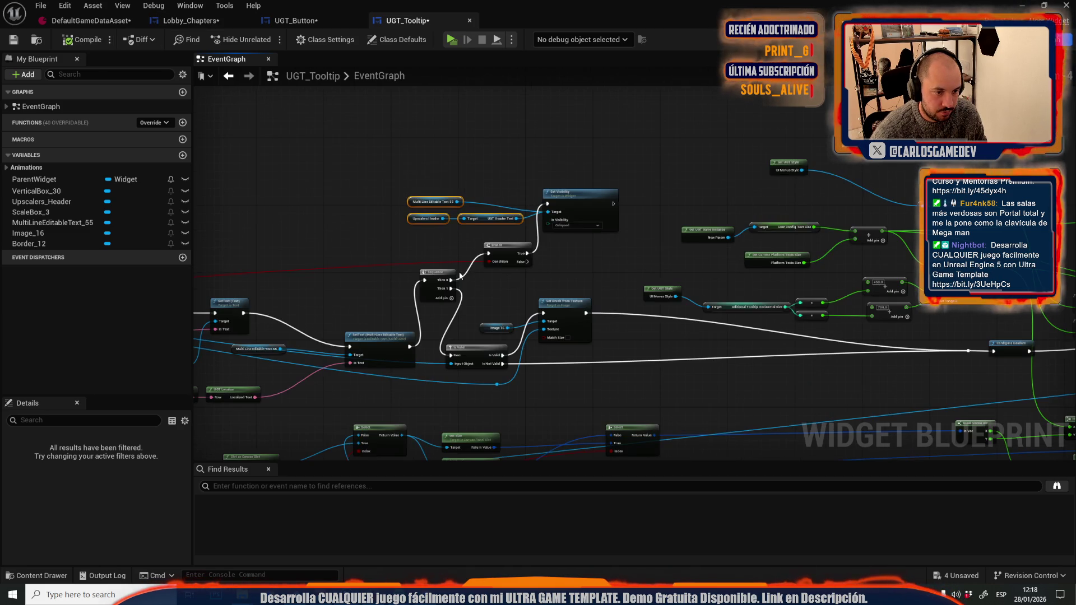
scroll(459, 276, up, 2)
drag(460, 276, 534, 205)
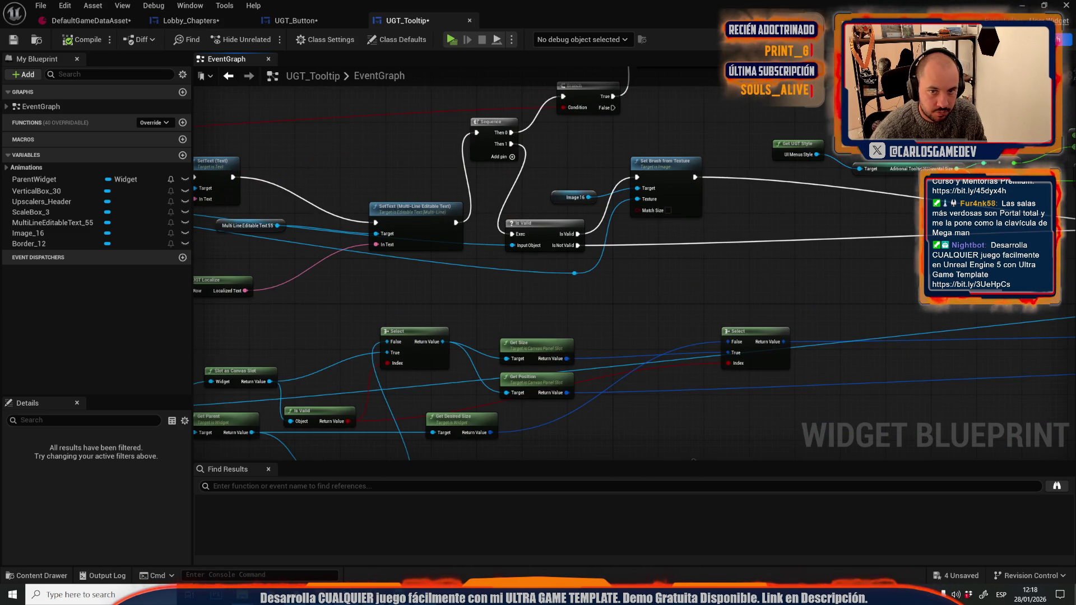
Inspect the Image_16 widget's brush properties in the Designer, then return to the graph.
click(1034, 39)
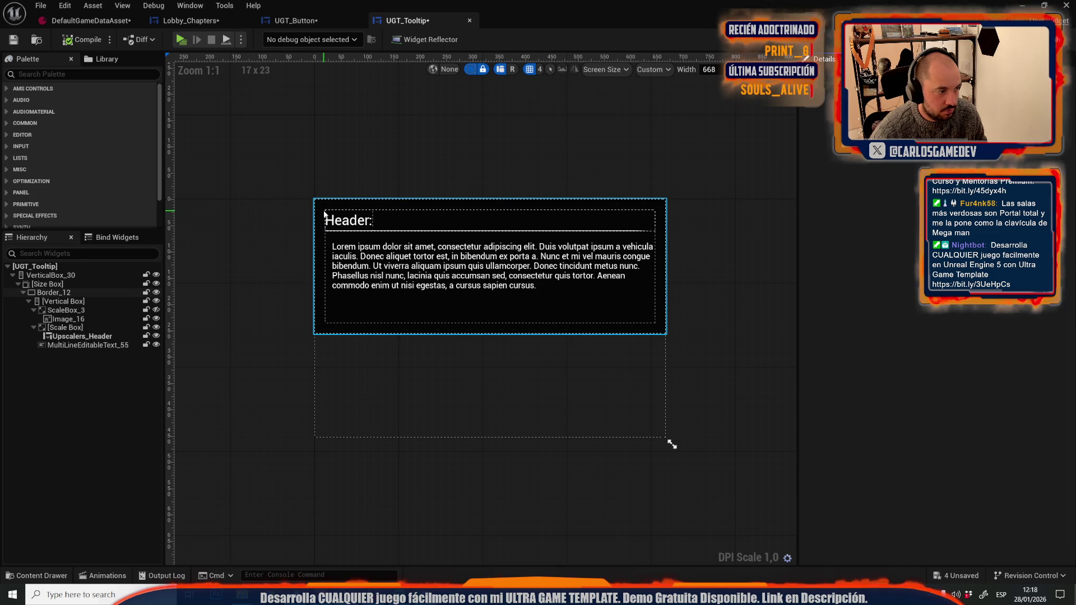
click(84, 319)
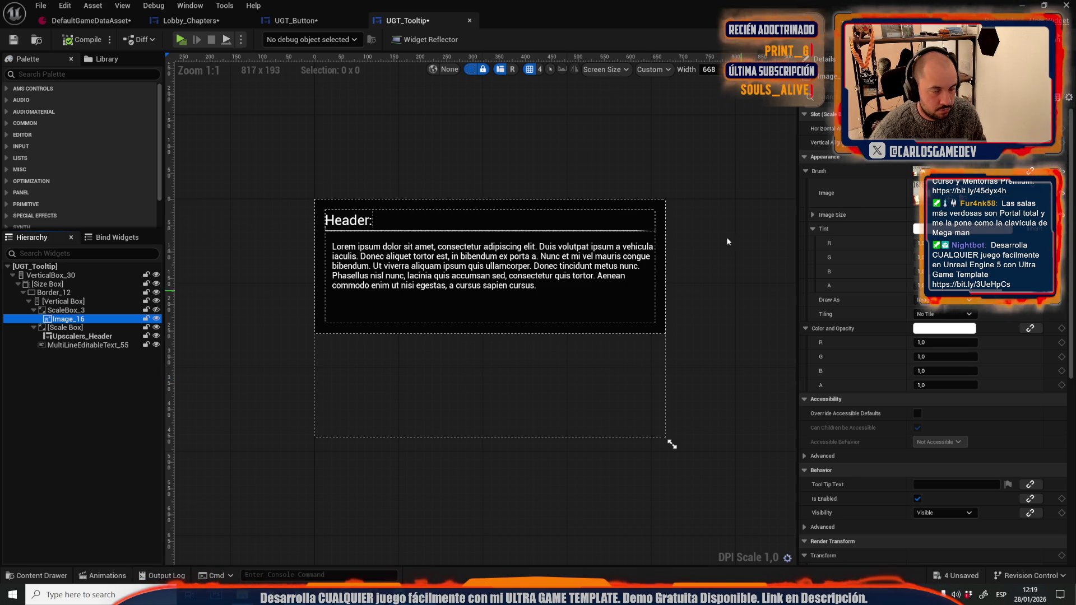
click(1061, 39)
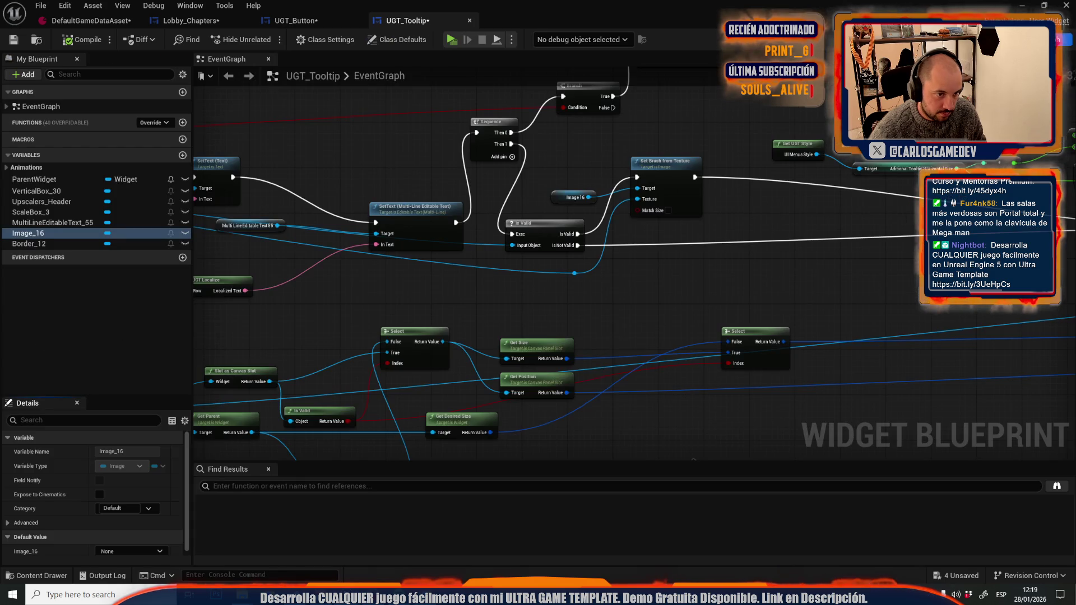
Add a Set Brush from Material node for Image 16 using the SciFiStyle material.
mouse_move(629, 102)
mouse_down()
mouse_move(560, 236)
mouse_move(591, 357)
mouse_up()
text(set brus)
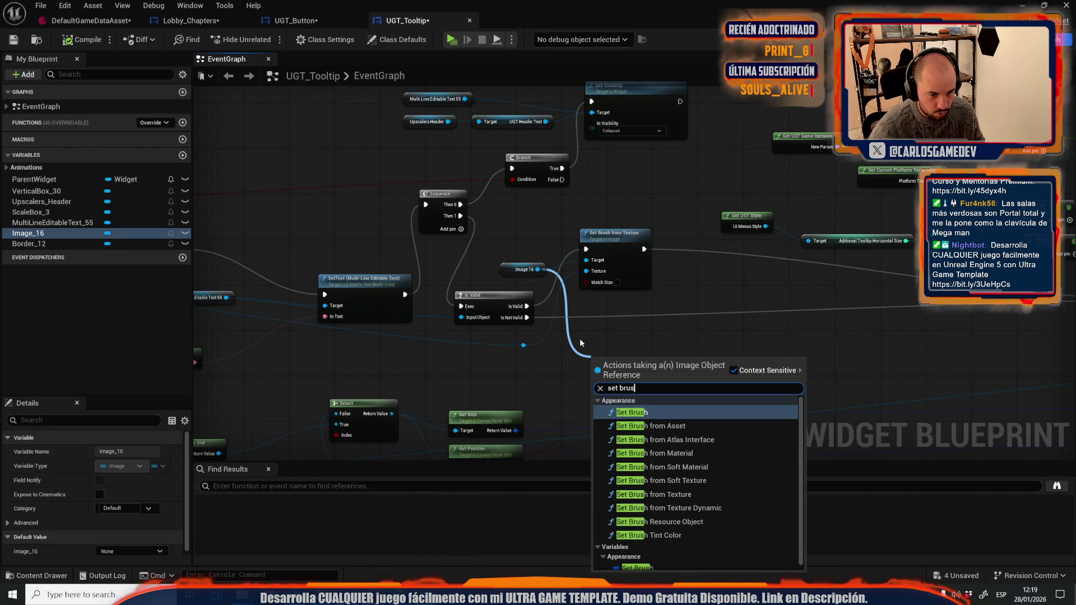
click(682, 453)
drag(649, 365, 722, 273)
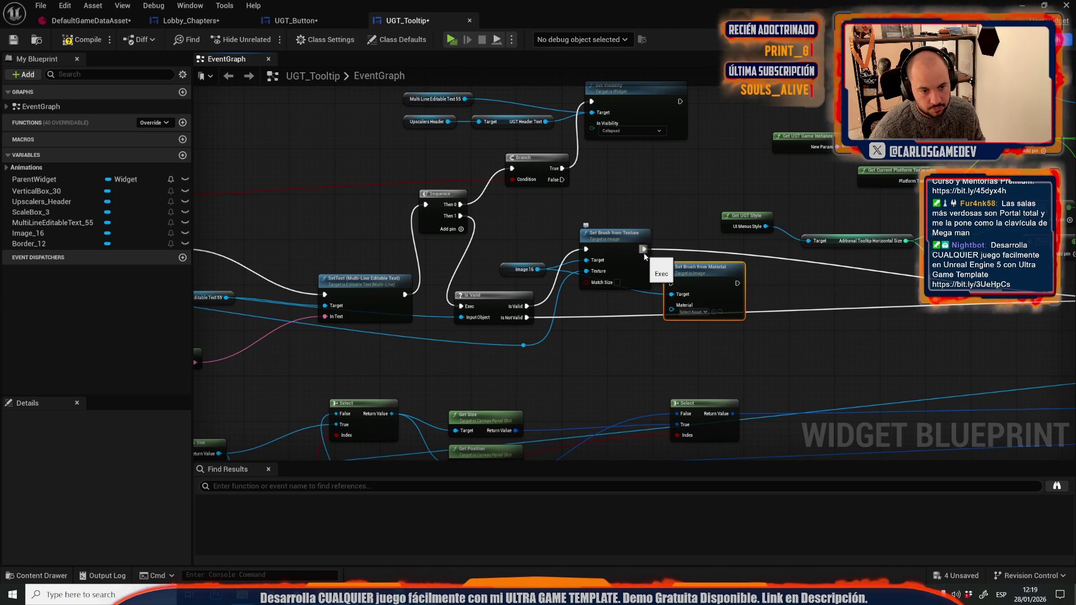
click(693, 312)
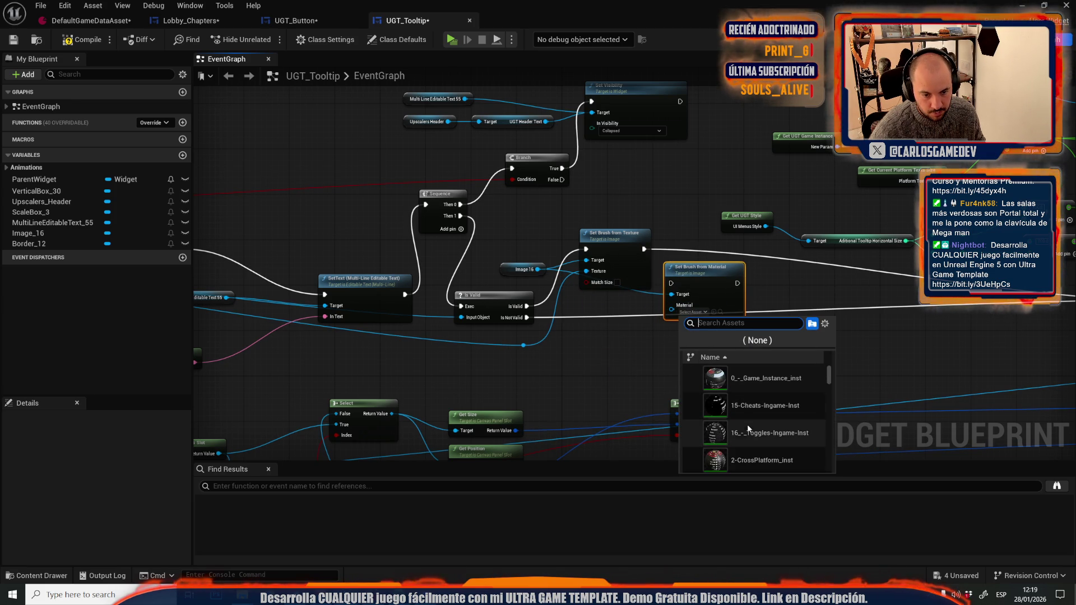
click(759, 381)
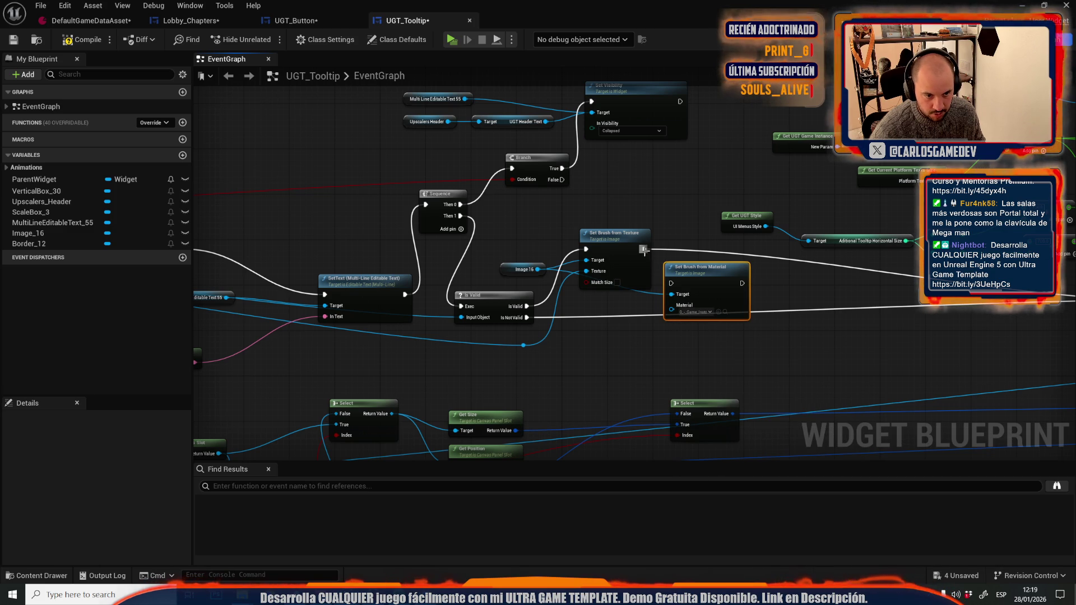
click(695, 312)
scroll(735, 404, down, 5)
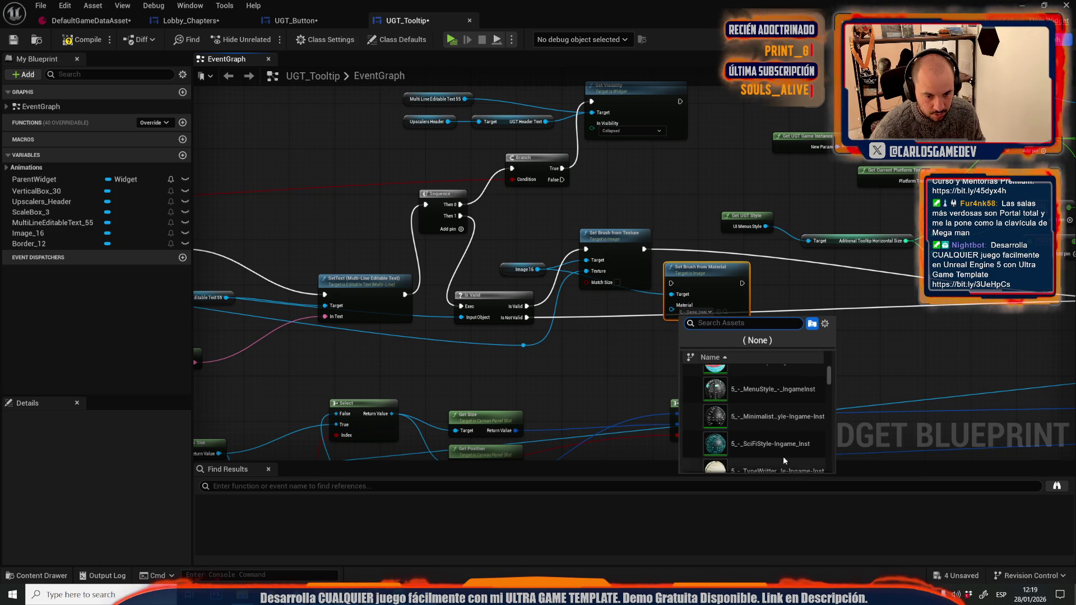
click(780, 442)
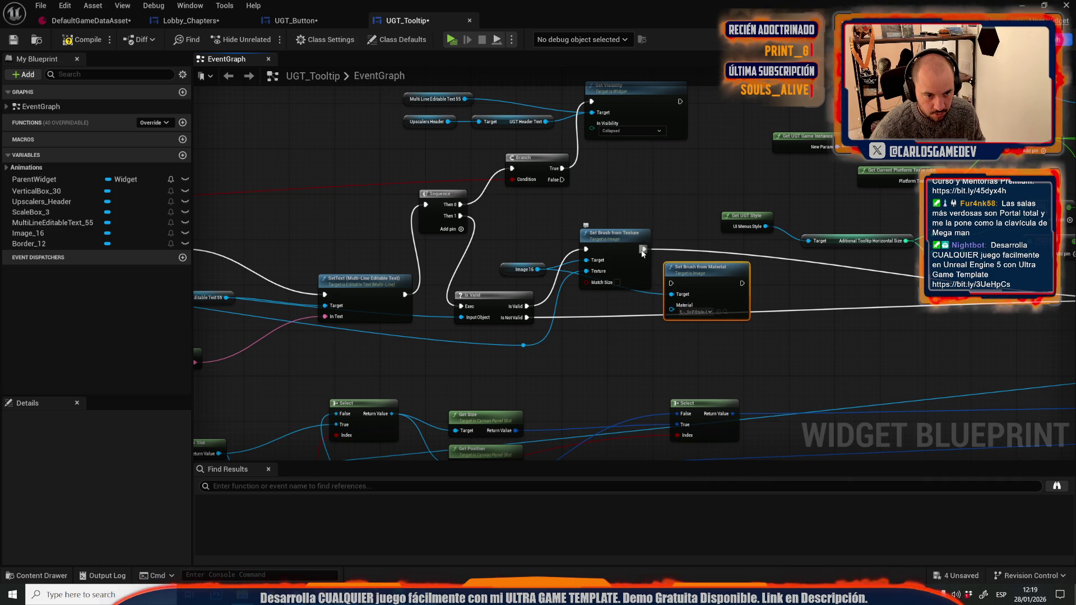
Wire Set Brush from Material in place of Set Brush from Texture and play-test the chapter list.
drag(644, 250, 743, 283)
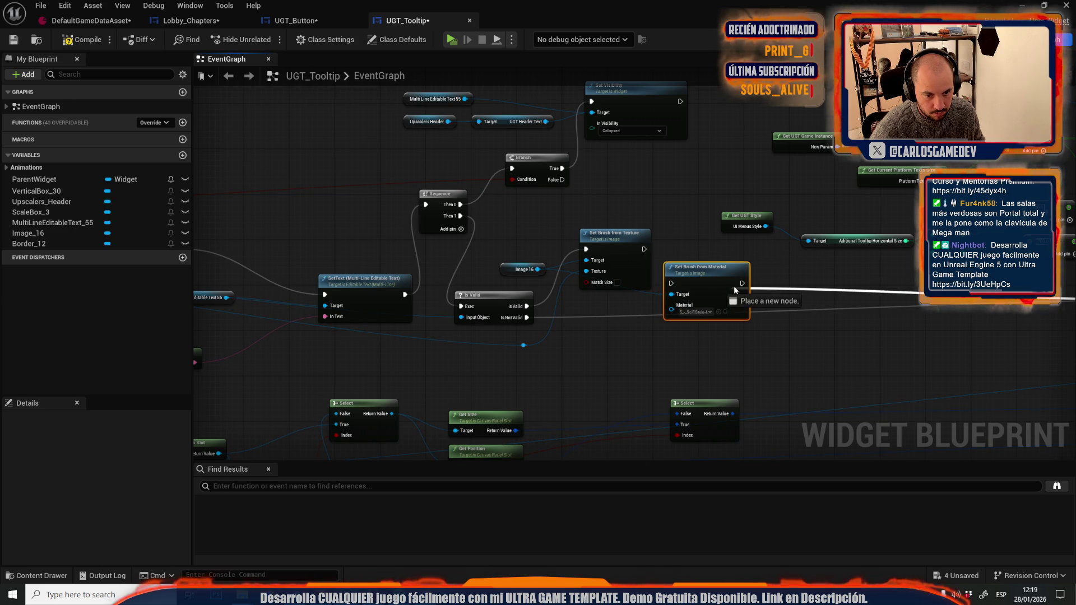
drag(587, 249, 671, 283)
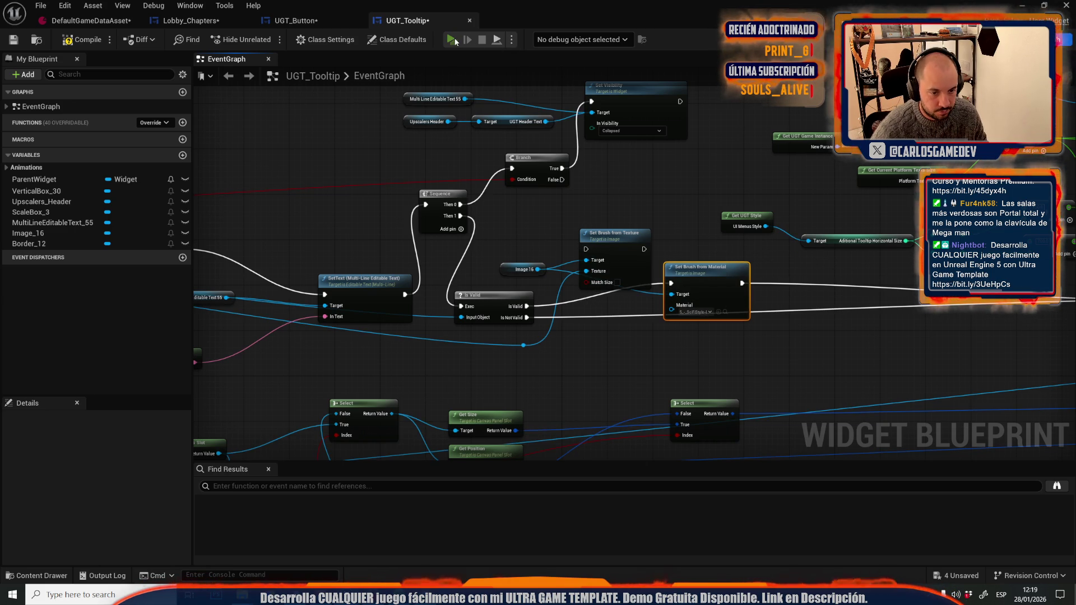
click(451, 39)
click(194, 248)
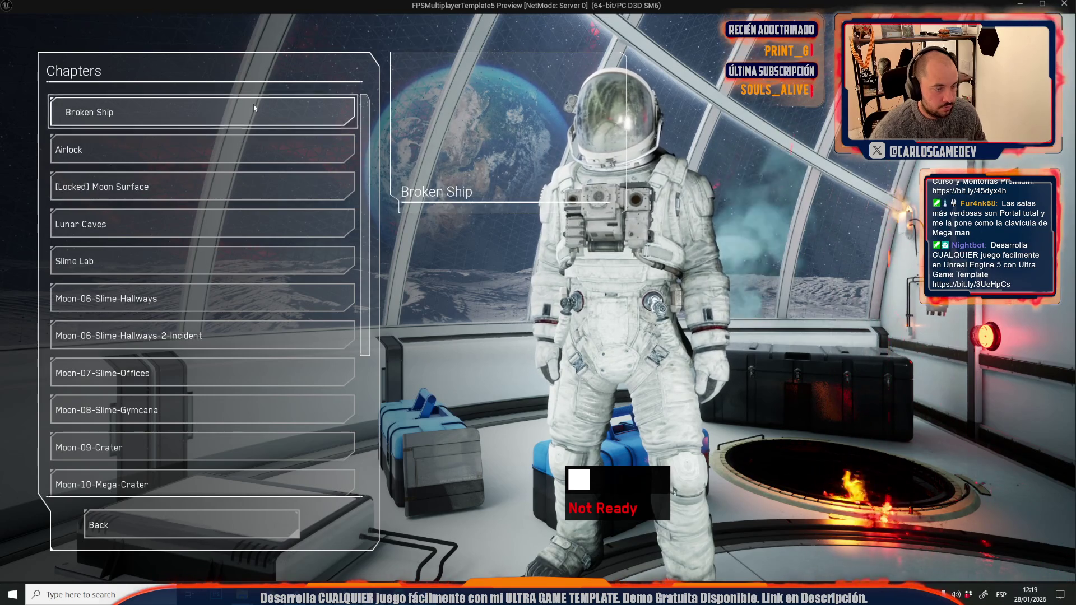
key(Escape)
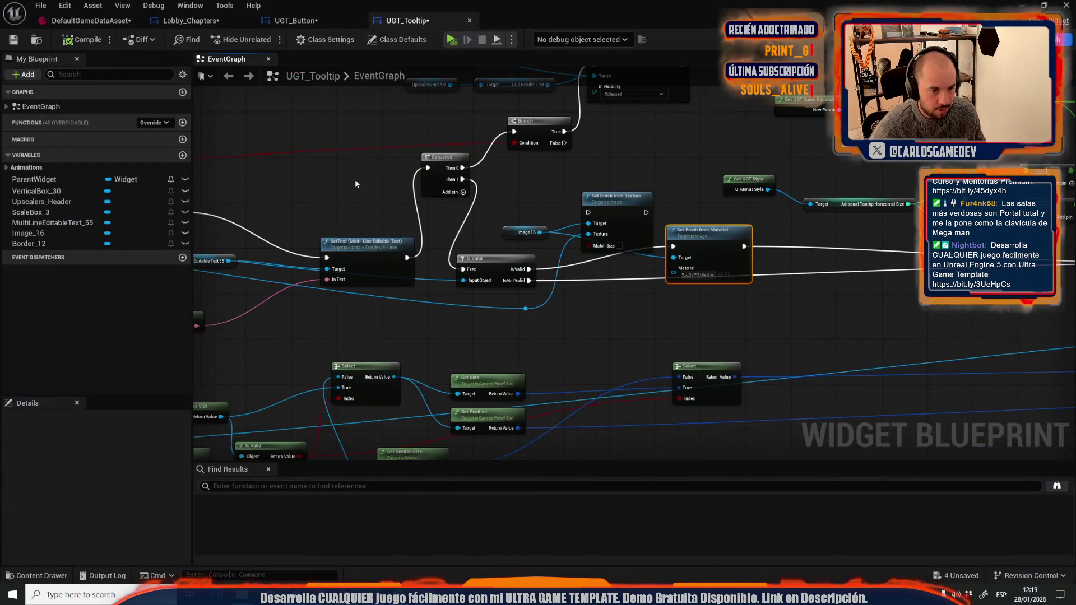
key(ctrl+space)
Create a new material named ToolTipMaterial in the Widgets folder.
scroll(396, 501, down, 3)
right_click(396, 501)
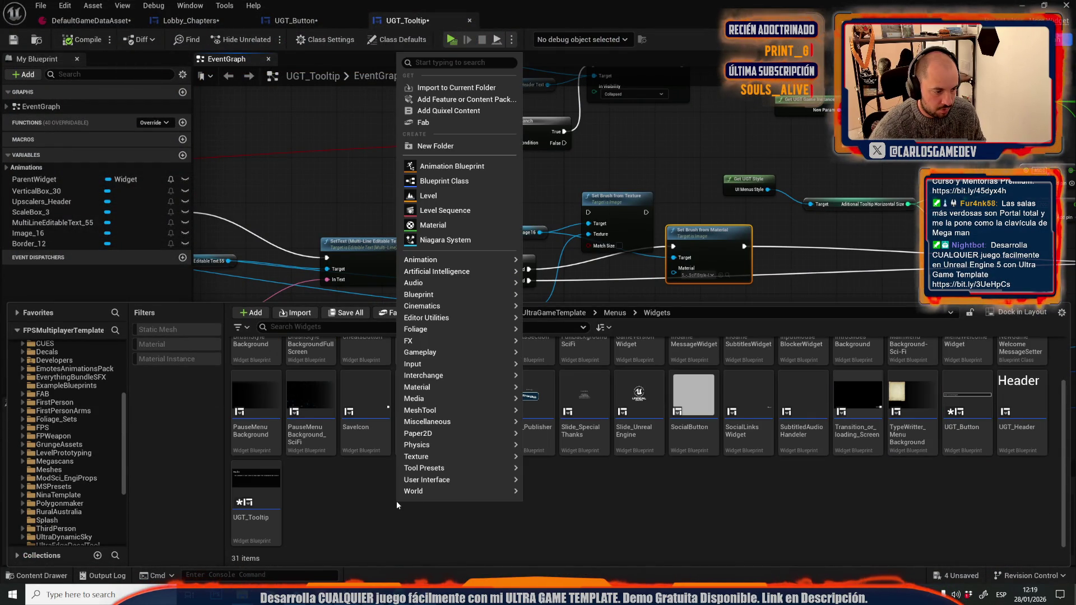
mouse_move(442, 389)
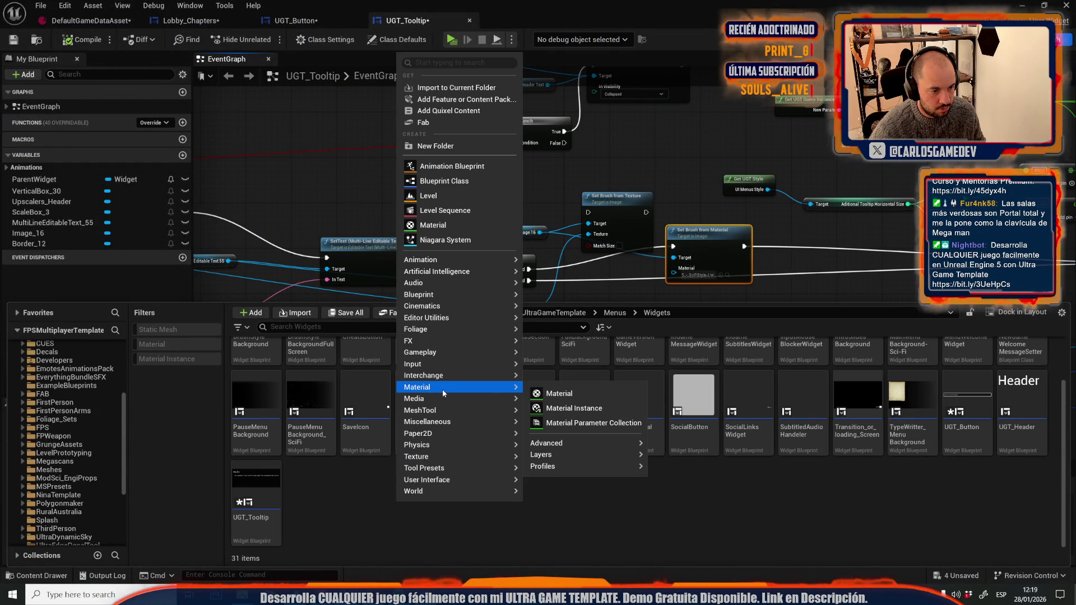
click(559, 393)
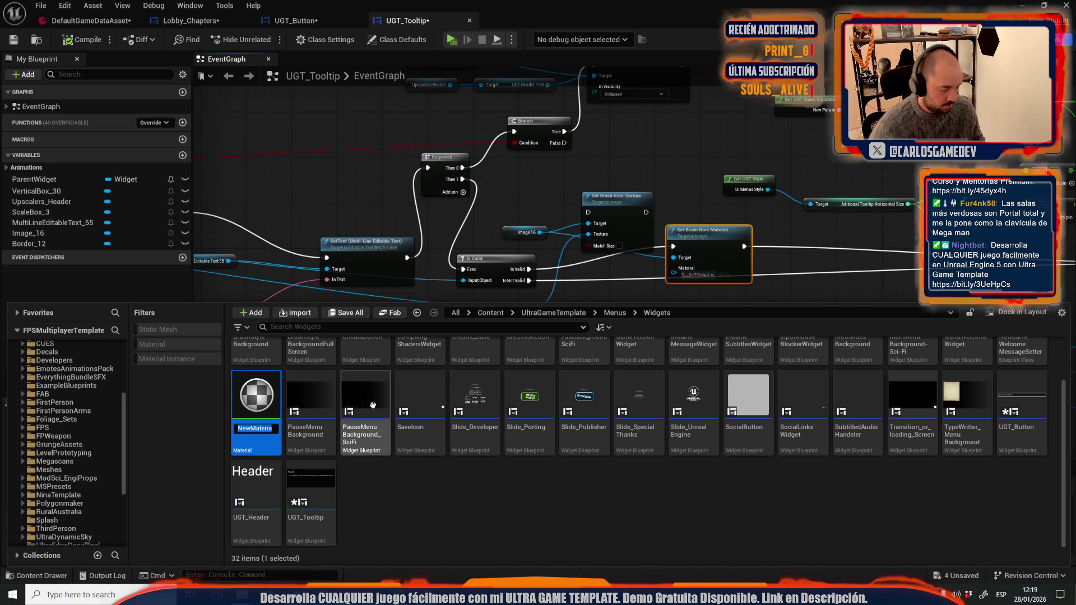
text(Chapter)
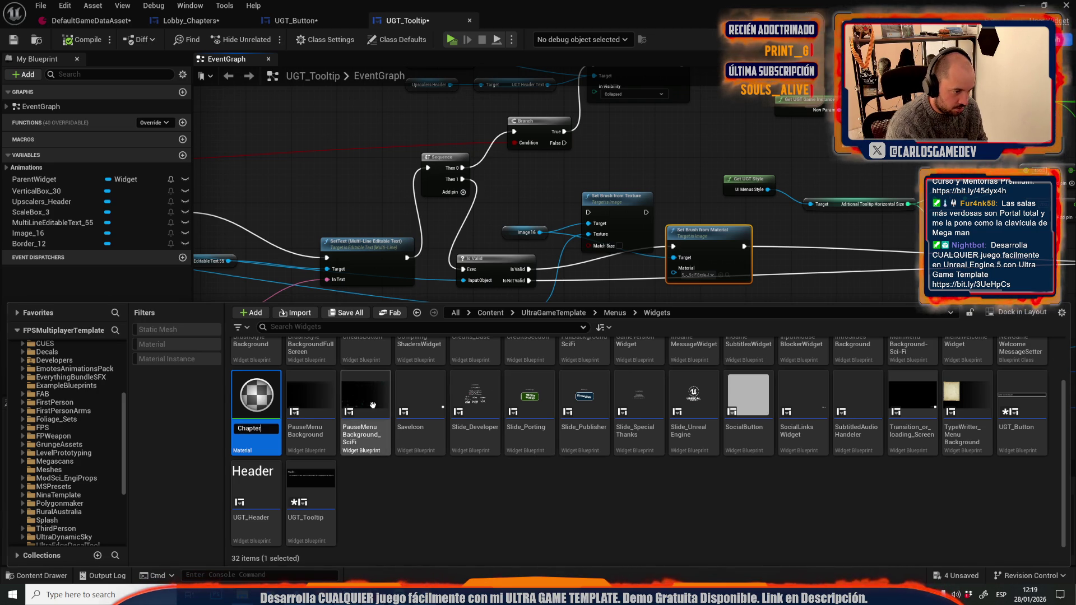
key(BackSpace)
text(ToolTipMaterial)
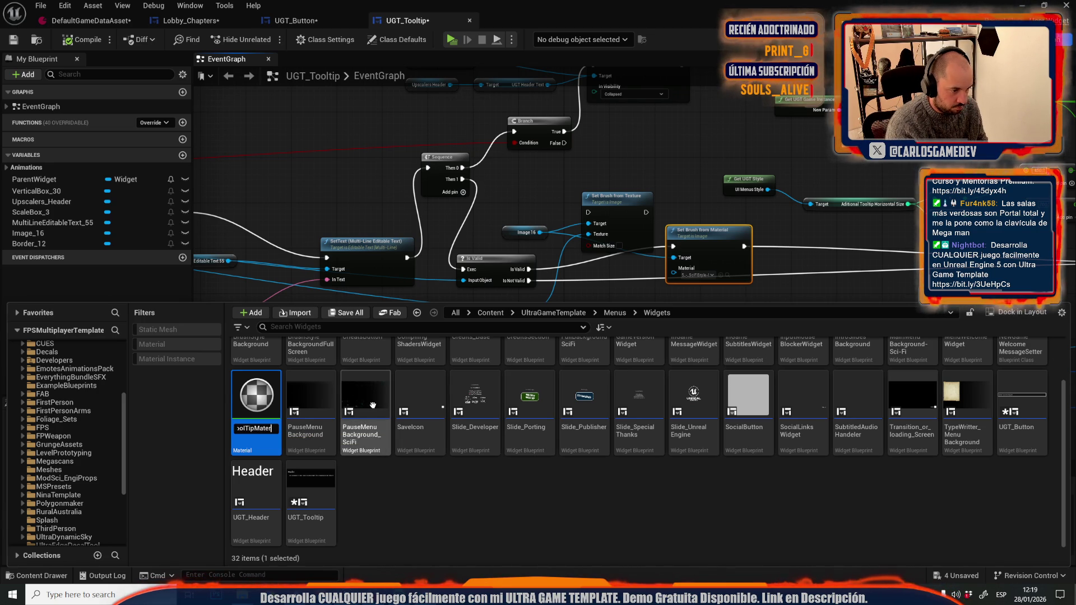
key(Return)
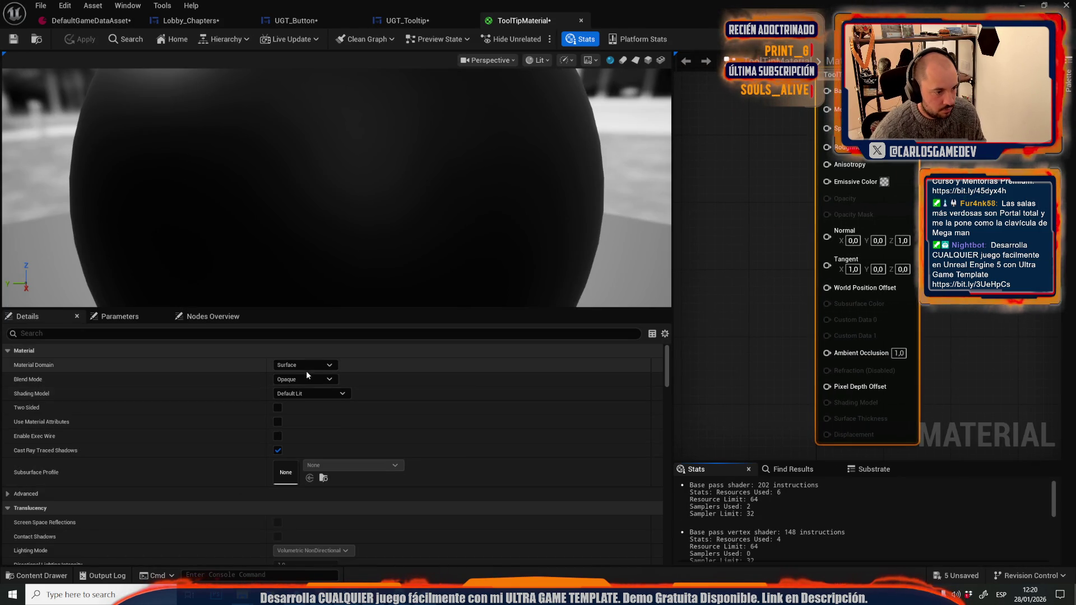
Set the material domain to User Interface and blend mode to Translucent.
click(314, 365)
click(302, 422)
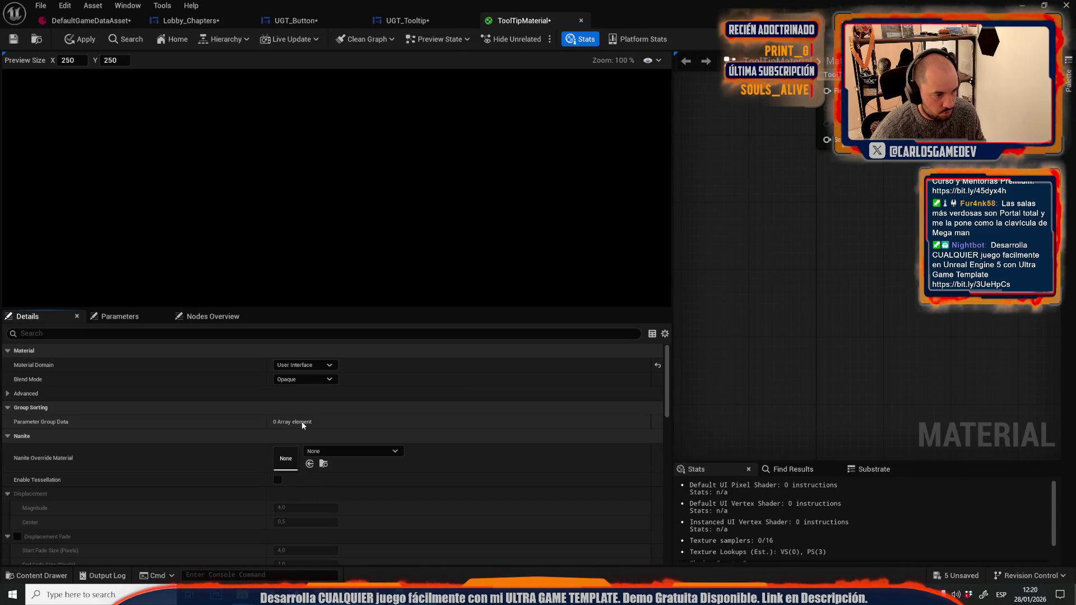
click(305, 380)
click(297, 406)
Feed a red Constant3Vector into Final Color and save ToolTipMaterial.
right_click(691, 241)
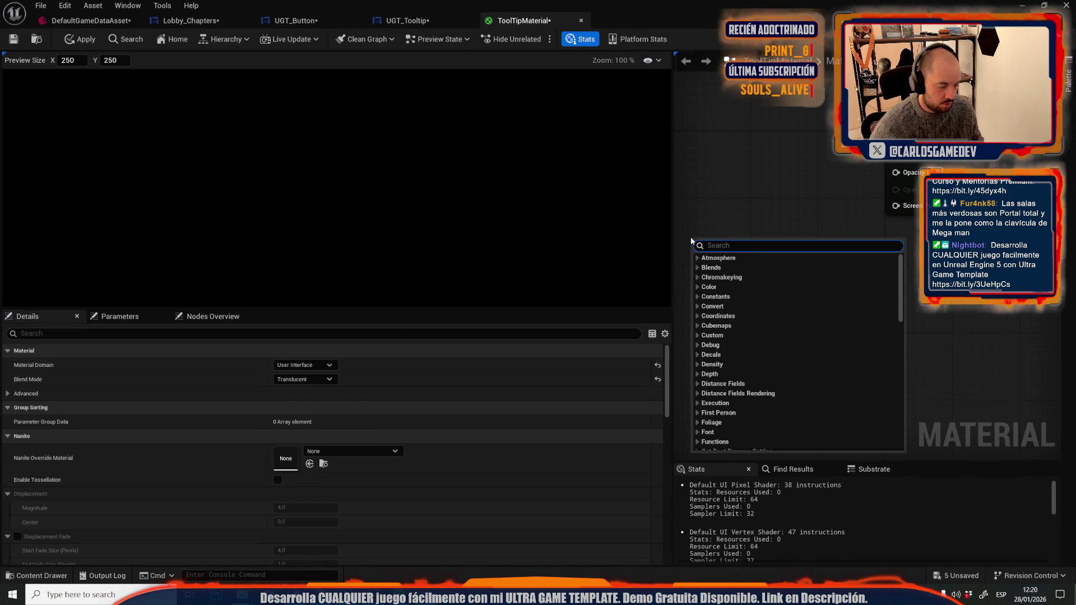
text(cons)
key(Down)
key(Down)
key(Return)
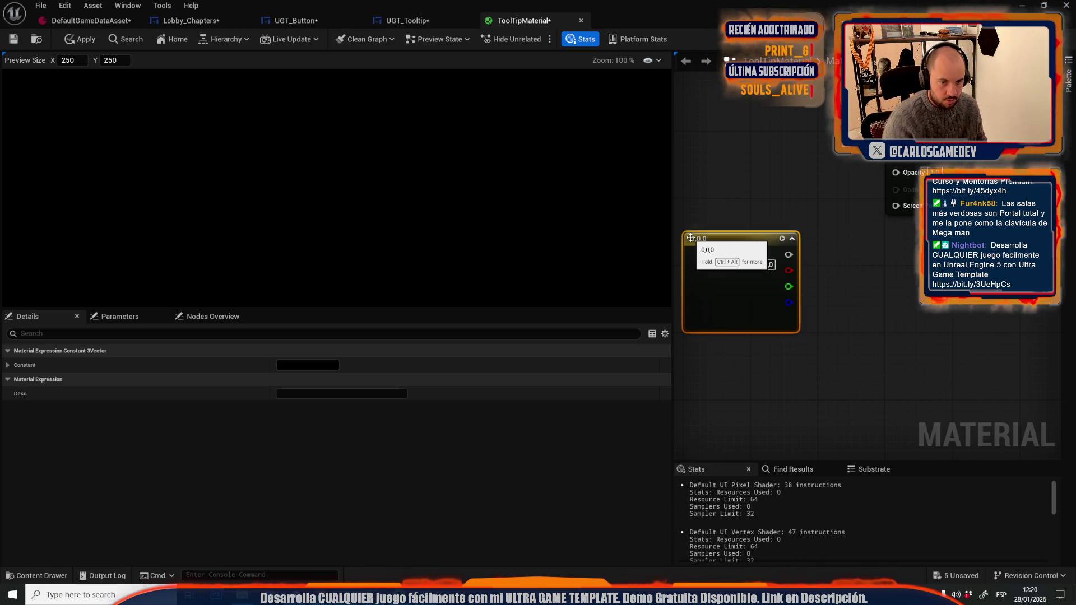
double_click(709, 311)
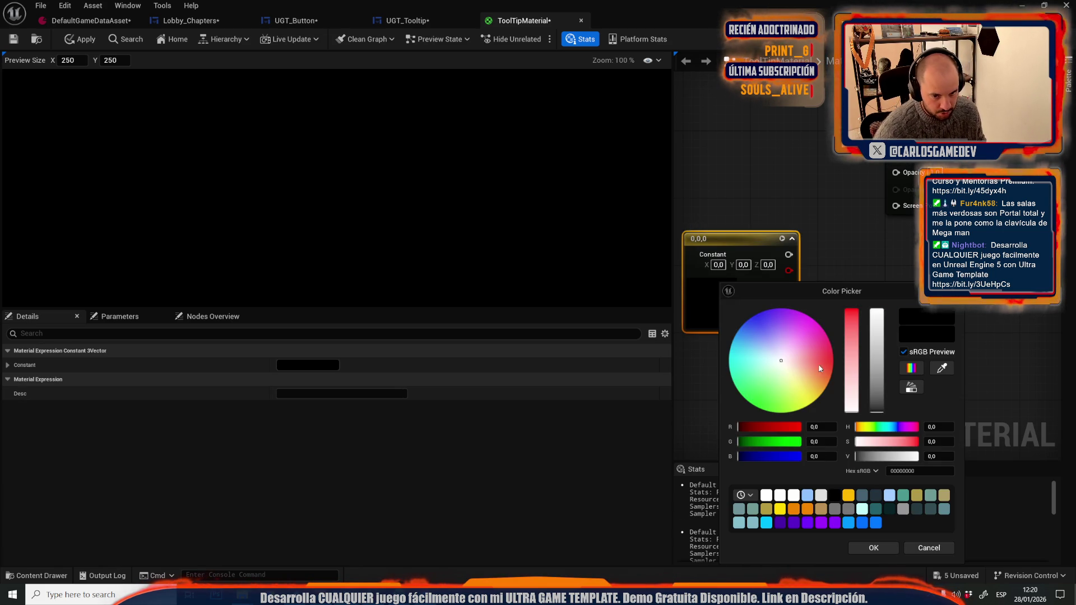
click(832, 361)
click(874, 547)
drag(831, 255, 892, 158)
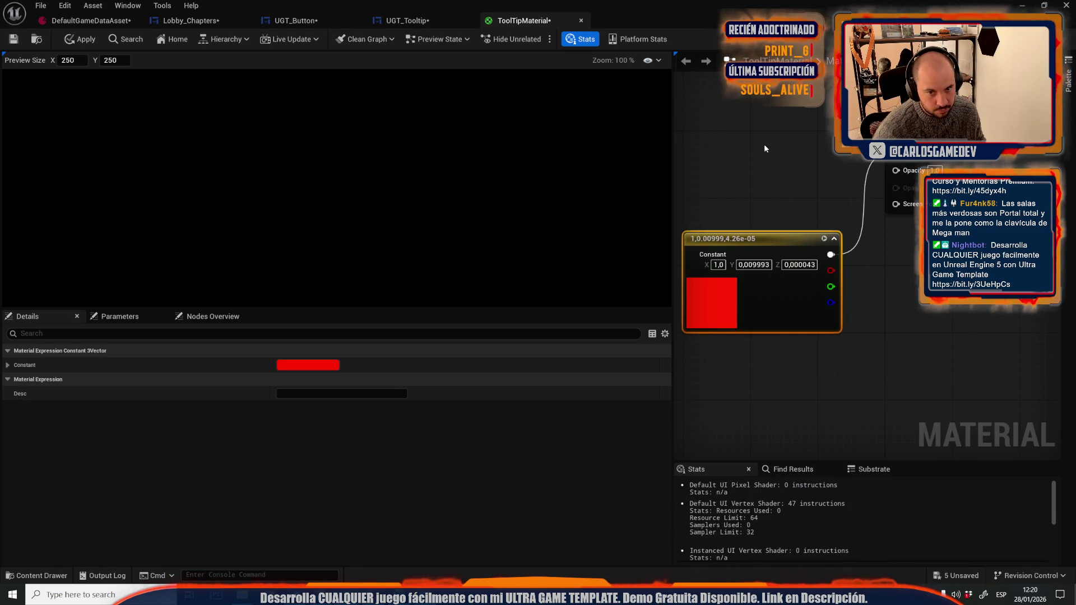
click(14, 39)
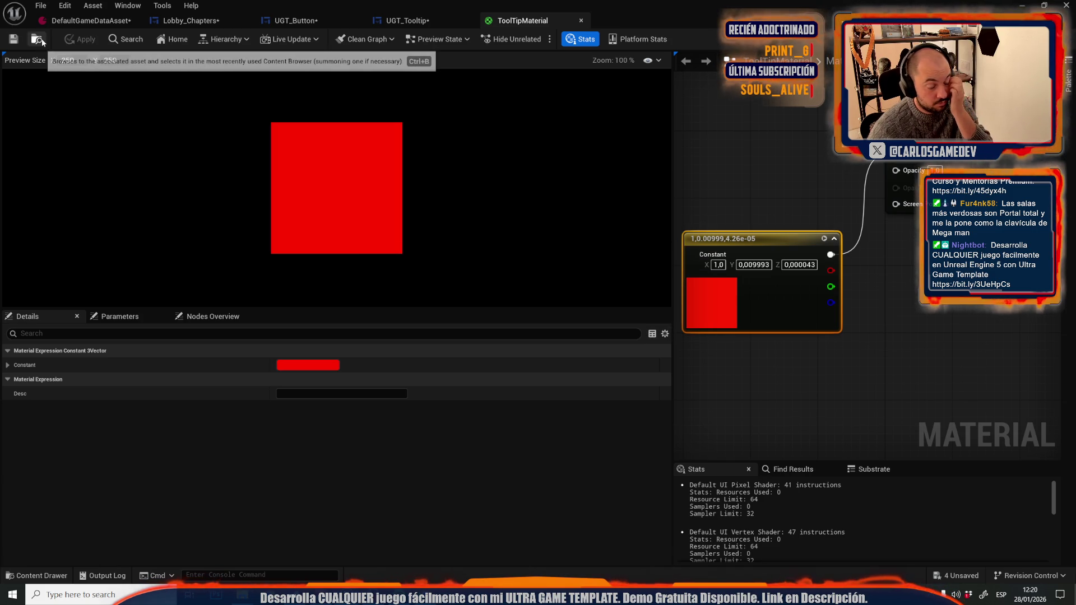
click(37, 39)
Assign ToolTipMaterial to Set Brush from Material and check the chapter tooltips in a play session.
click(421, 21)
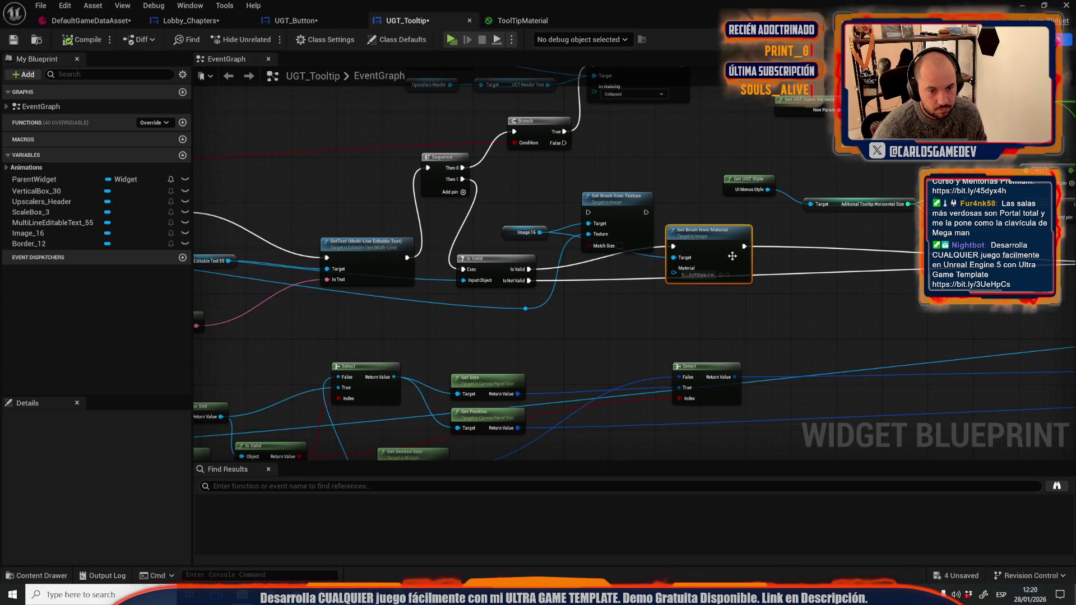
click(721, 275)
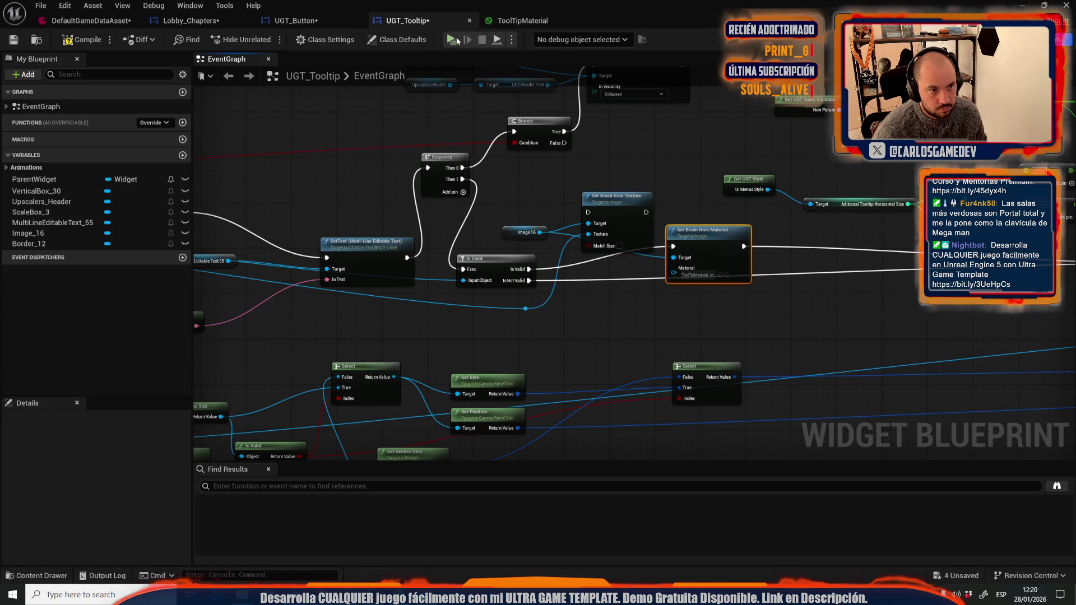
click(452, 39)
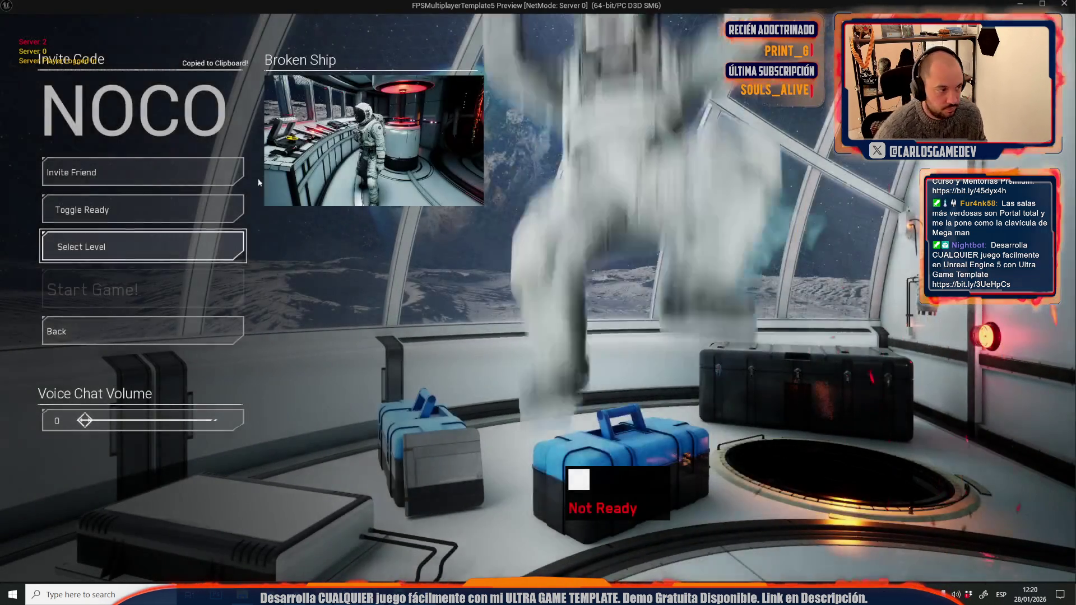
click(142, 244)
mouse_move(157, 224)
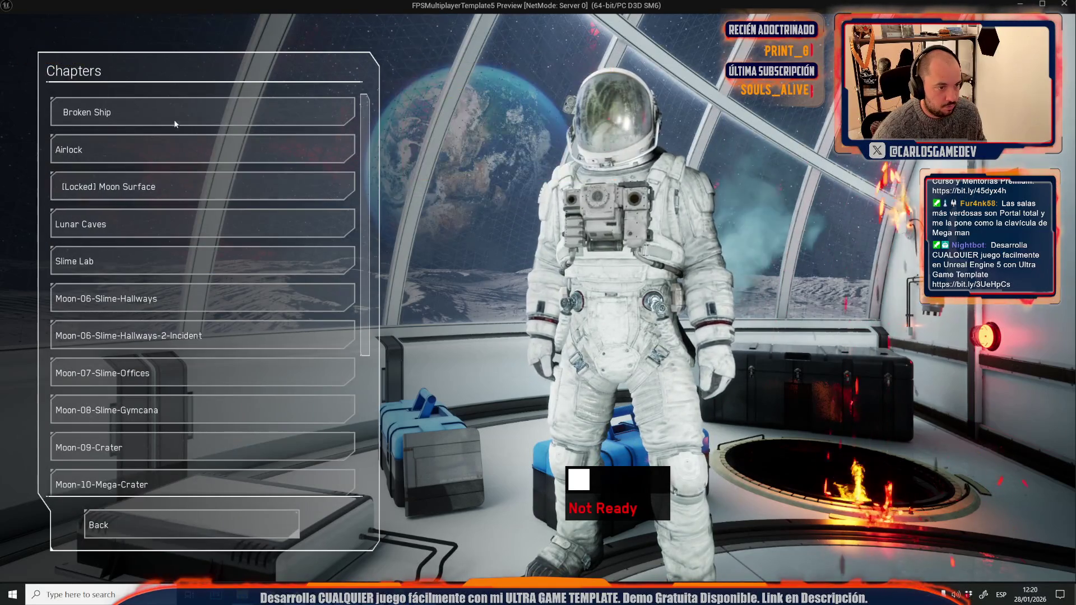
mouse_move(166, 303)
key(Escape)
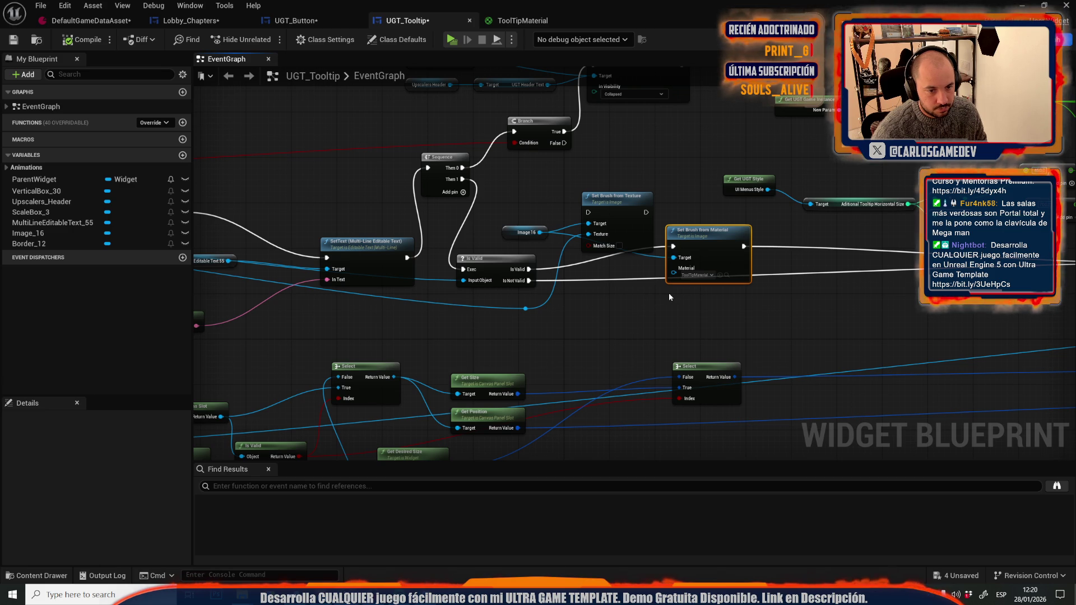
Open ToolTipMaterial and add a TextureSampleParameter2D node named ToolTipImage.
click(726, 275)
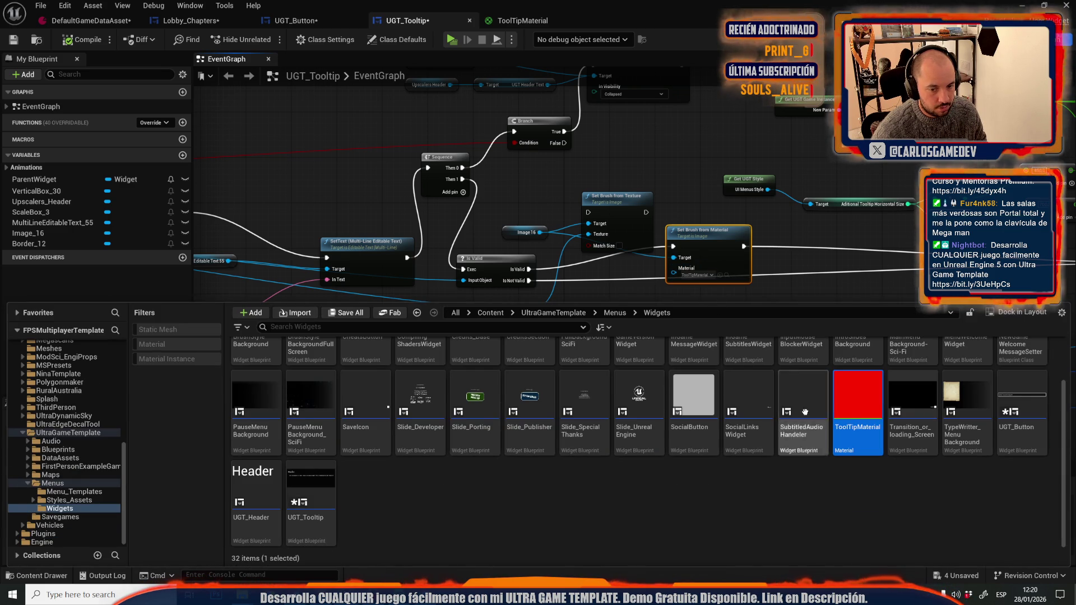
double_click(855, 393)
right_click(730, 182)
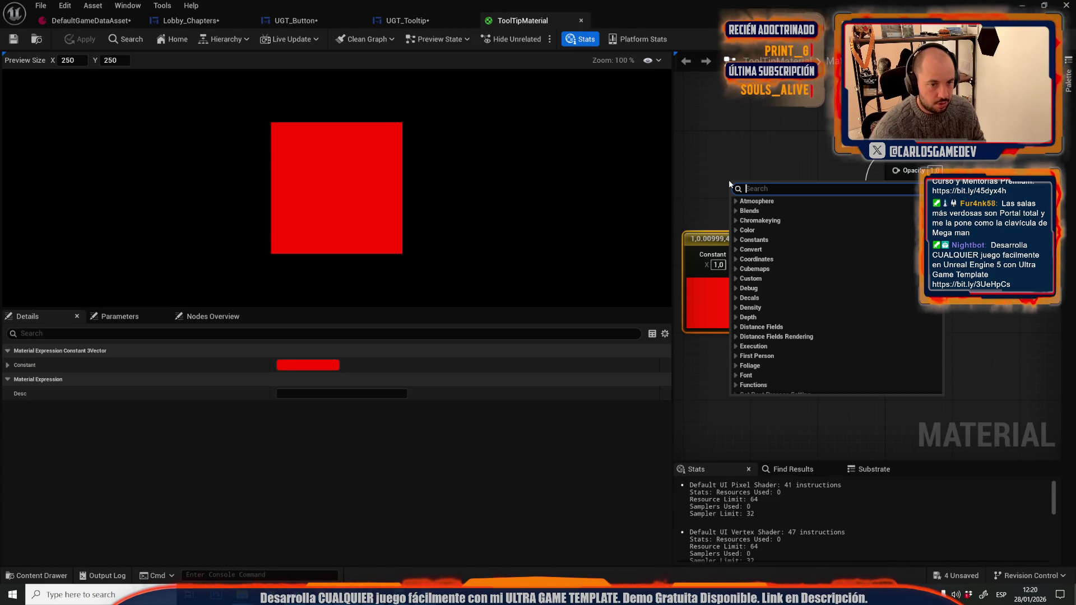
text(texture para)
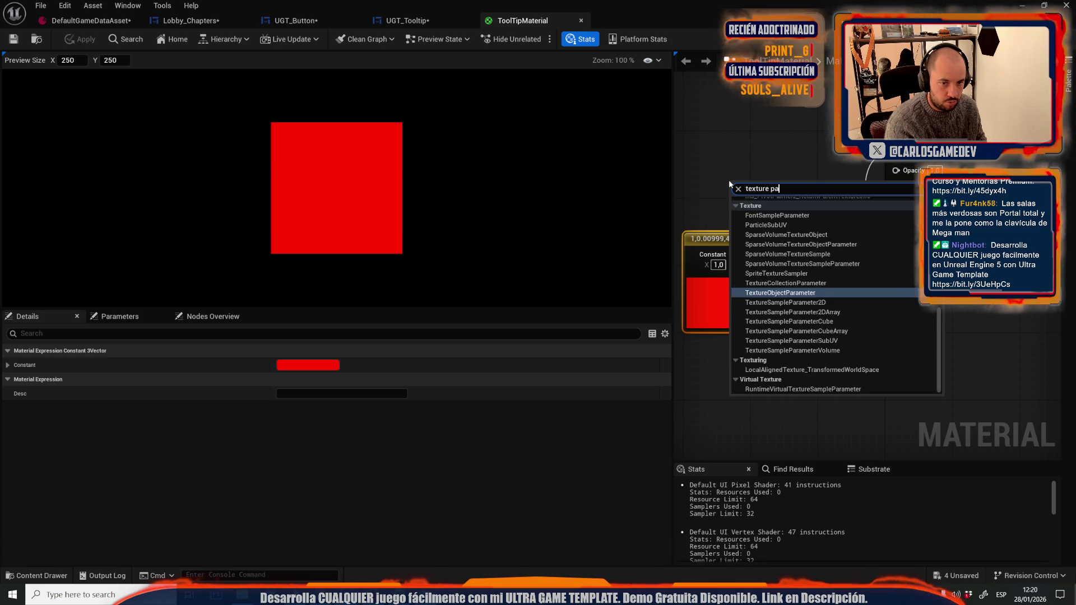
key(Down)
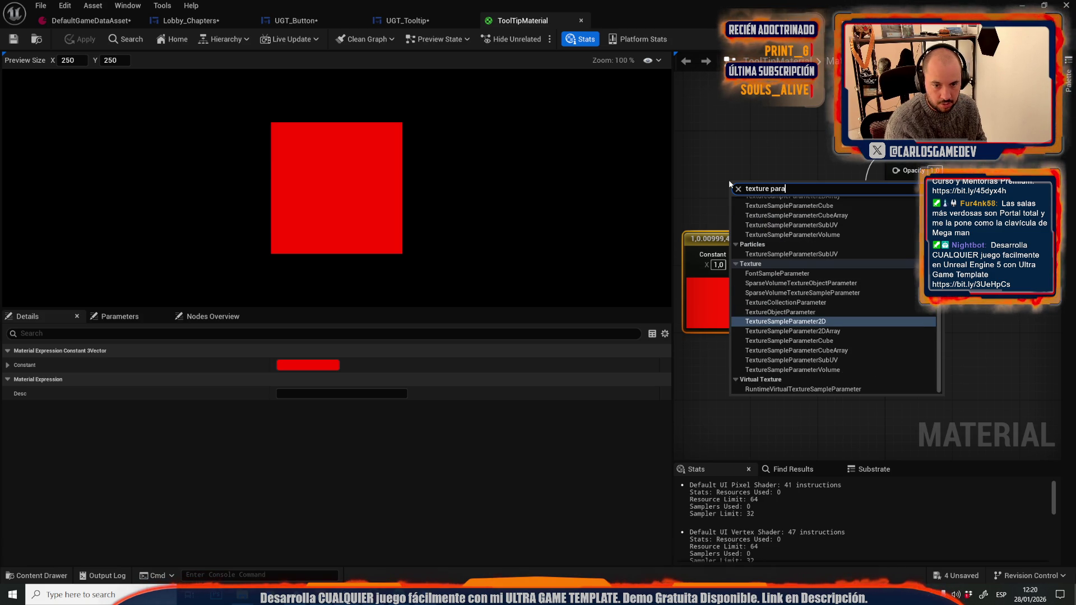
key(Return)
text(ToolTipIma)
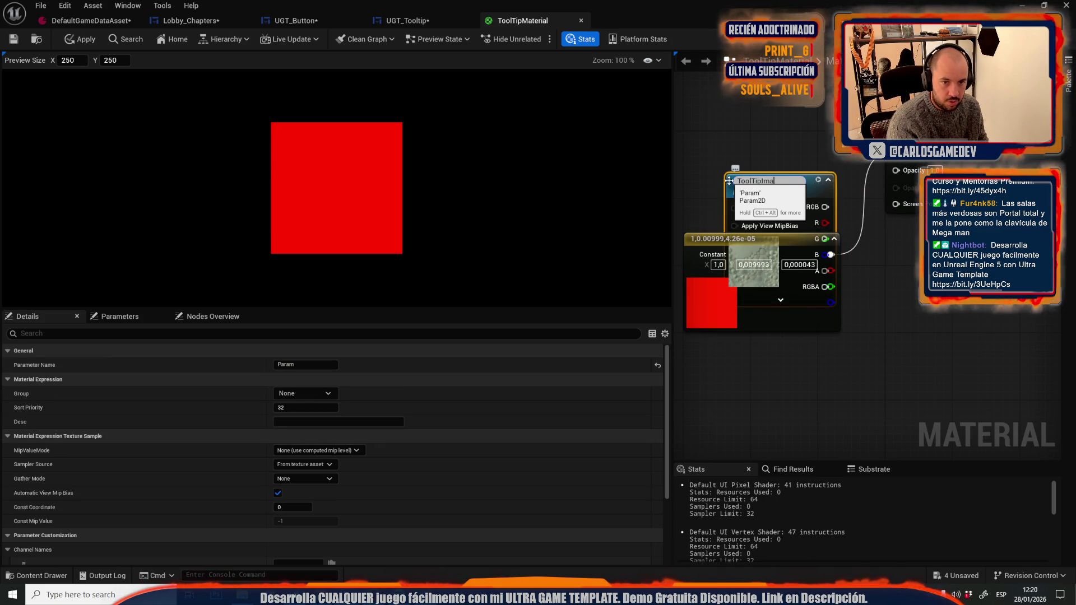
text(ge)
key(Return)
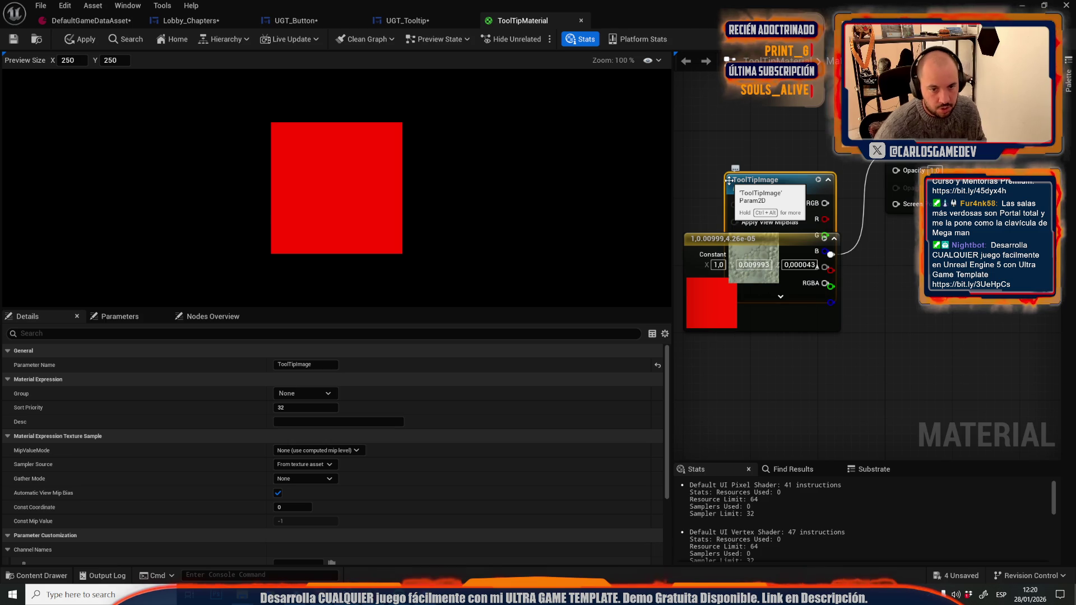
Wire ToolTipImage's RGB into the material output in place of the red constant.
drag(796, 179, 787, 111)
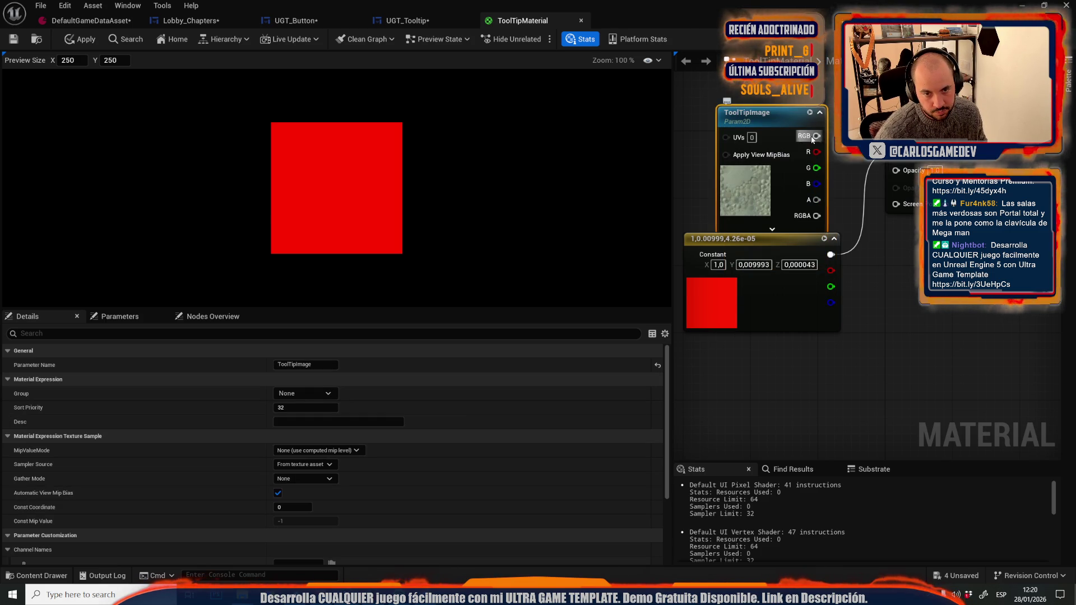
drag(911, 162, 897, 155)
drag(769, 318, 803, 360)
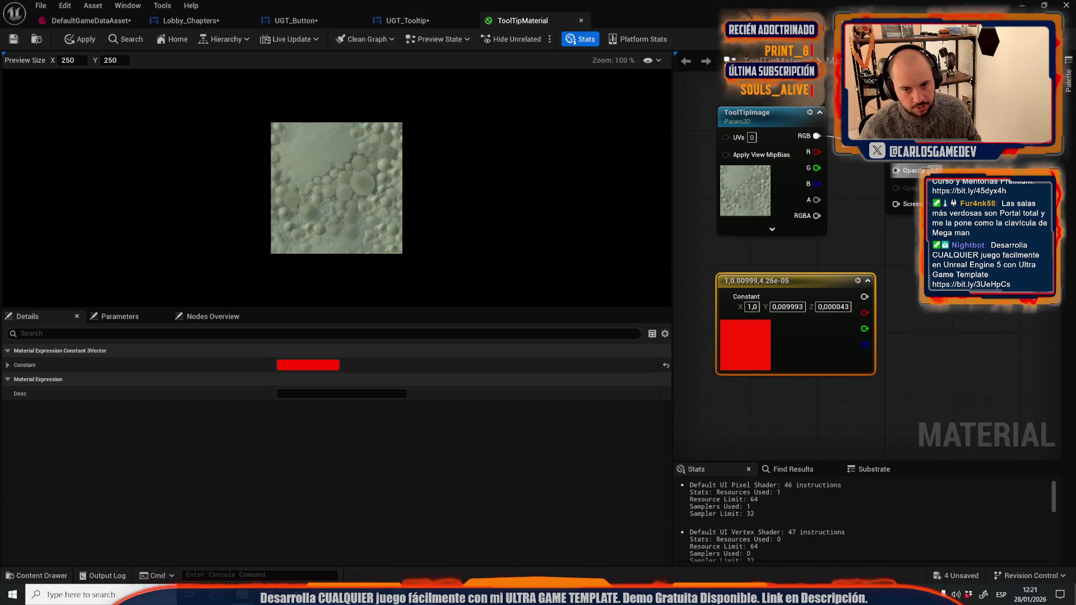
Set ToolTipImage's default texture to SettingTooltipBase and apply the material changes.
click(796, 196)
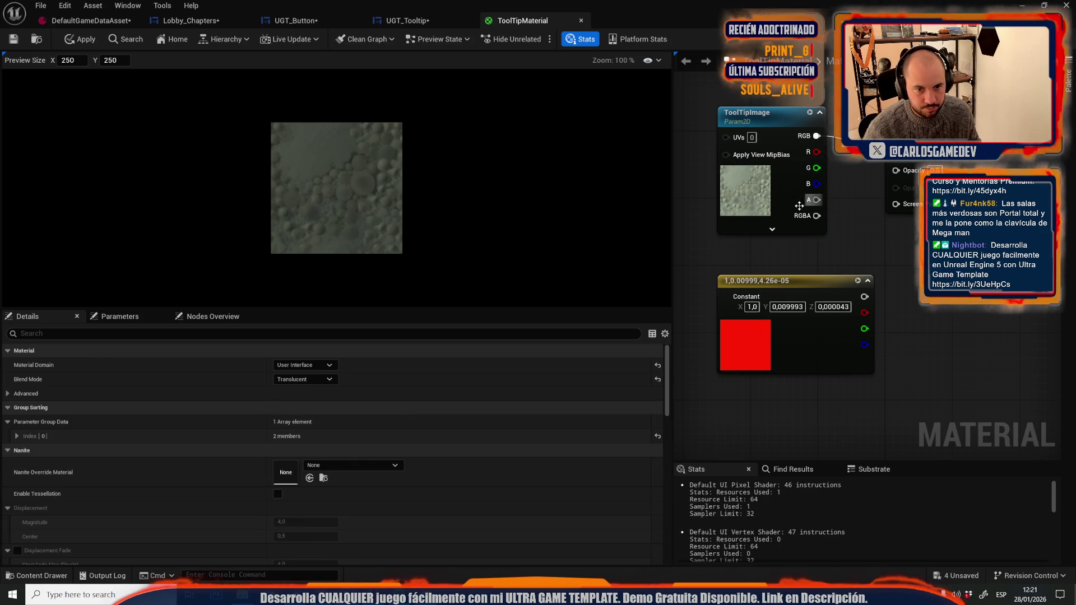
scroll(339, 447, down, 5)
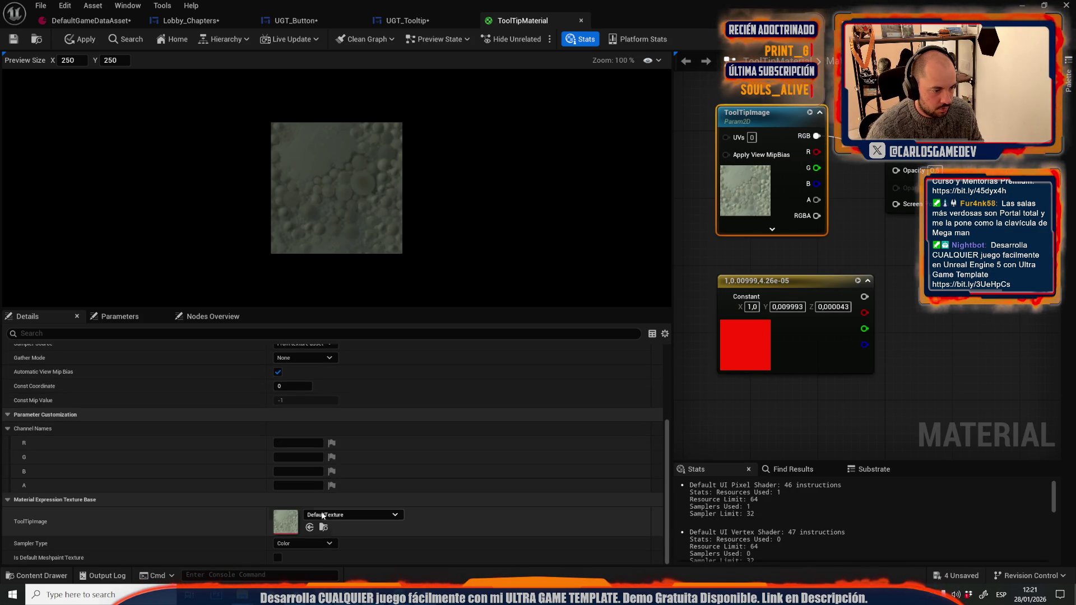
click(323, 512)
text(too)
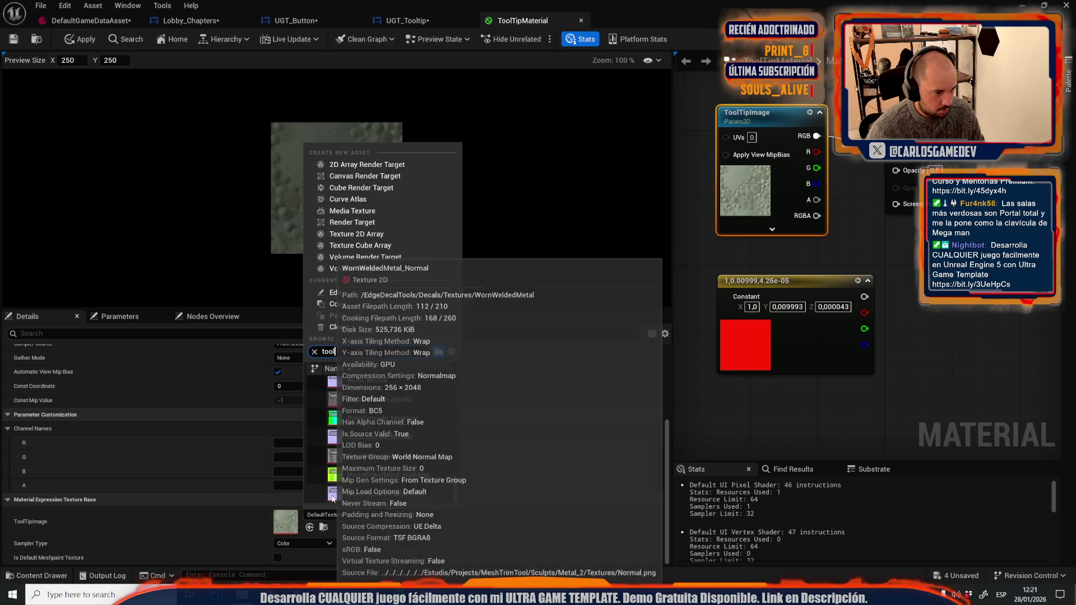
text(lt)
click(375, 386)
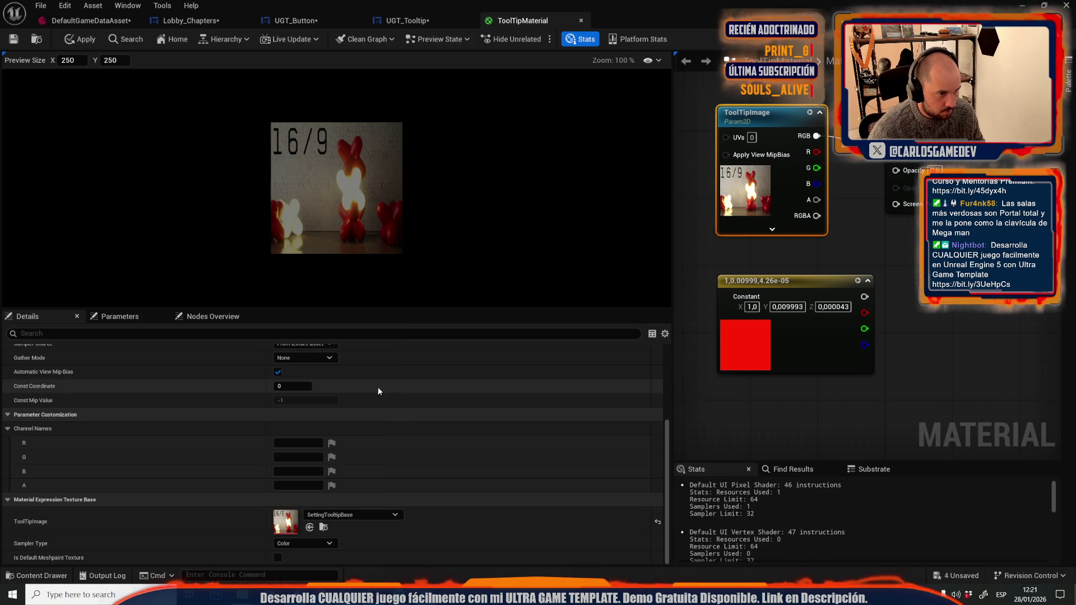
click(80, 39)
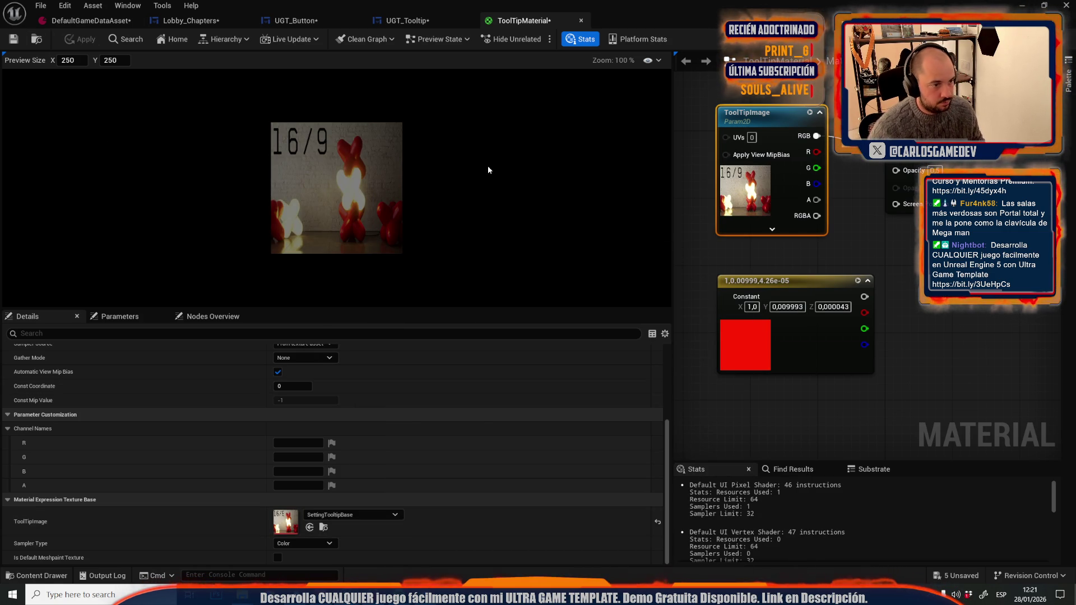
key(alt+Tab)
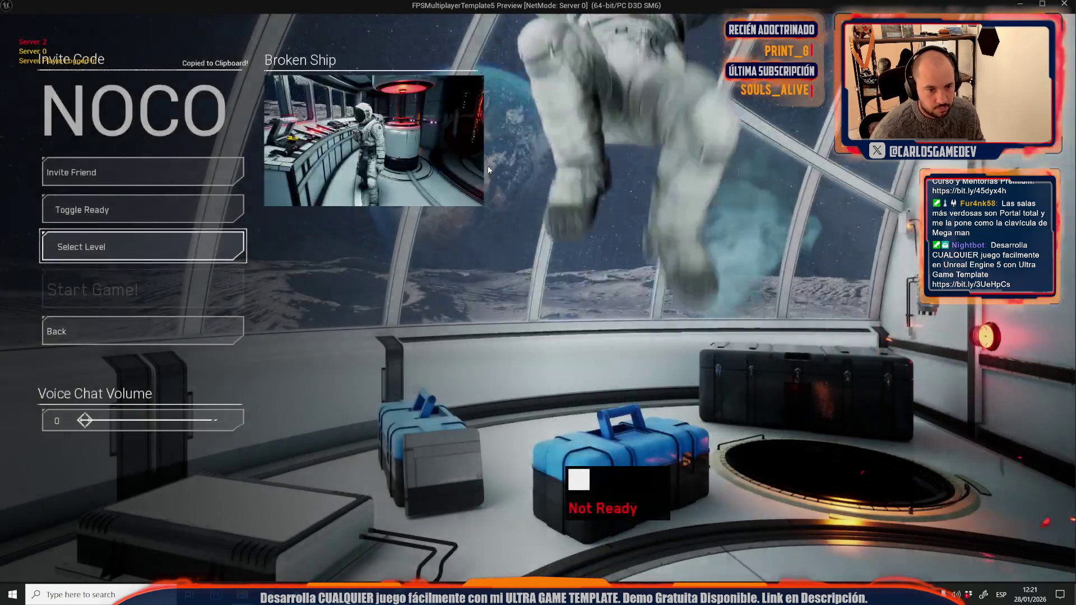
click(114, 259)
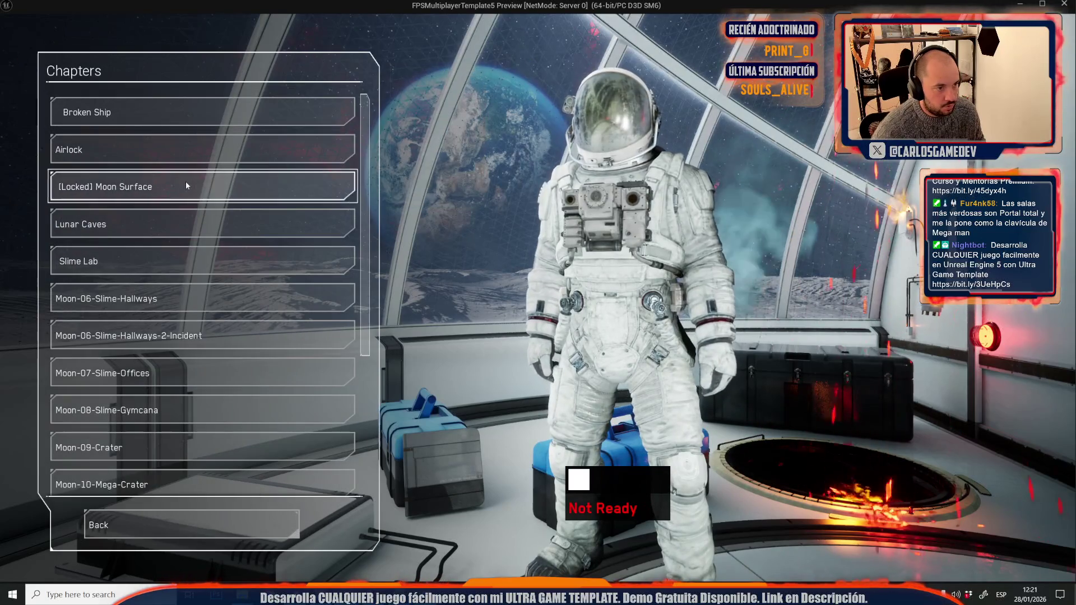
key(Escape)
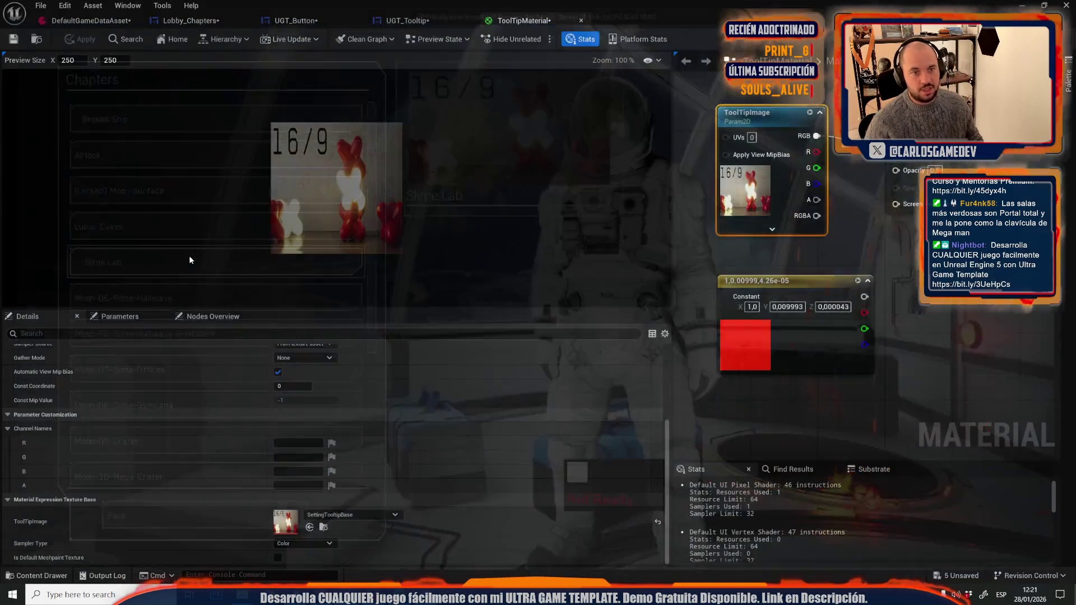
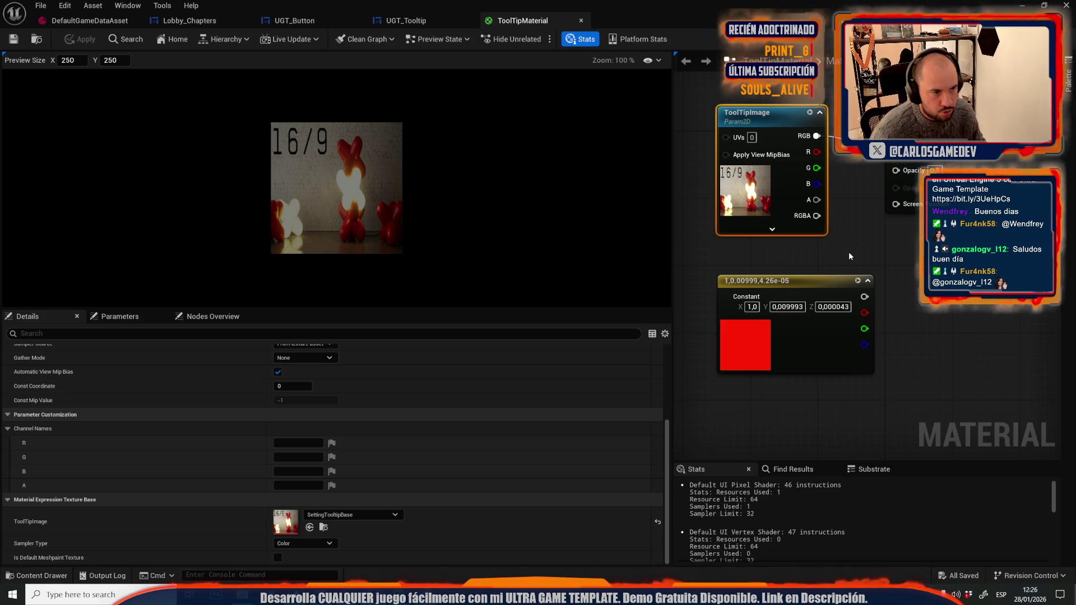
Open the MoonSciFi menu style asset from DefaultGameDataAsset and scroll through its properties.
click(442, 20)
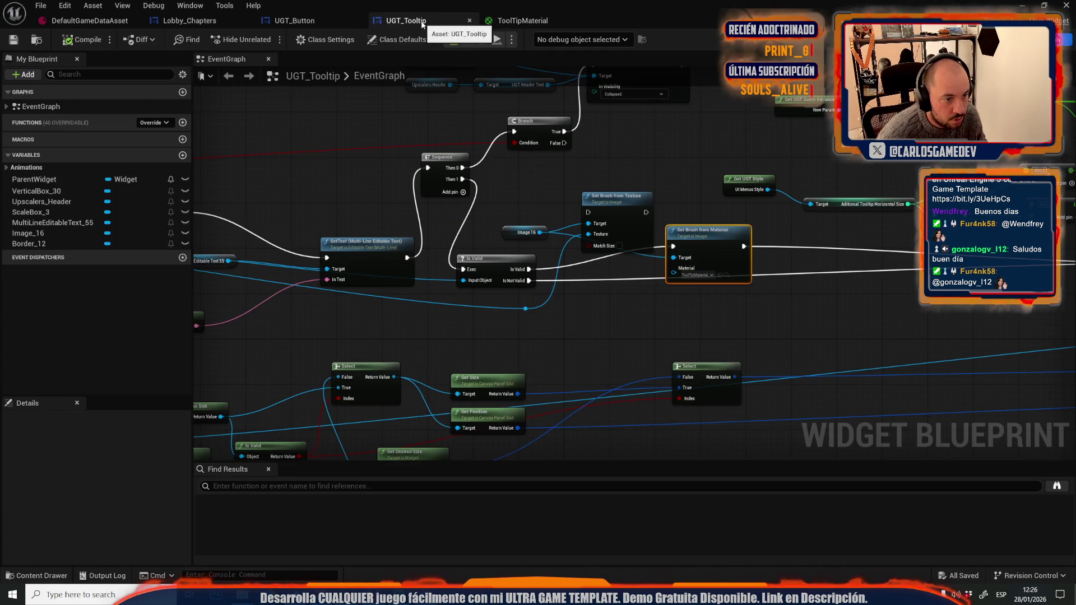
click(87, 21)
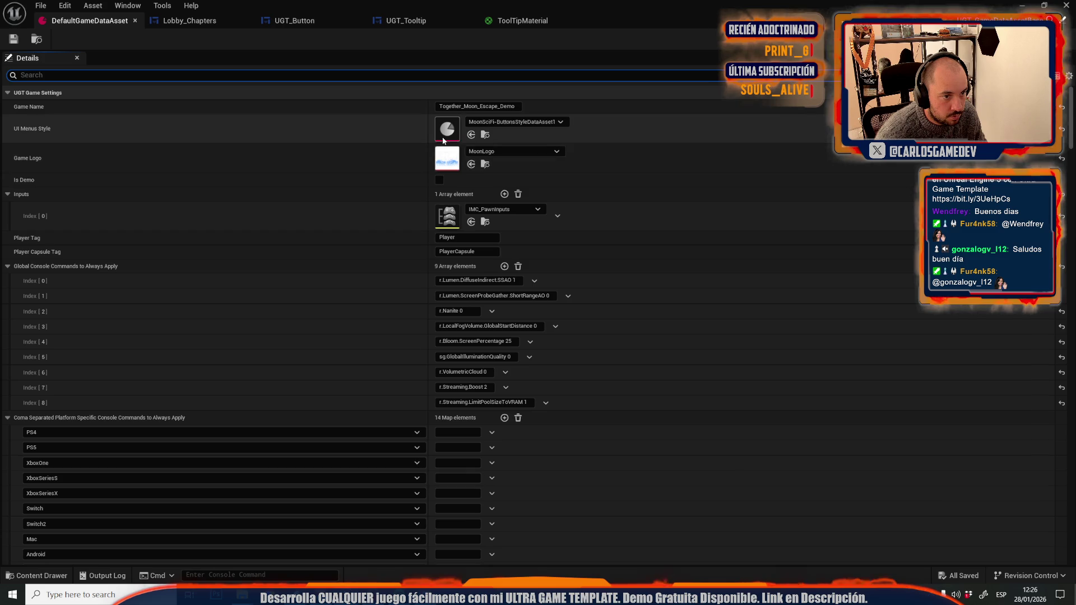
double_click(446, 138)
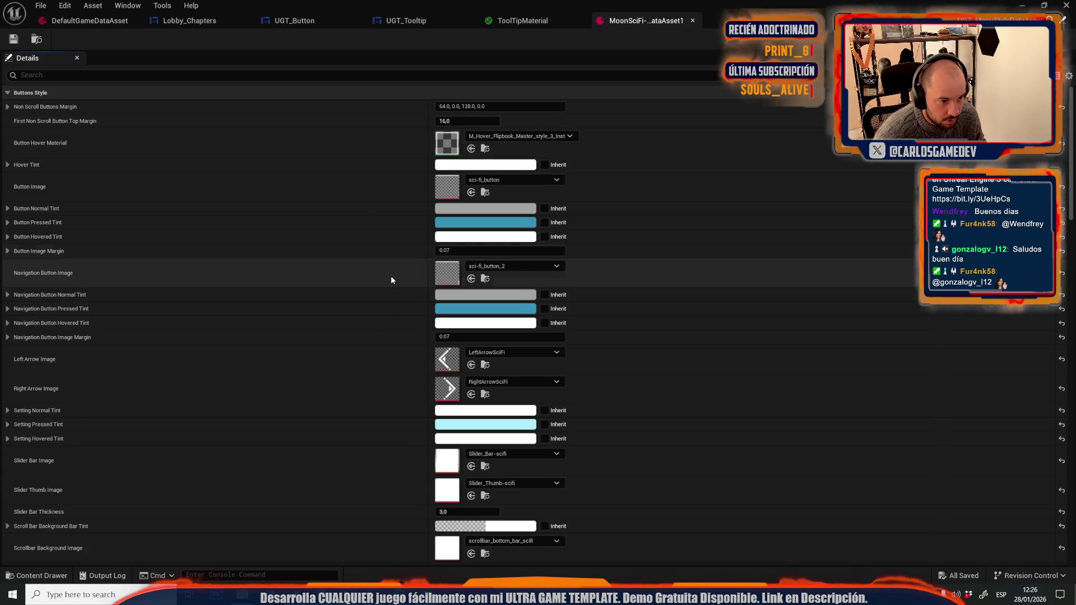
scroll(359, 336, down, 1)
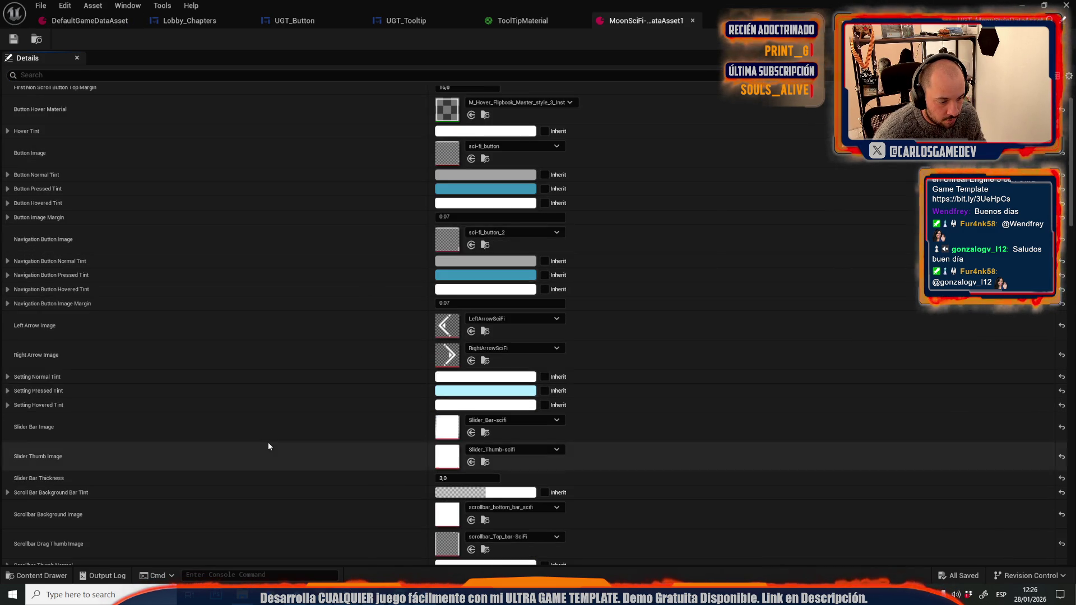
scroll(269, 445, down, 5)
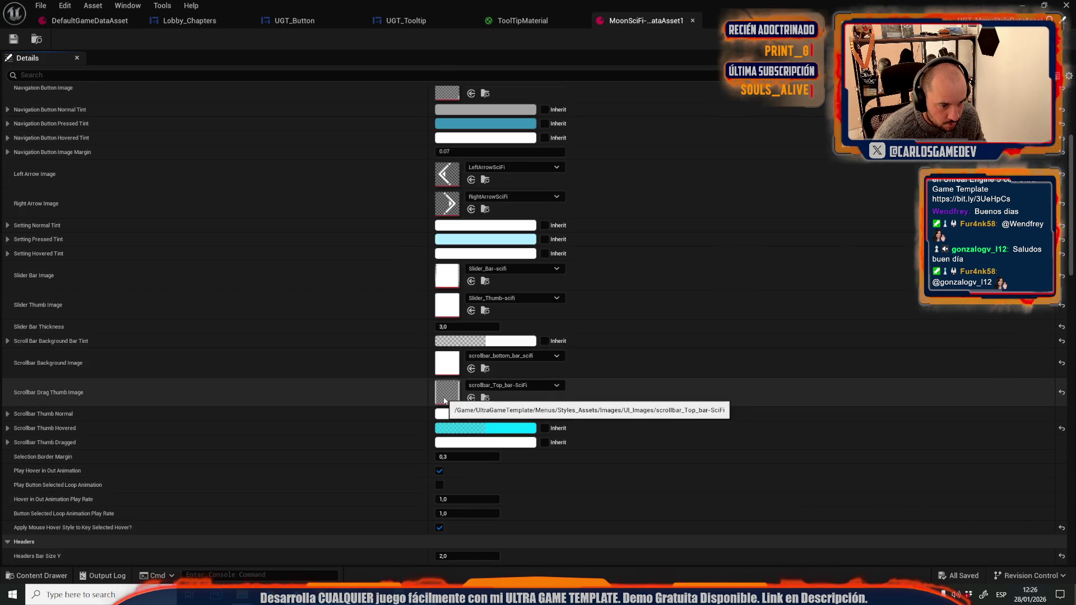
scroll(444, 401, down, 8)
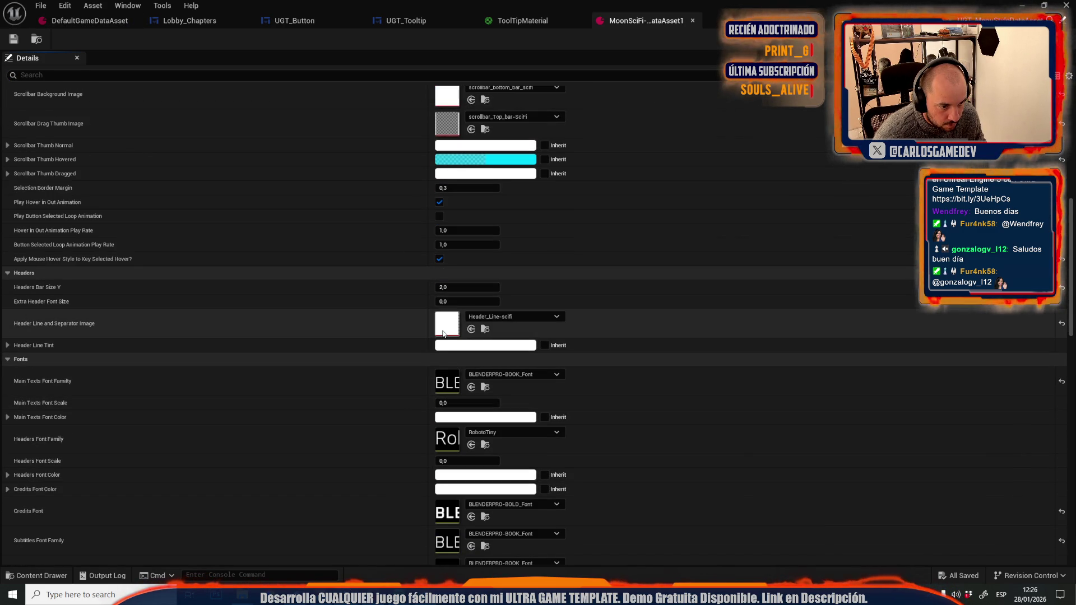
Inspect the Header_Line-scifi texture, then briefly filter the style properties by 'too'.
double_click(443, 334)
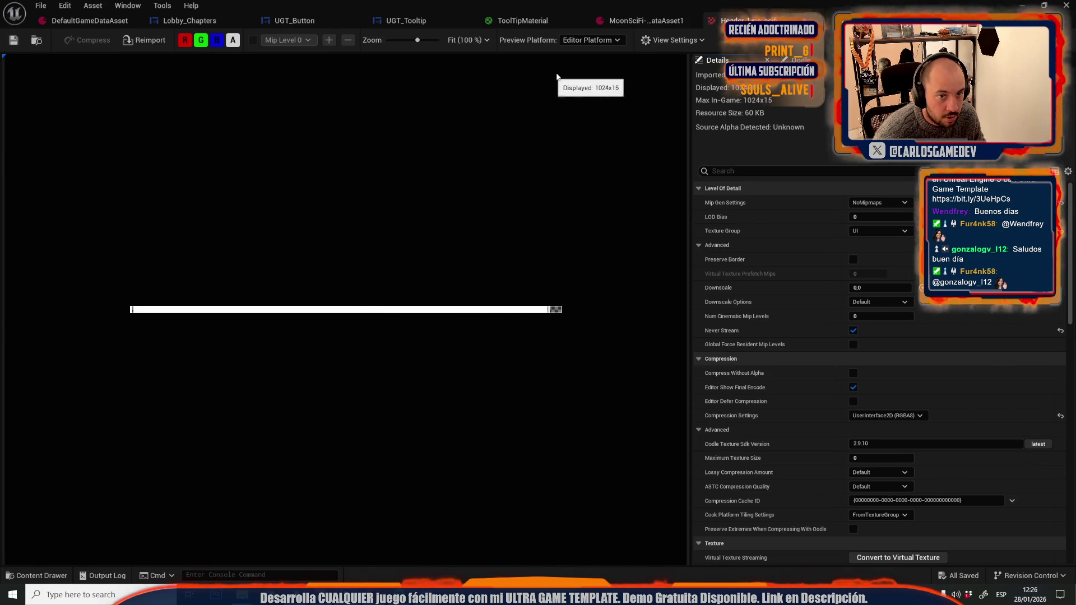
key(ctrl+w)
scroll(530, 271, down, 5)
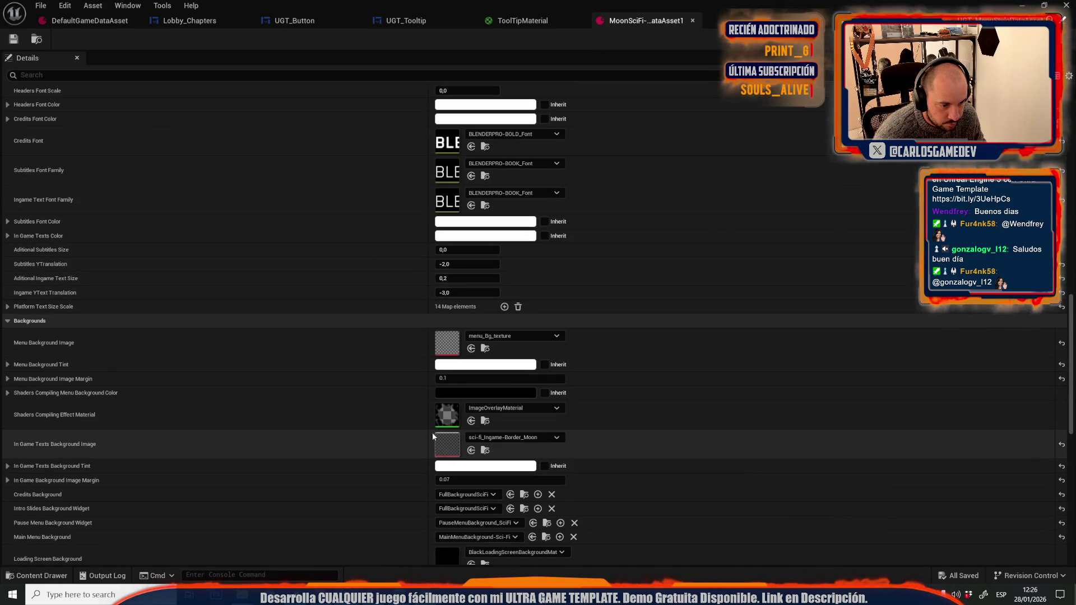
scroll(421, 426, down, 5)
click(146, 75)
text(t)
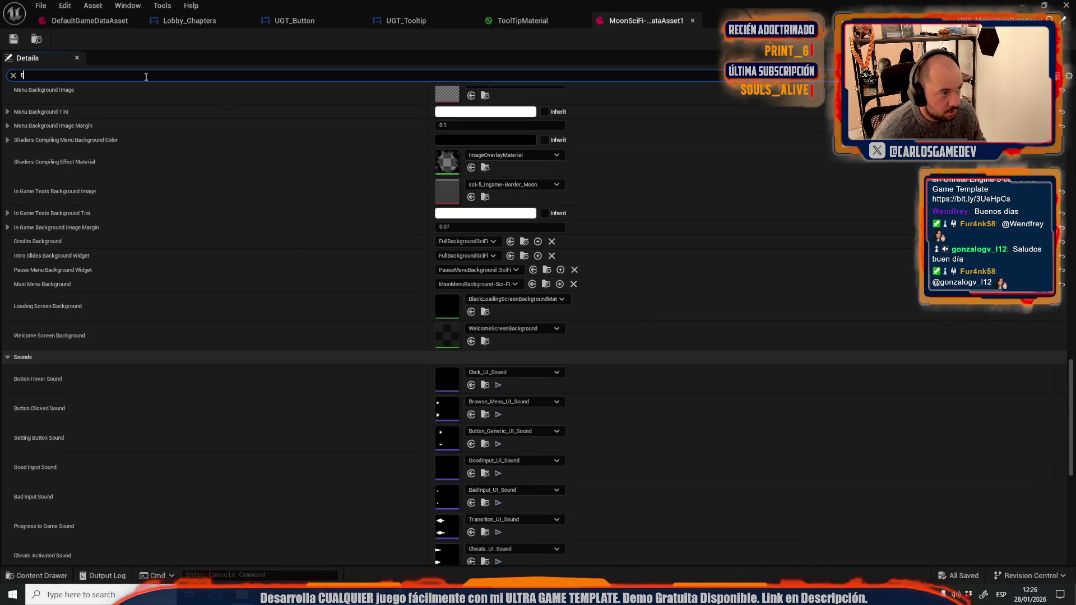
text(oo)
click(13, 75)
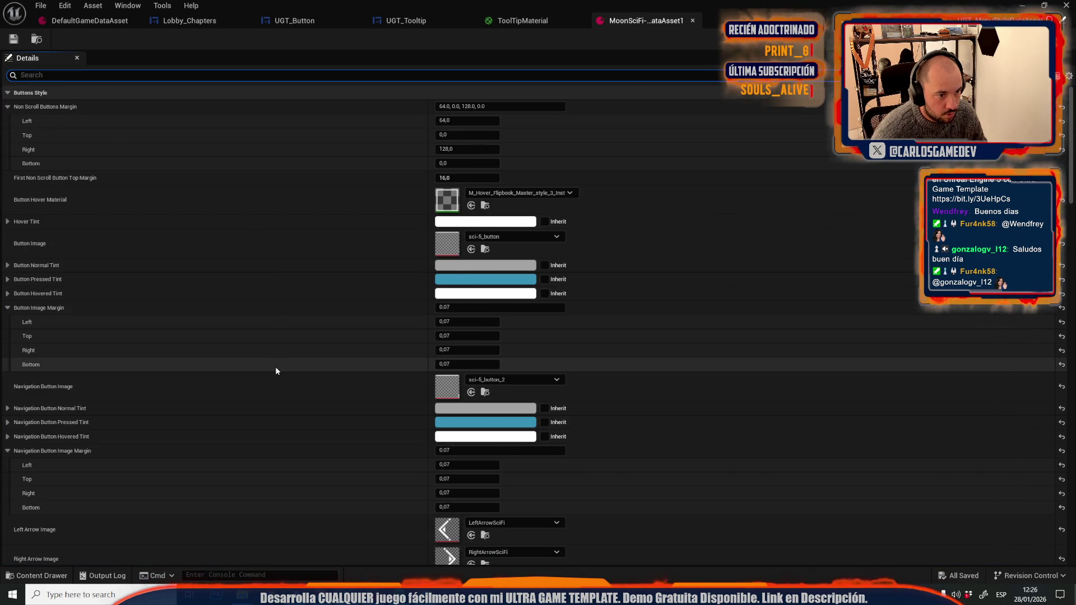
Inspect the sci-fi_button, sci-fi_button_2 and scrollbar thumb textures, then return to ToolTipMaterial.
double_click(436, 236)
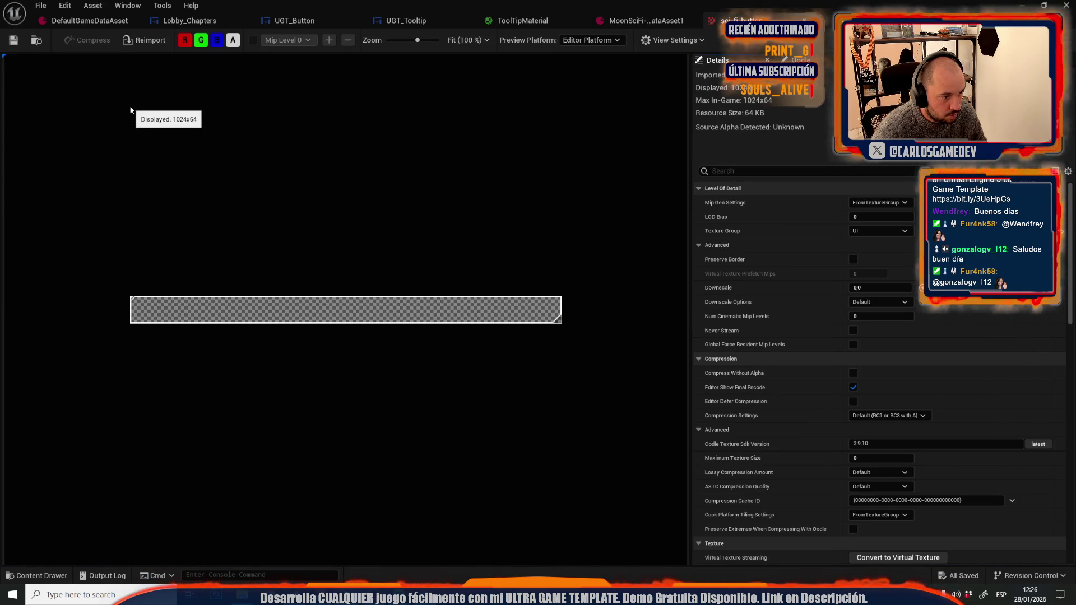
click(804, 20)
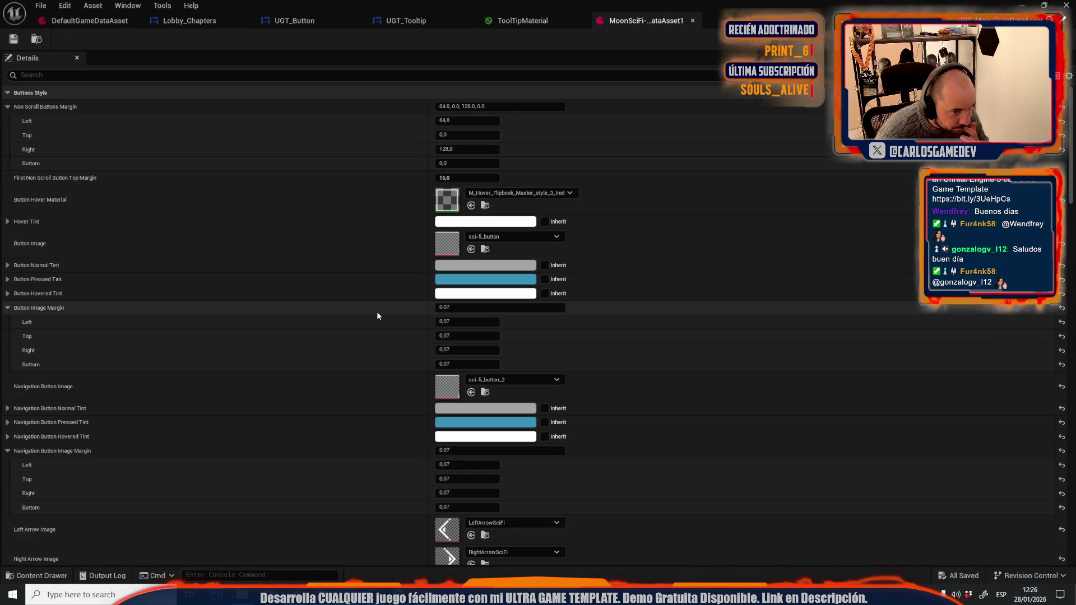
double_click(454, 395)
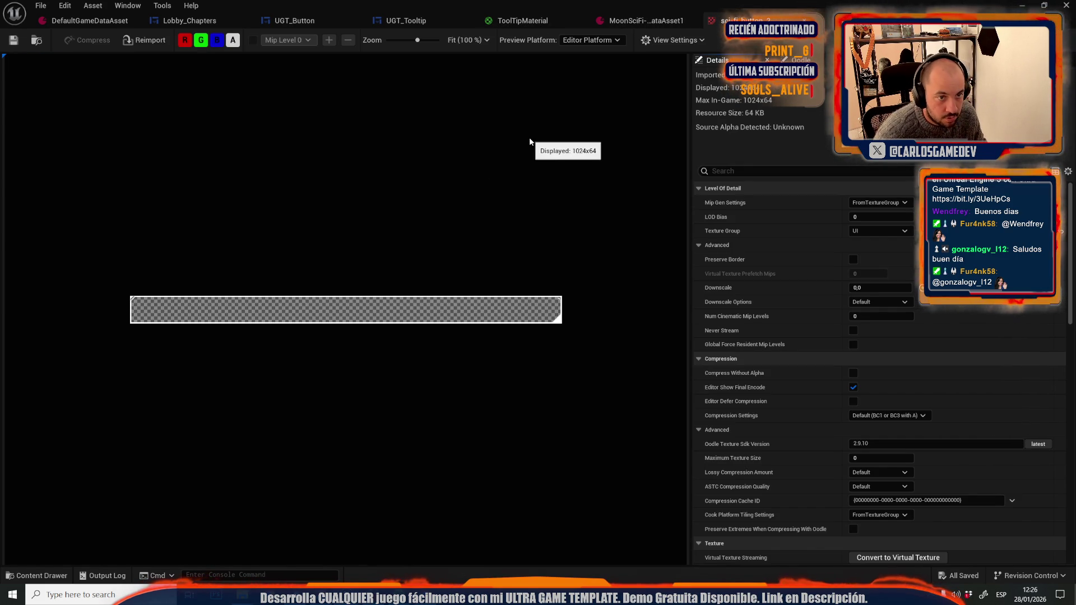
key(ctrl+w)
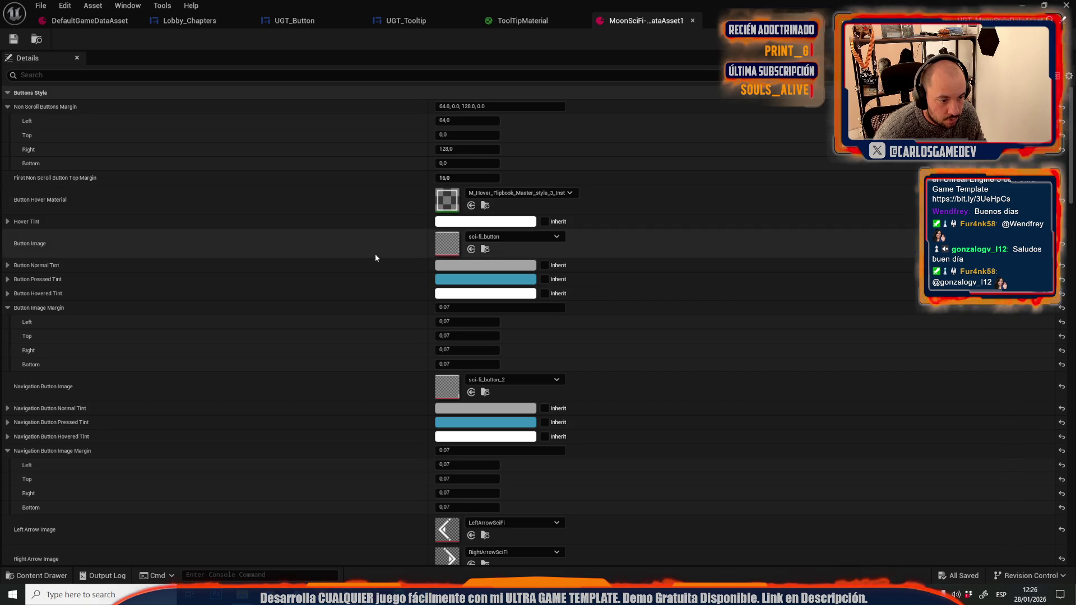
scroll(375, 258, down, 5)
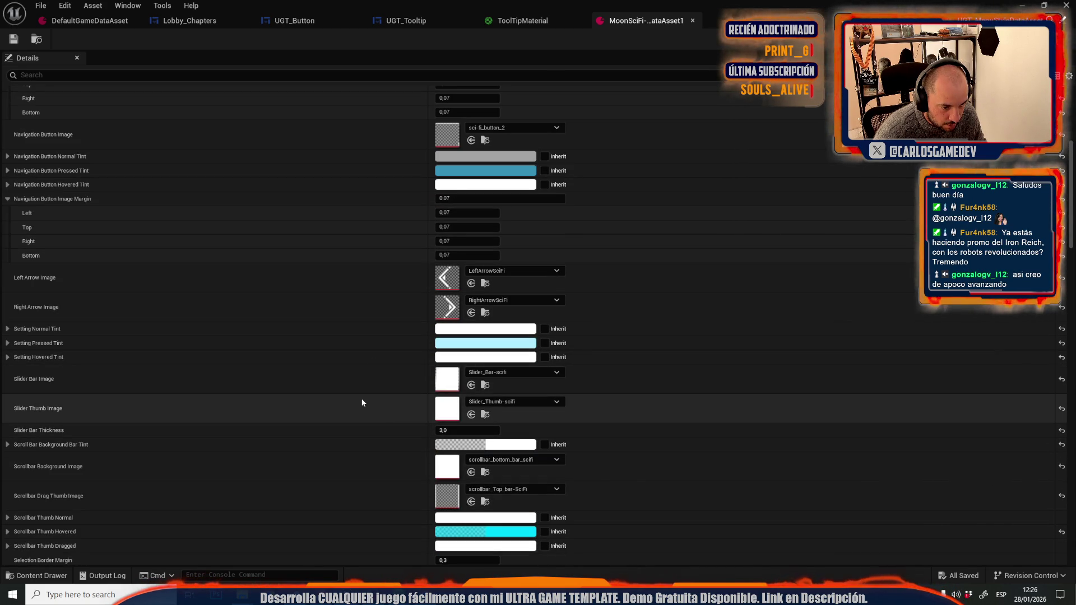
double_click(439, 500)
click(538, 37)
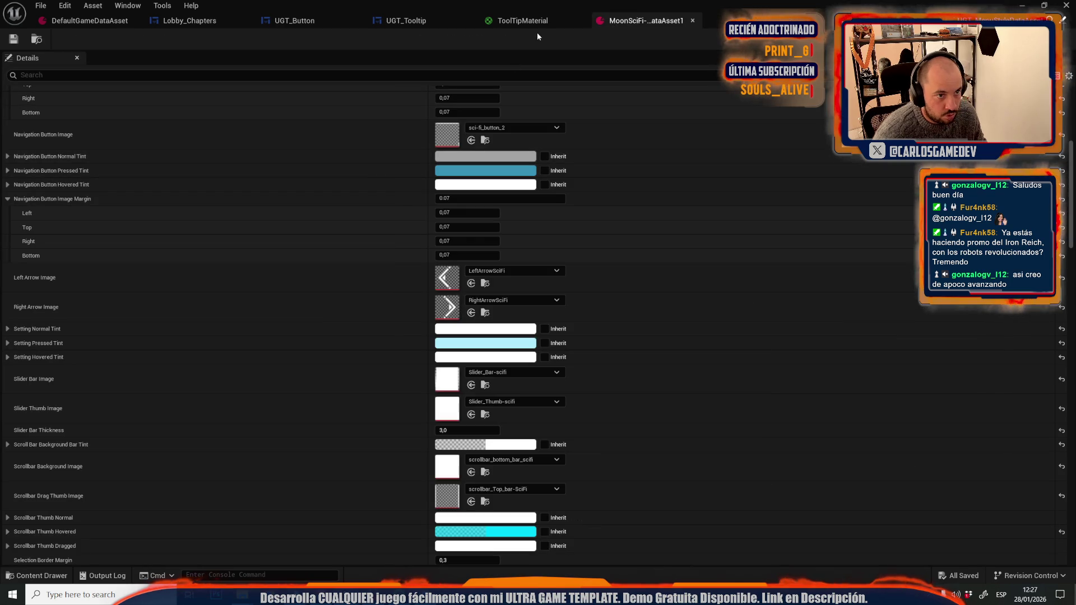
click(529, 21)
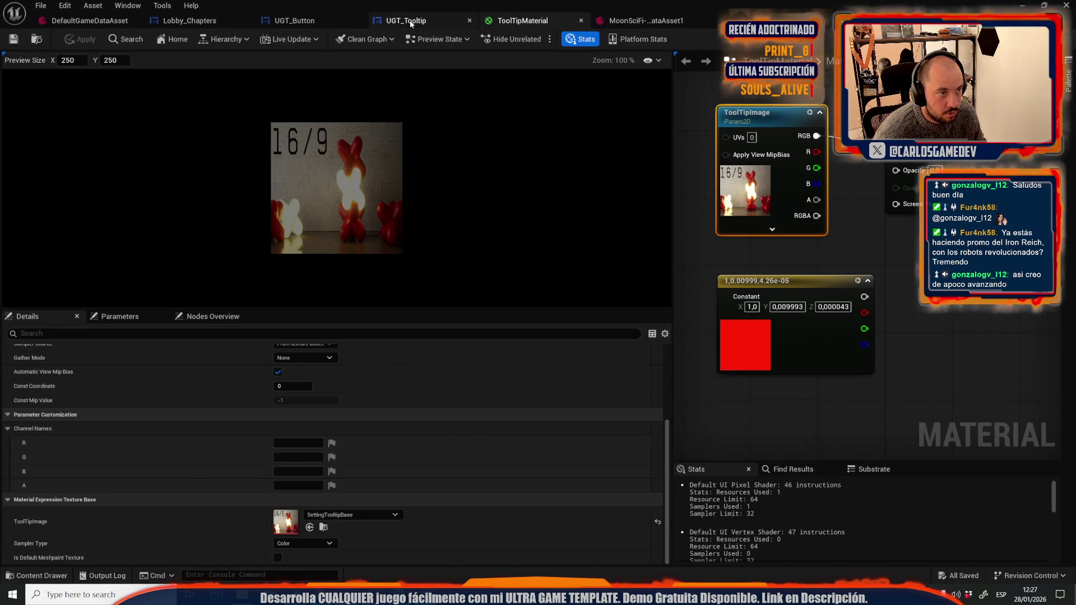
Locate the Break and Make Slate Brush nodes in the UGT_Tooltip EventGraph.
click(411, 23)
click(308, 20)
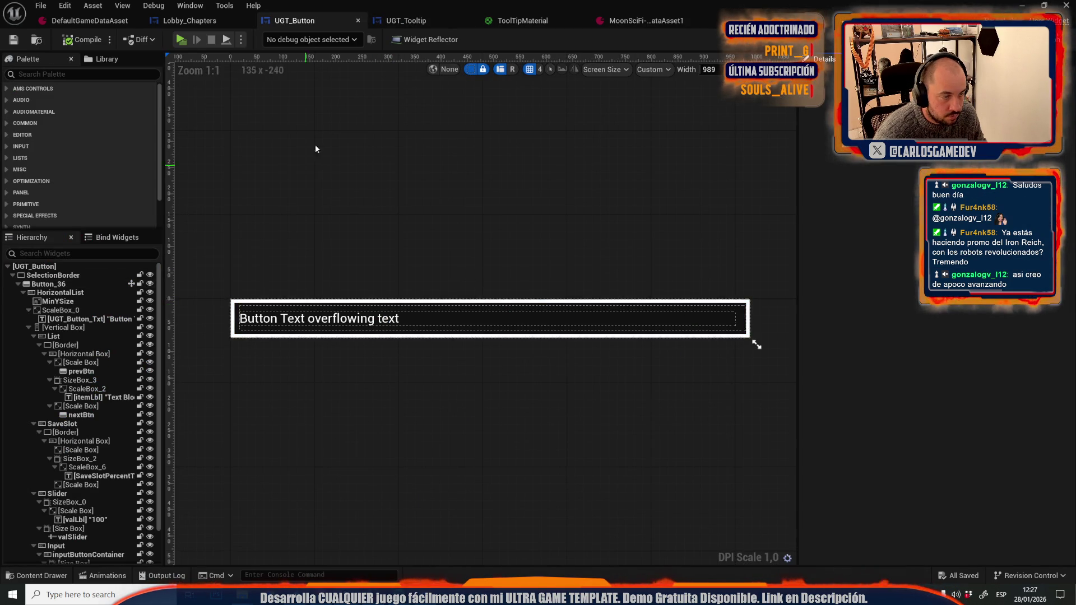
click(393, 21)
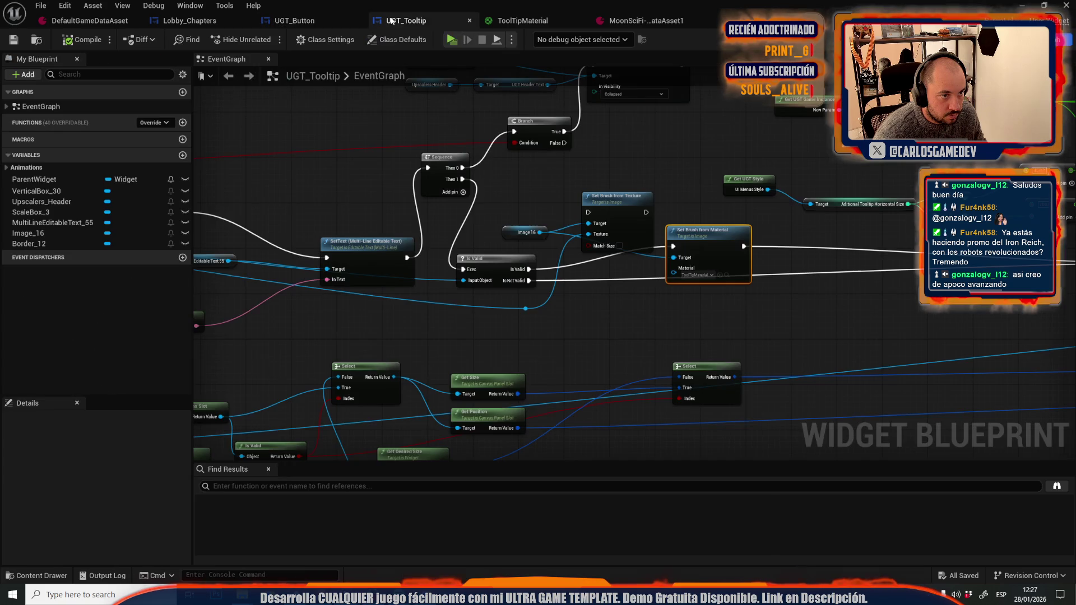
scroll(520, 259, down, 5)
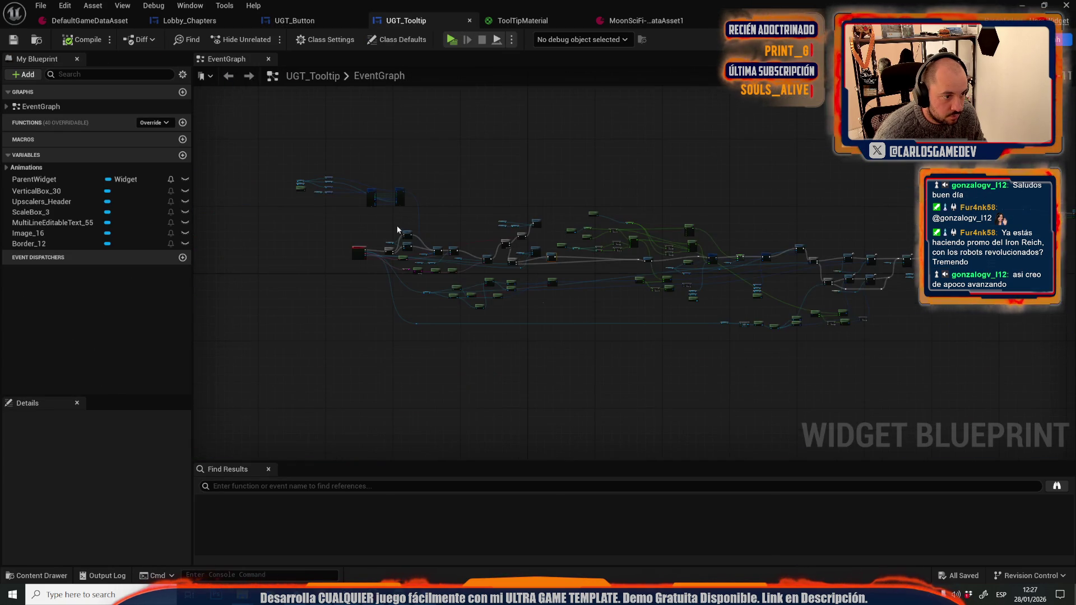
scroll(357, 238, up, 3)
scroll(384, 291, down, 1)
scroll(290, 245, up, 3)
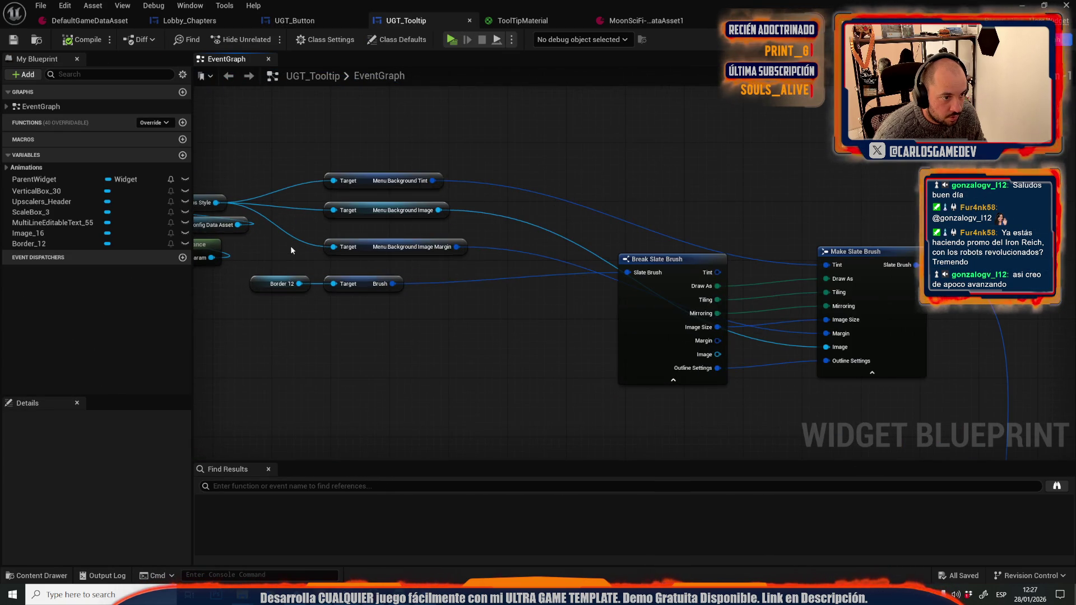
drag(303, 332, 476, 375)
drag(702, 235, 413, 165)
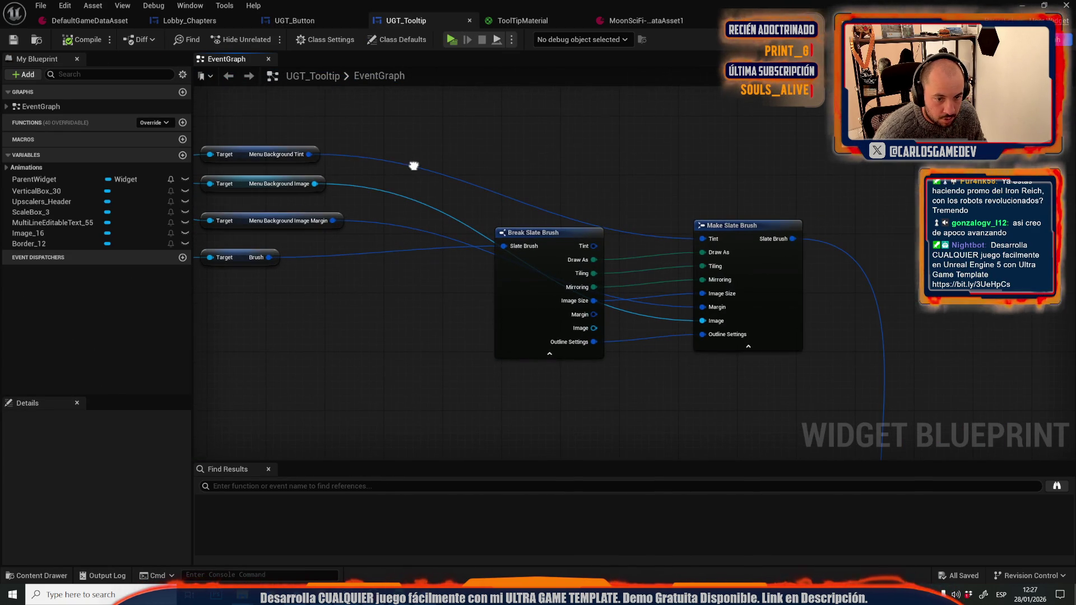
Filter the MoonSciFi style asset's properties by 'back'.
click(620, 25)
click(247, 79)
text(back)
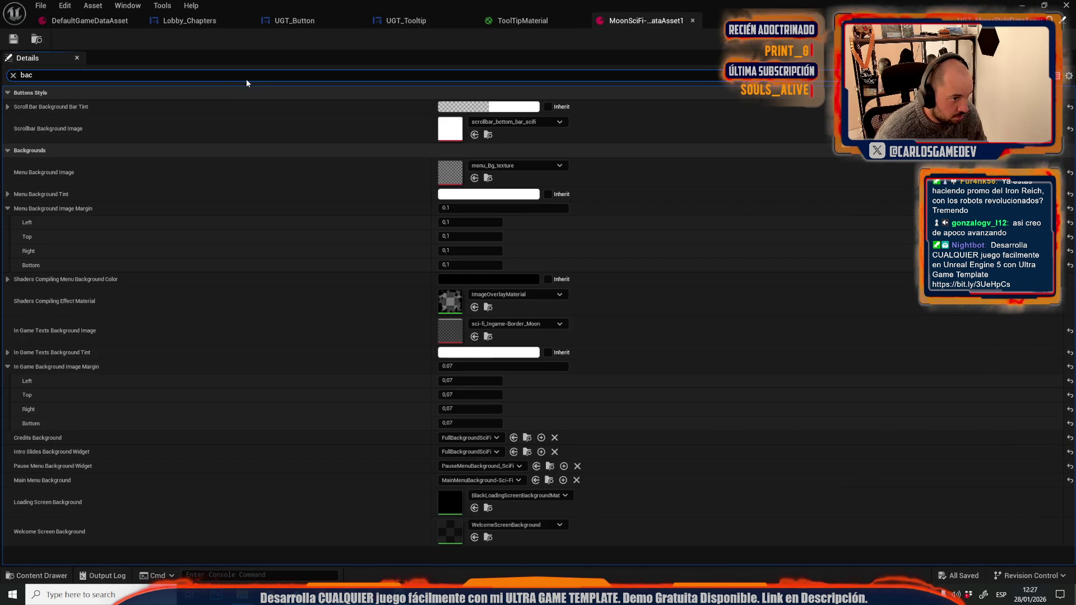
Locate menu_Bg_texture in the Content Browser and export it as a PNG to the Desktop.
double_click(454, 176)
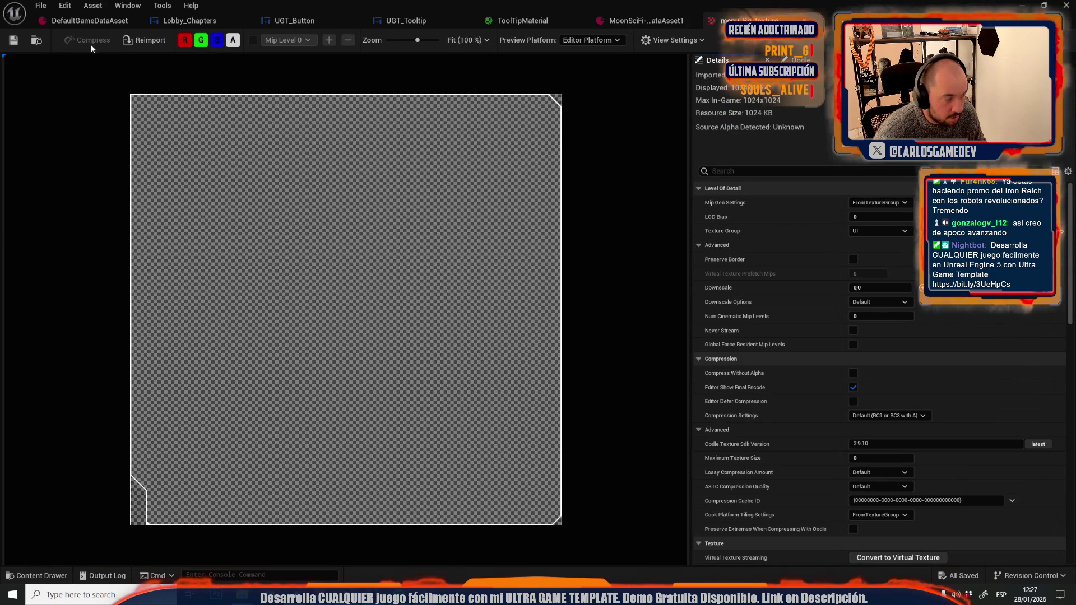
click(38, 40)
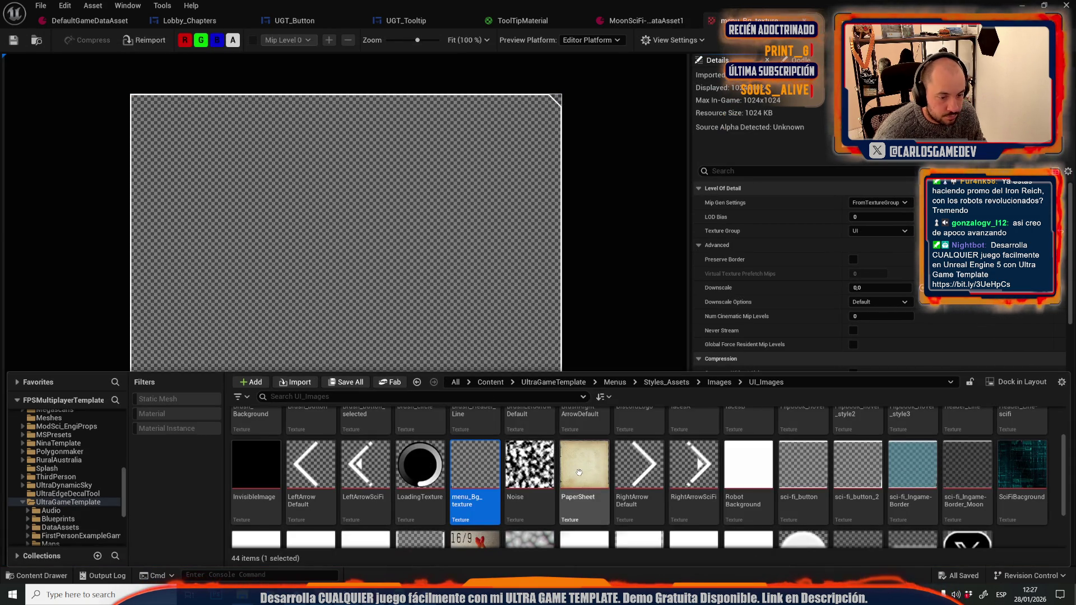
right_click(489, 454)
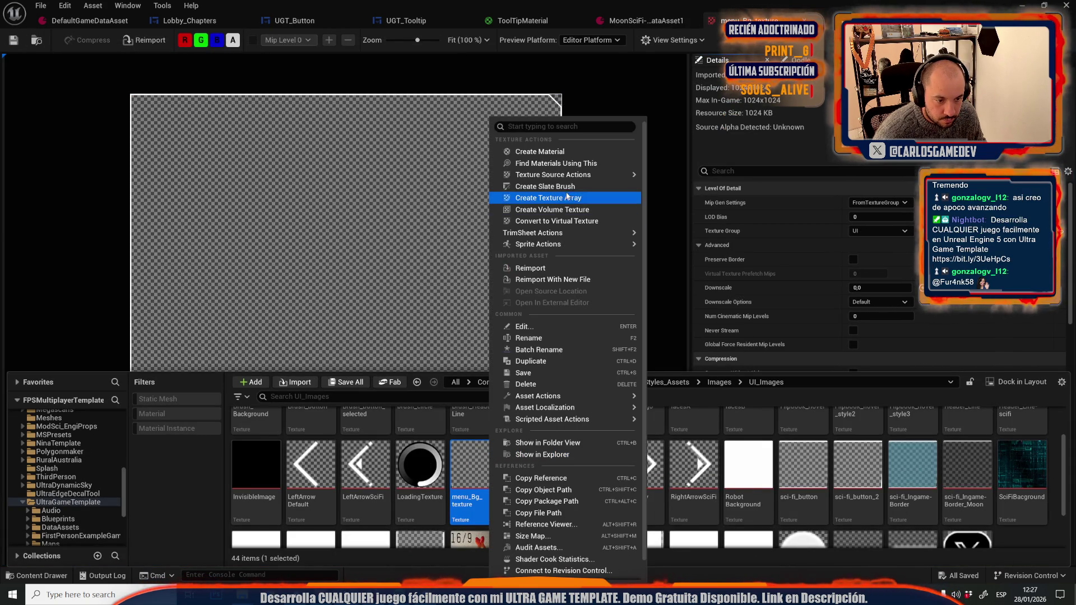
mouse_move(566, 406)
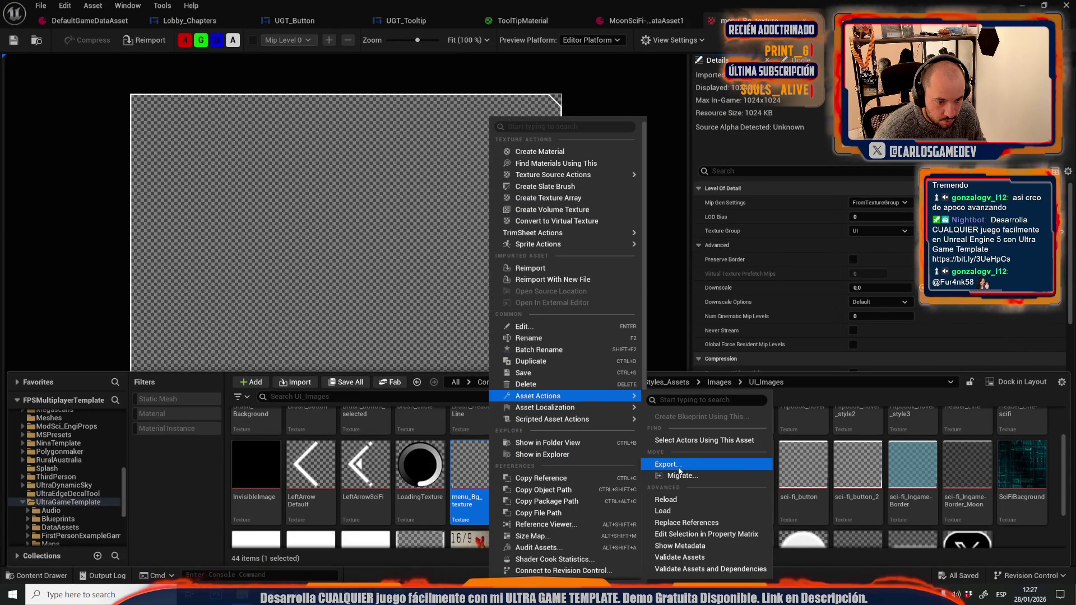
click(659, 466)
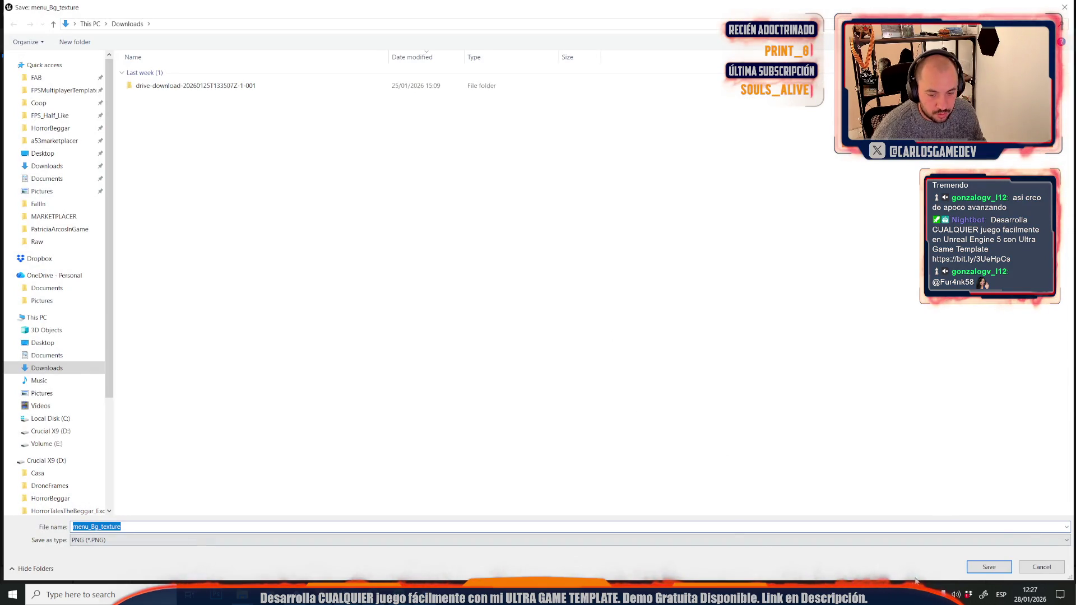
click(43, 153)
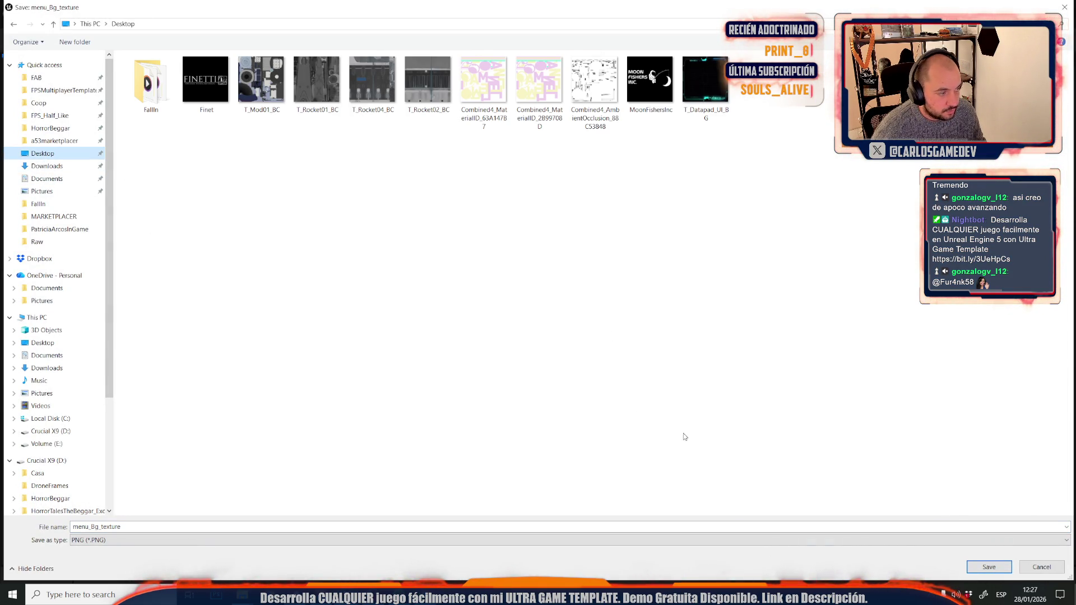
click(990, 567)
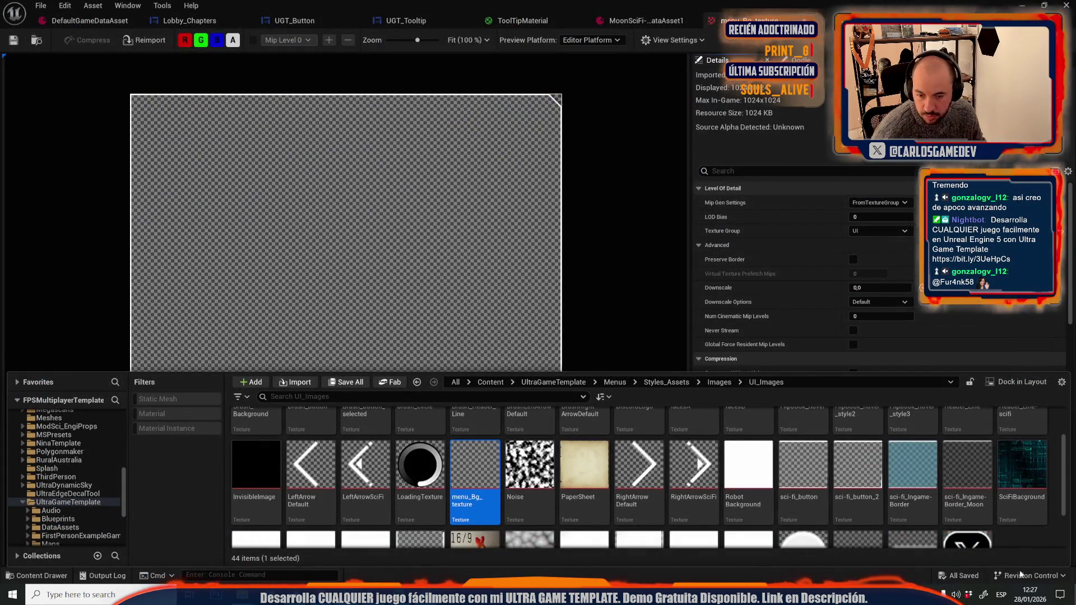
click(1071, 586)
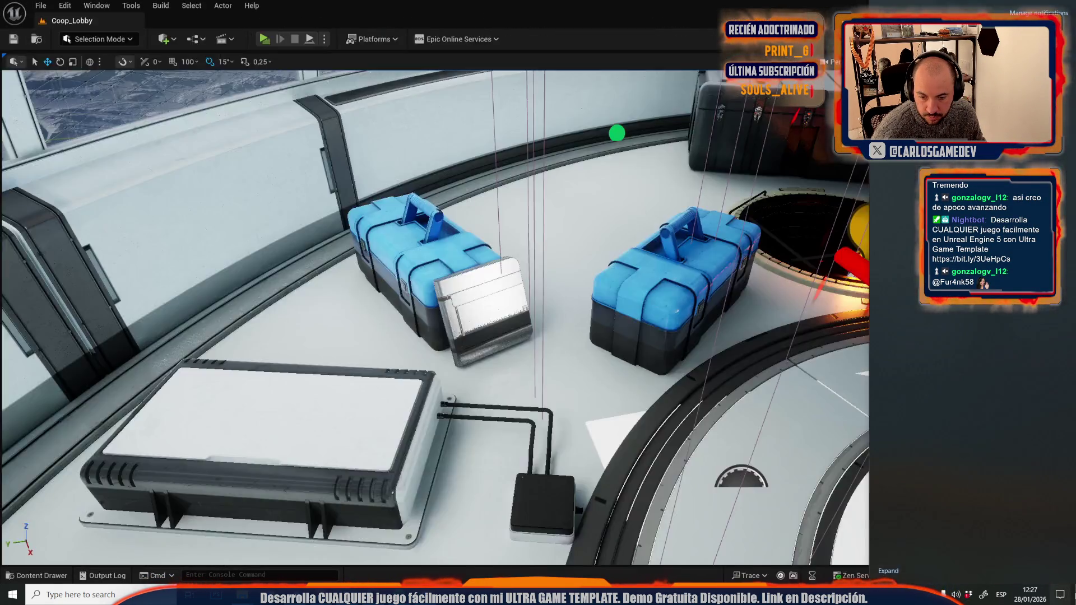
Open menu_Bg_texture.PNG in Photoshop and add a black Solid Color fill layer.
double_click(124, 110)
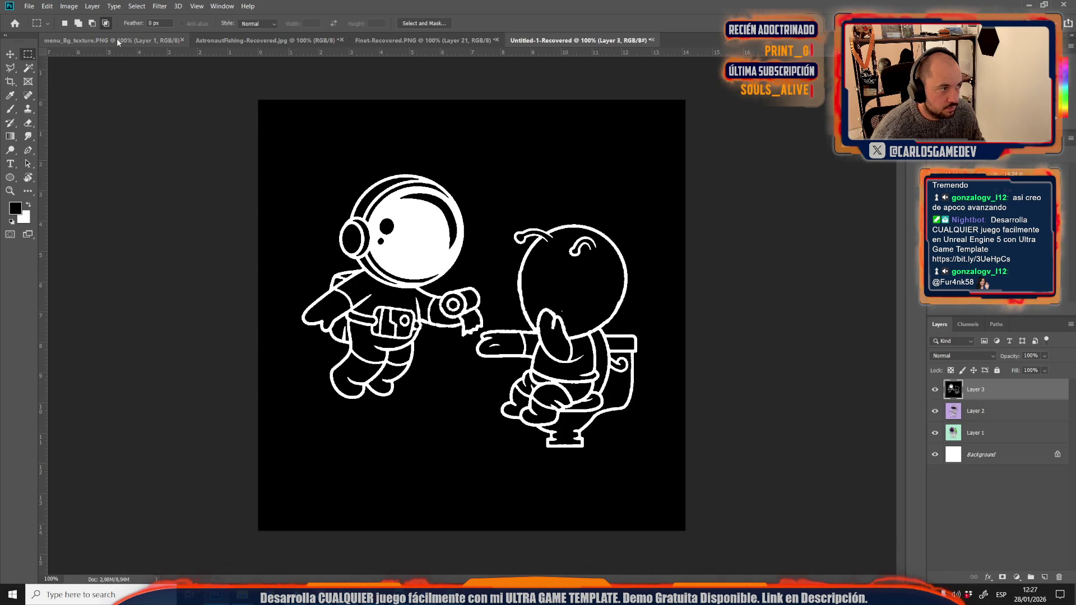
click(116, 40)
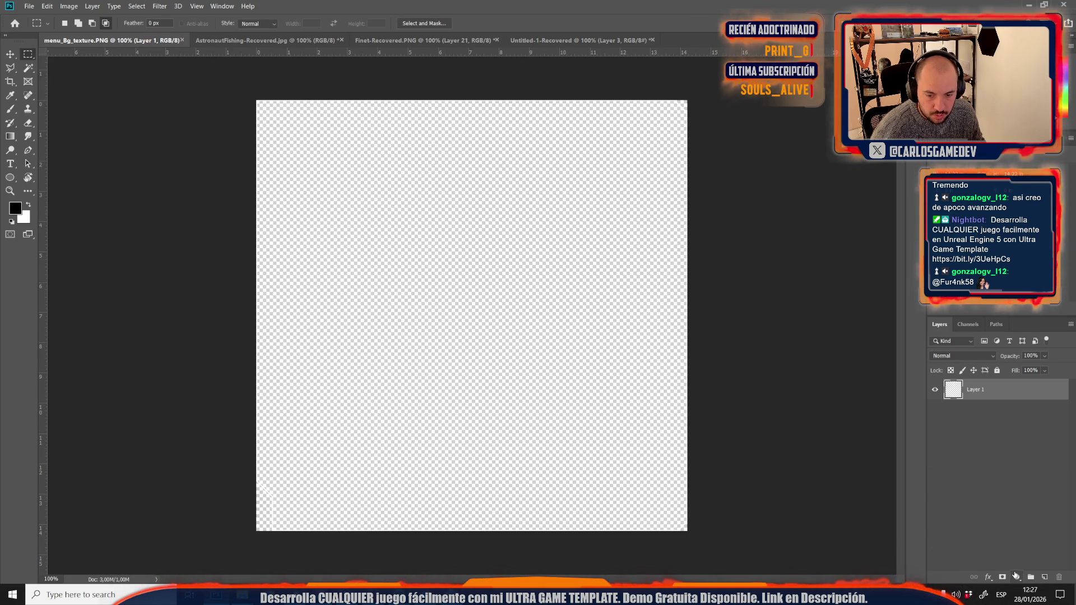
click(1017, 577)
click(1007, 391)
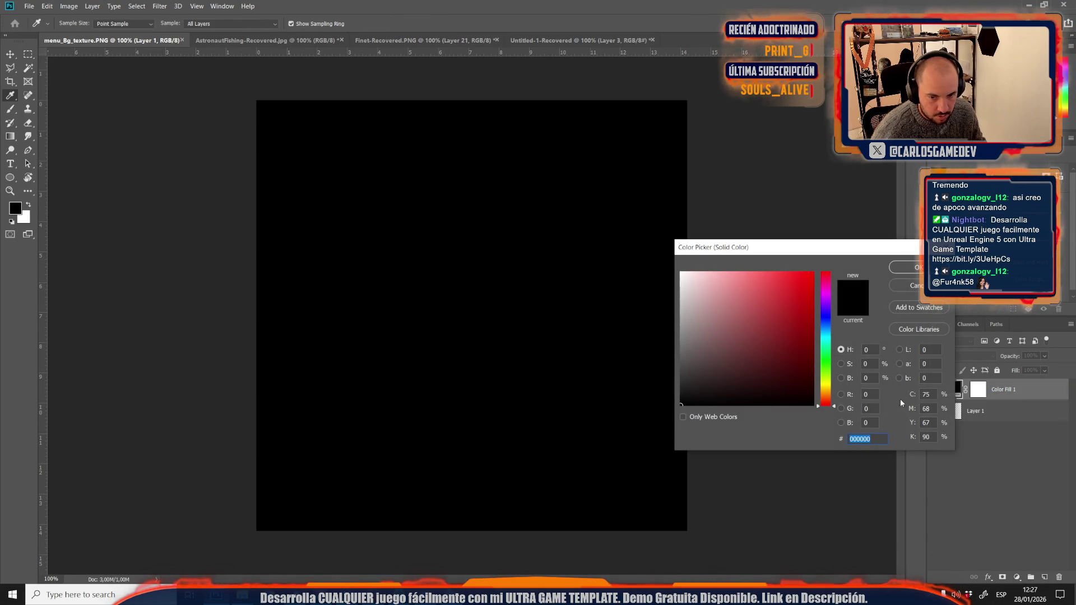
key(Return)
Move the frame layer above the black fill and Magic Wand-select the frame interior.
key(m)
key(ctrl+bracketleft)
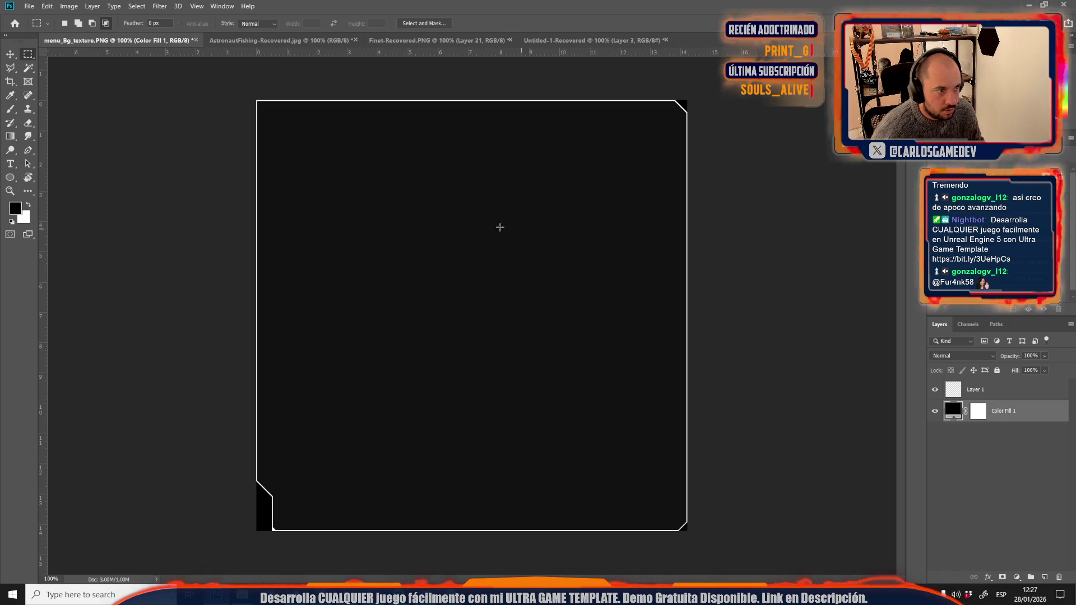
key(w)
click(351, 262)
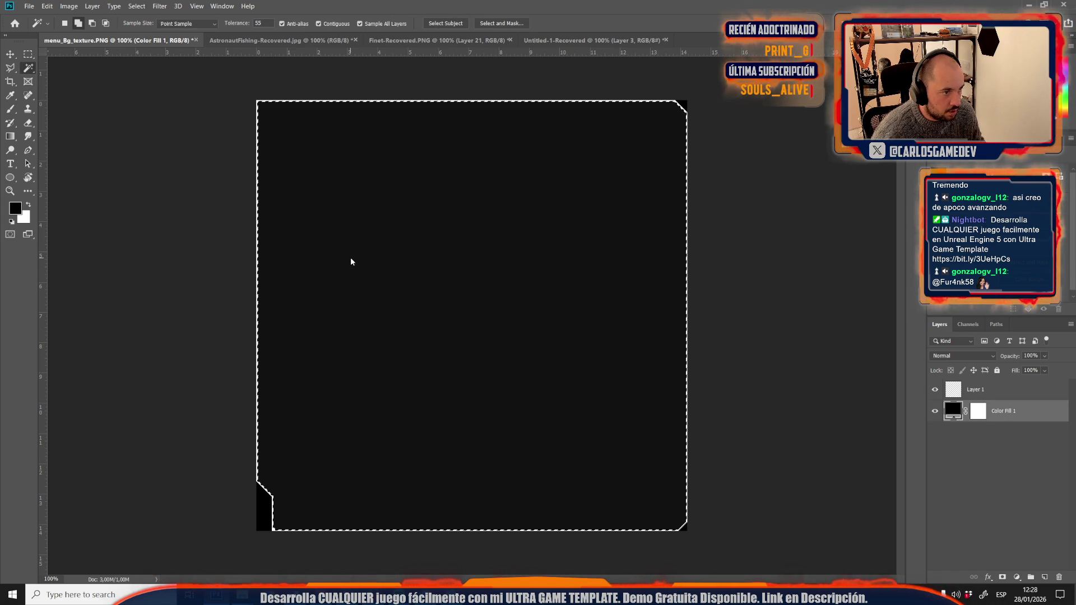
Zoom to the bottom-left corner, set Magic Wand tolerance to 77, and select inside the frame.
scroll(271, 493, up, 7)
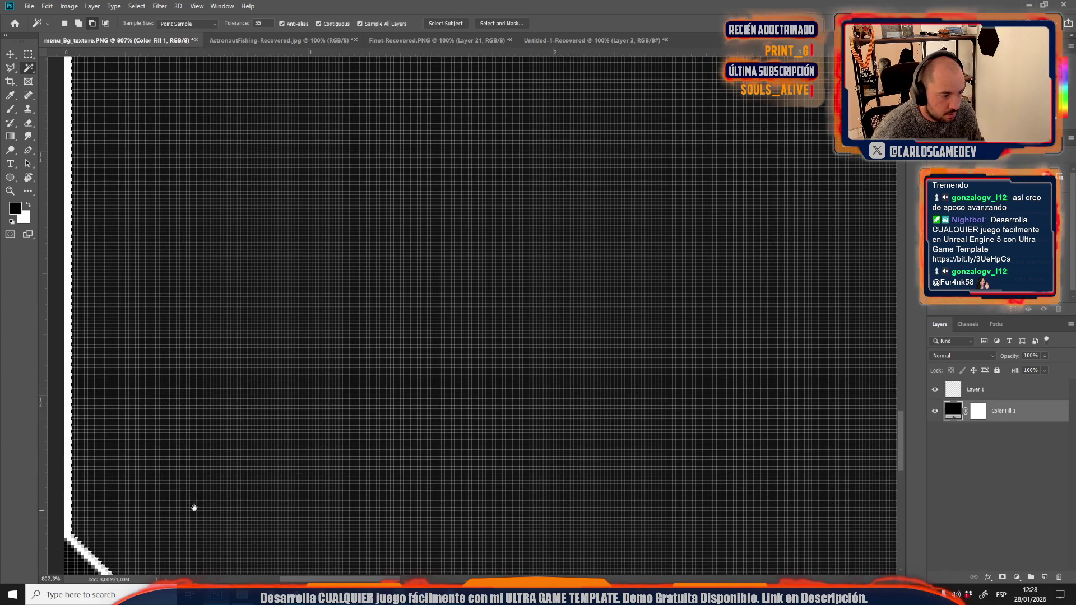
drag(195, 508, 357, 259)
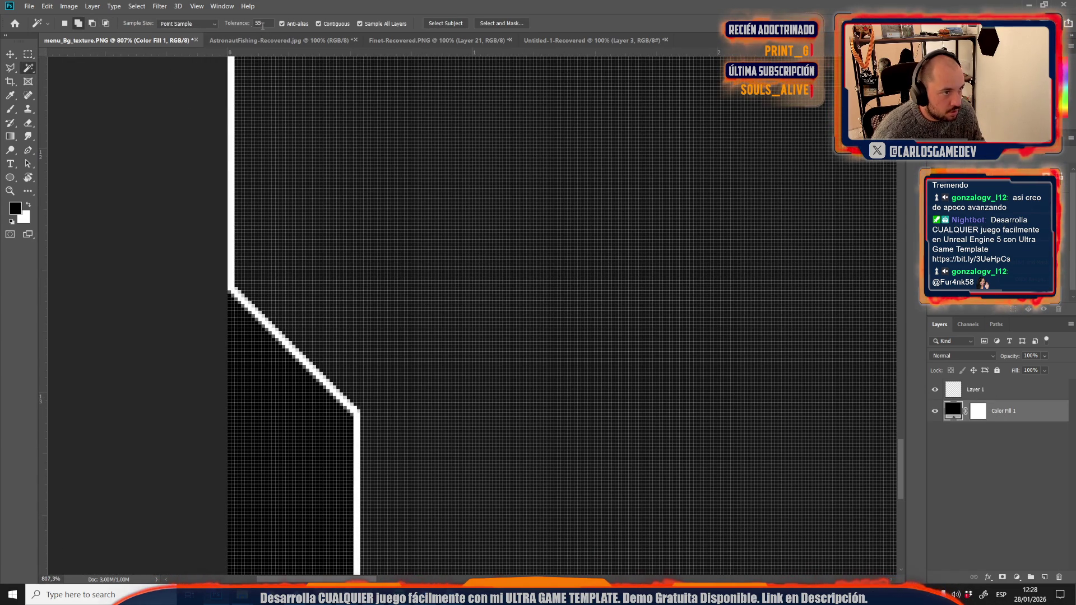
key(7)
key(7)
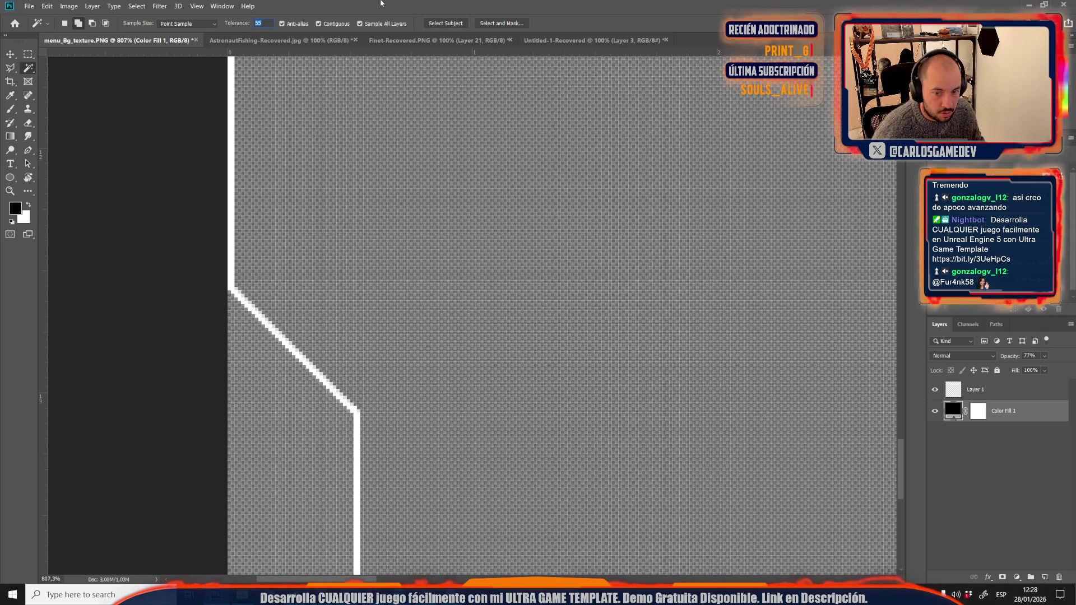
text(77)
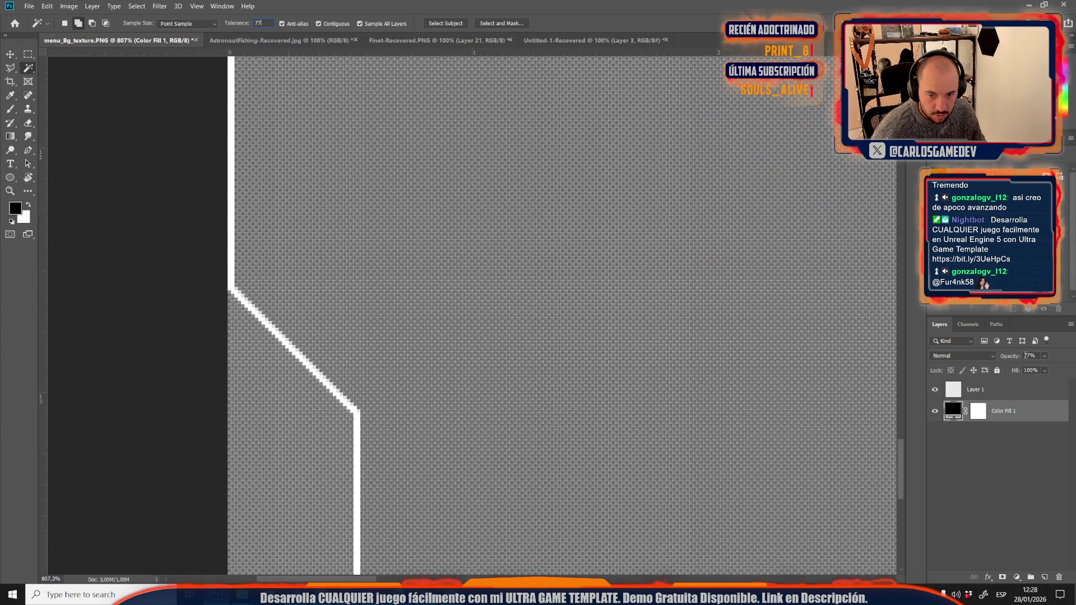
key(Return)
key(0)
click(490, 288)
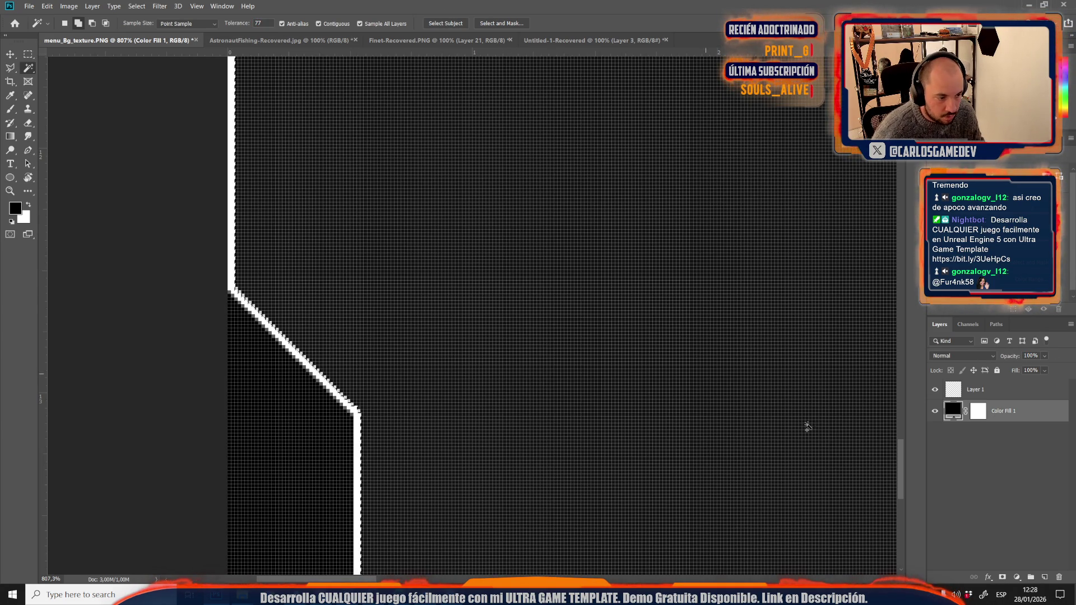
Add a white Solid Color fill layer from the selection and start scaling its bottom edge up.
click(1017, 577)
click(1013, 392)
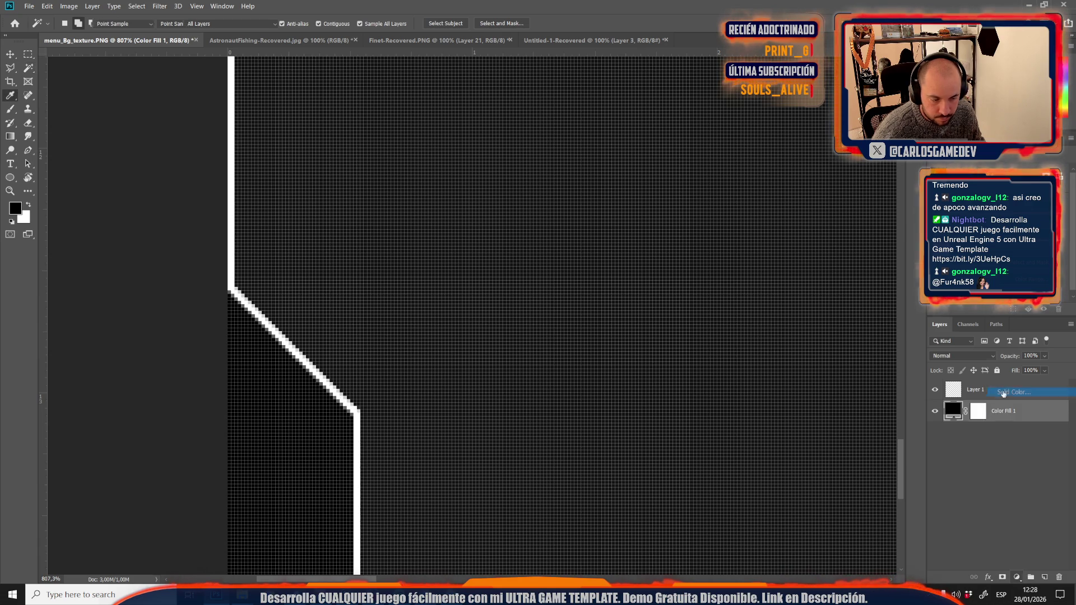
click(681, 273)
key(Return)
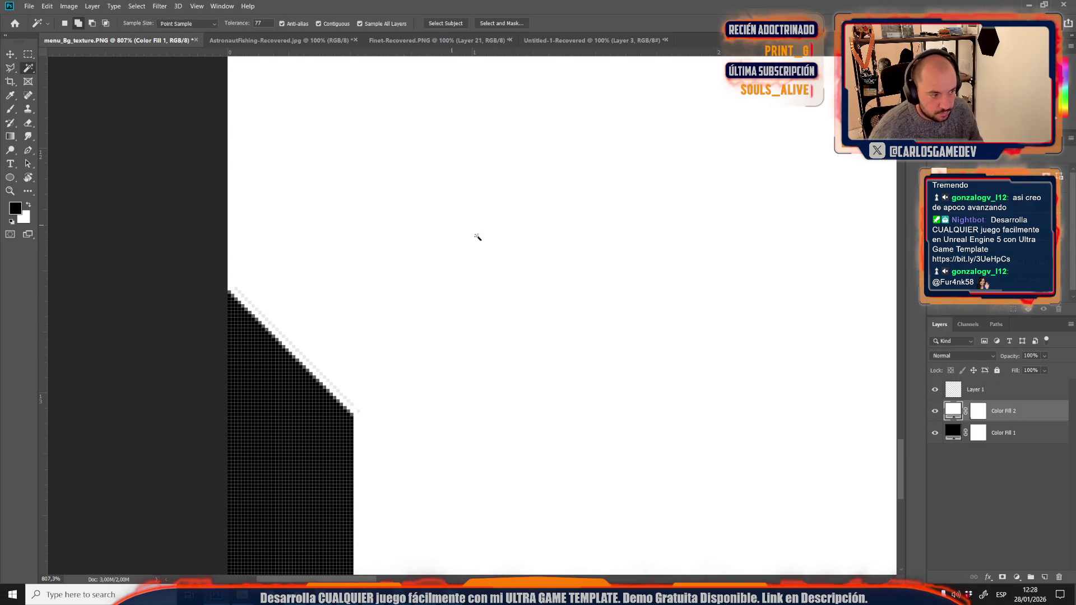
scroll(449, 365, down, 10)
scroll(449, 365, up, 2)
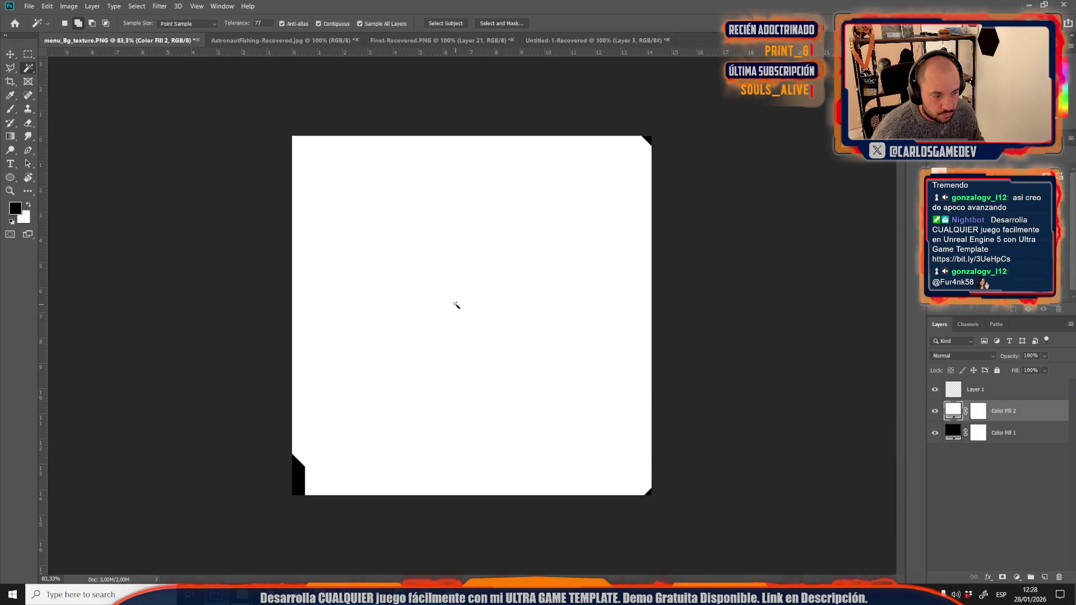
key(ctrl+t)
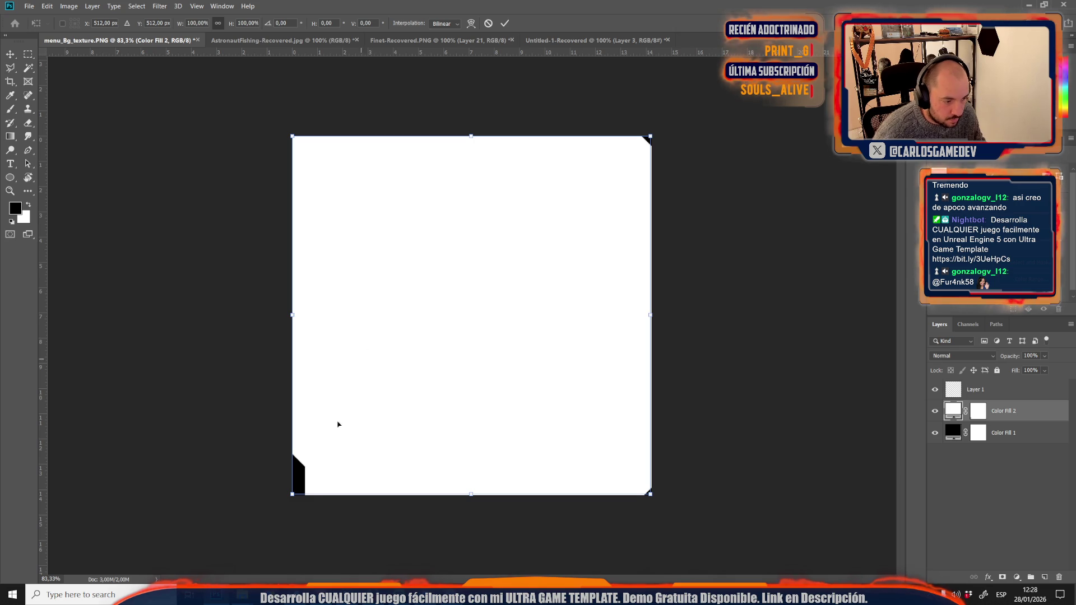
drag(468, 492, 468, 487)
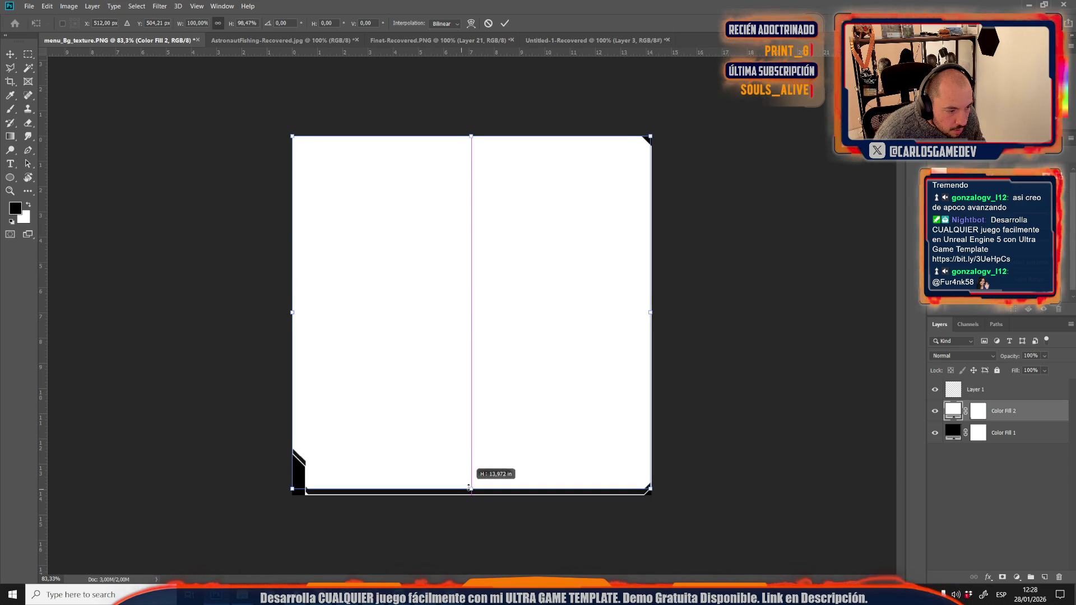
Inset the white fill's top, left and right edges slightly, commit, and reshow the black fill.
drag(471, 134, 460, 139)
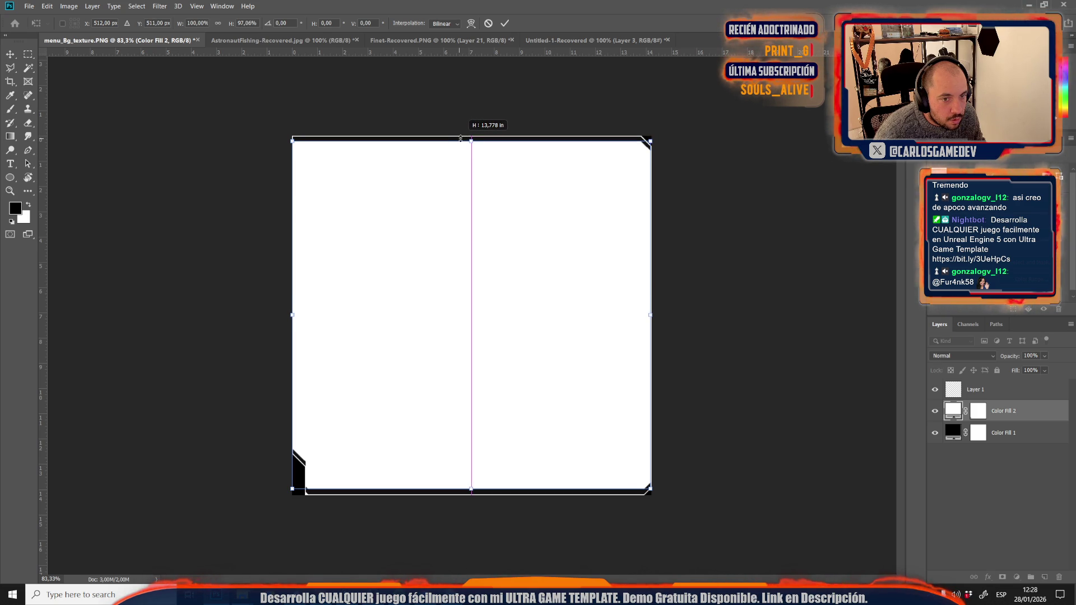
drag(293, 315, 298, 314)
drag(650, 315, 646, 315)
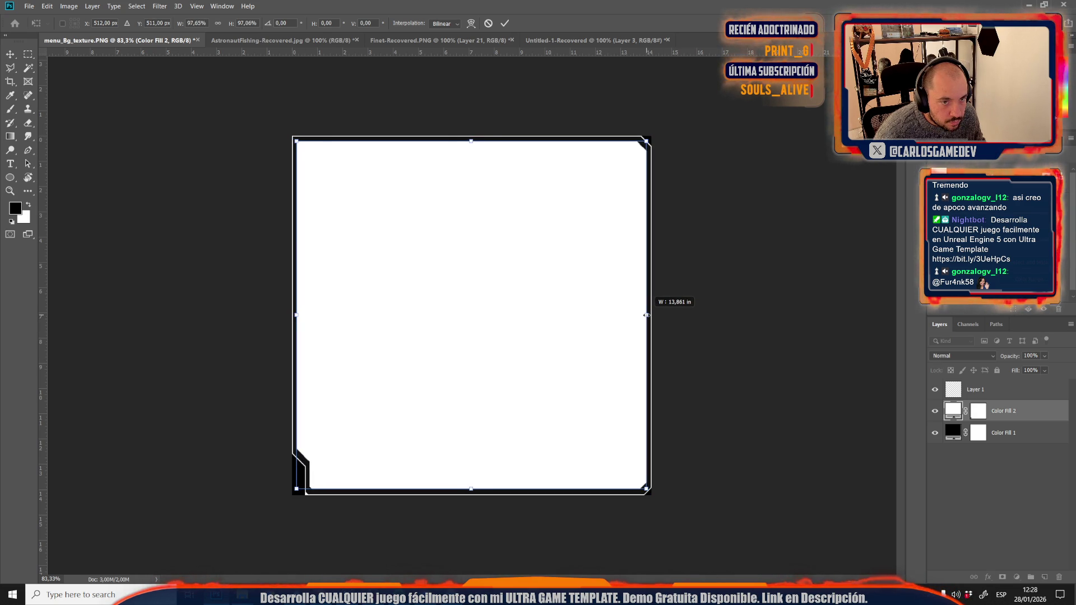
scroll(472, 152, up, 5)
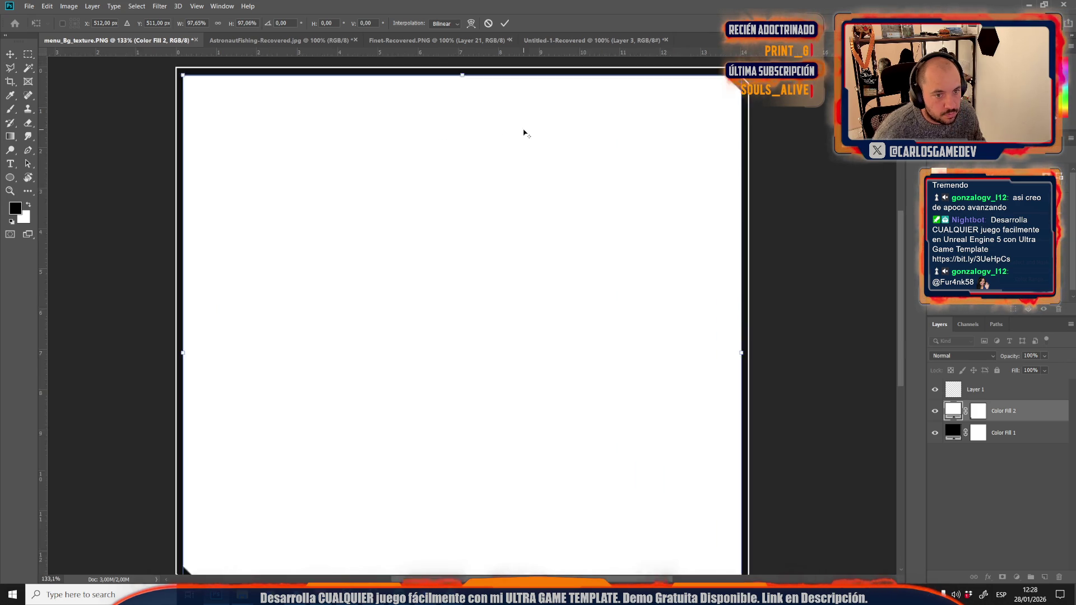
scroll(459, 174, up, 3)
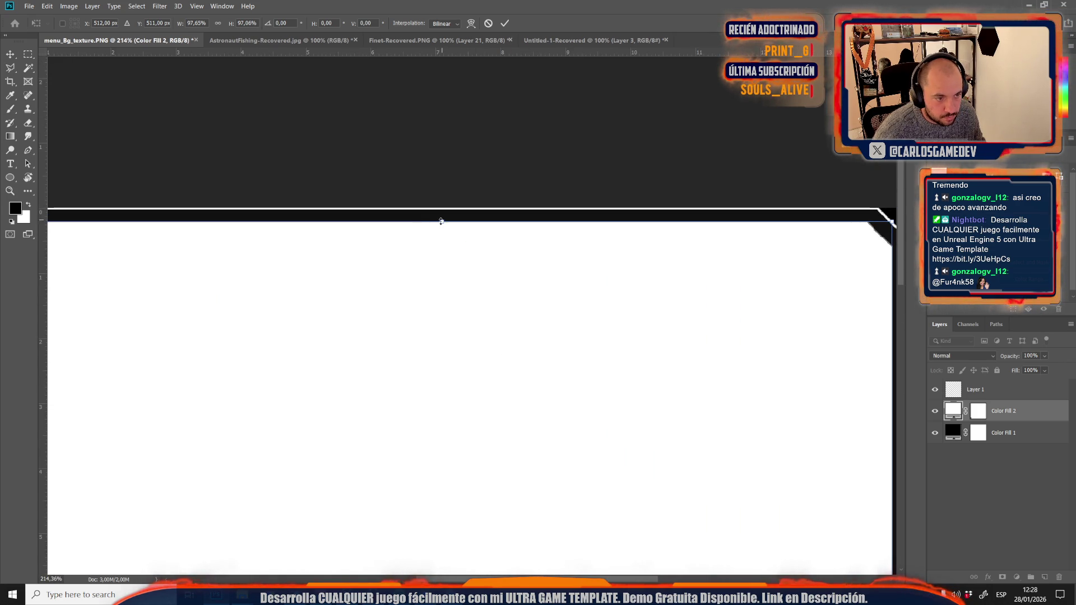
drag(441, 221, 445, 218)
scroll(482, 347, down, 6)
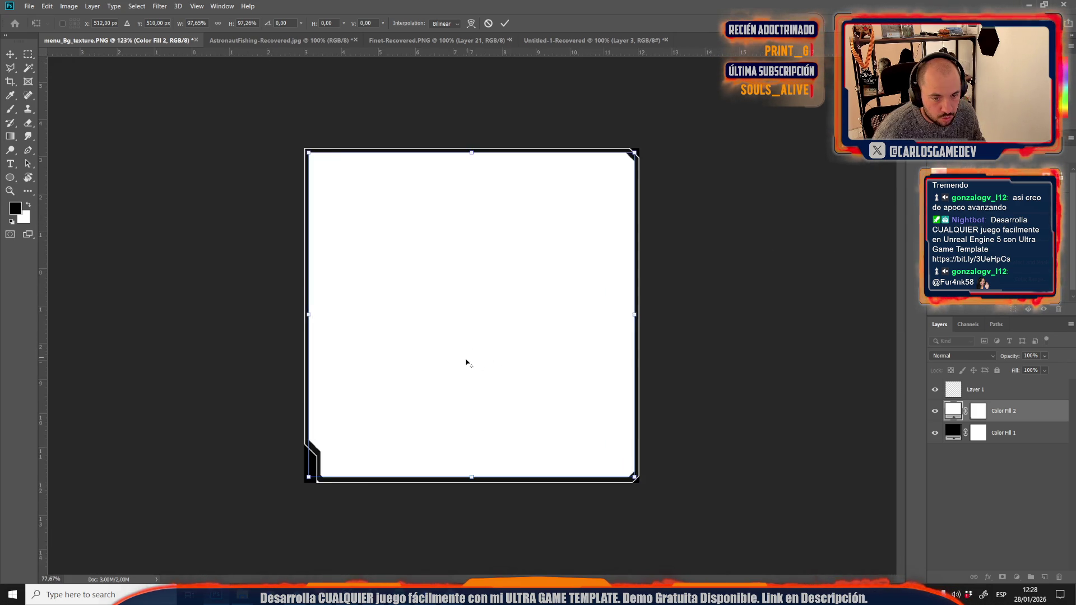
scroll(454, 334, up, 3)
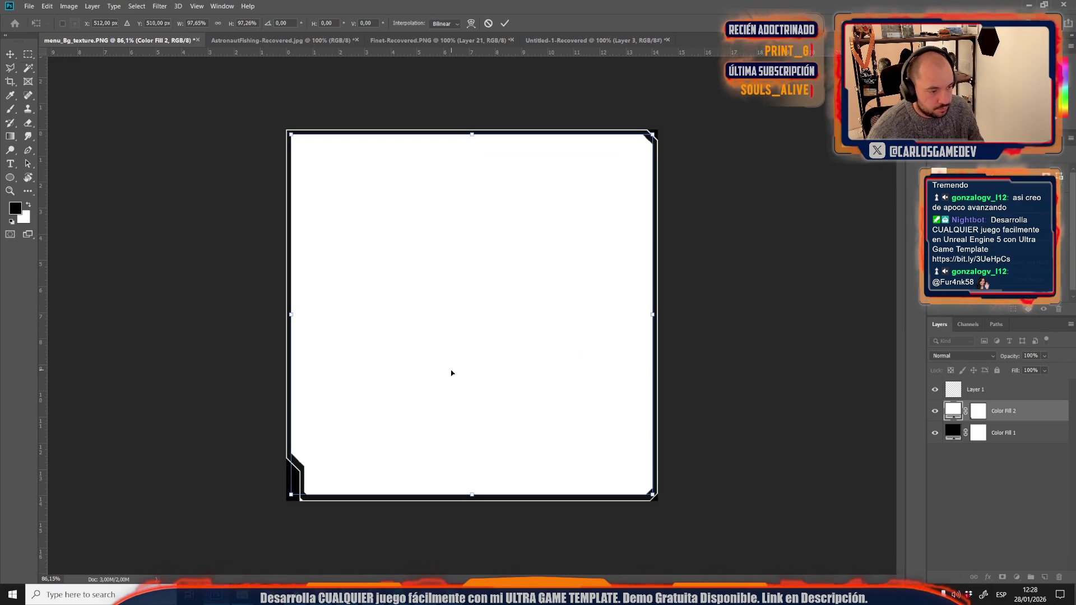
key(Return)
key(w)
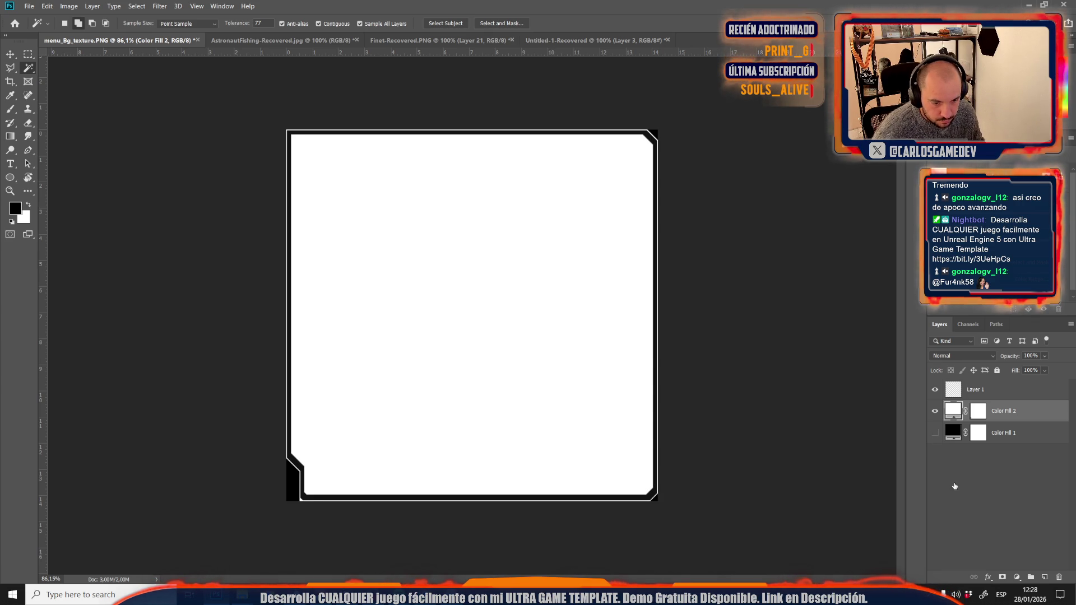
click(935, 433)
Save the image as TooltipImage.psd in Photoshop format, then open Unreal's content drawer.
key(ctrl+shift+s)
click(129, 214)
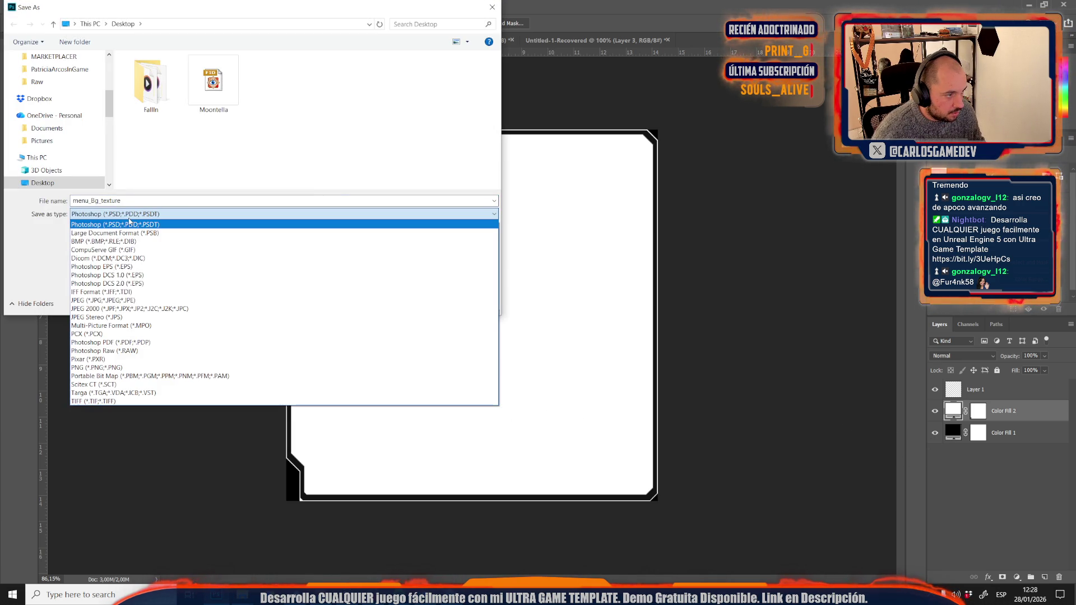
click(129, 224)
double_click(111, 200)
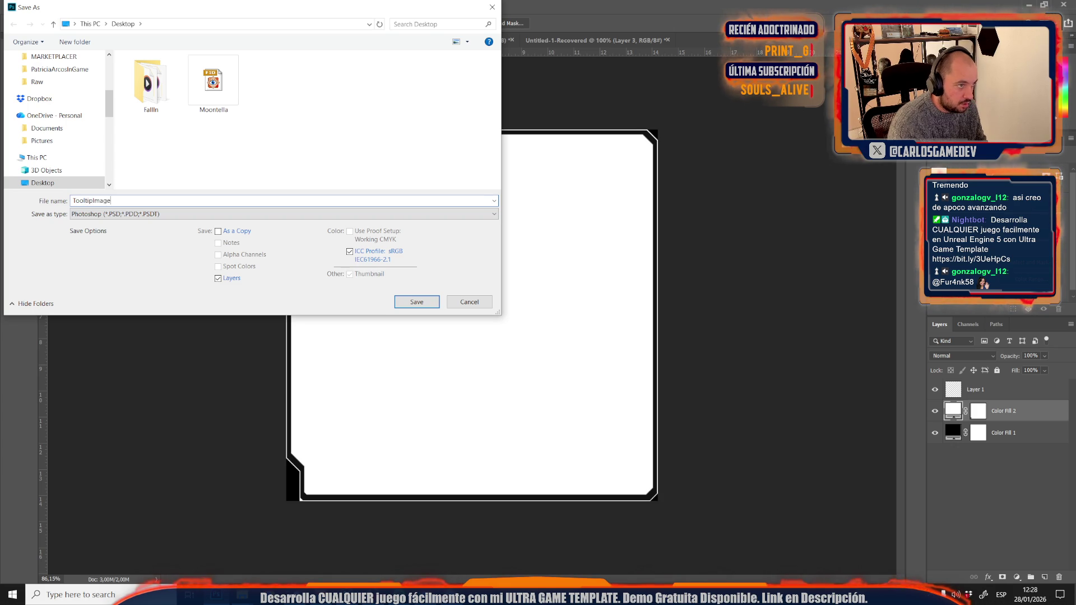
key(Return)
key(Return)
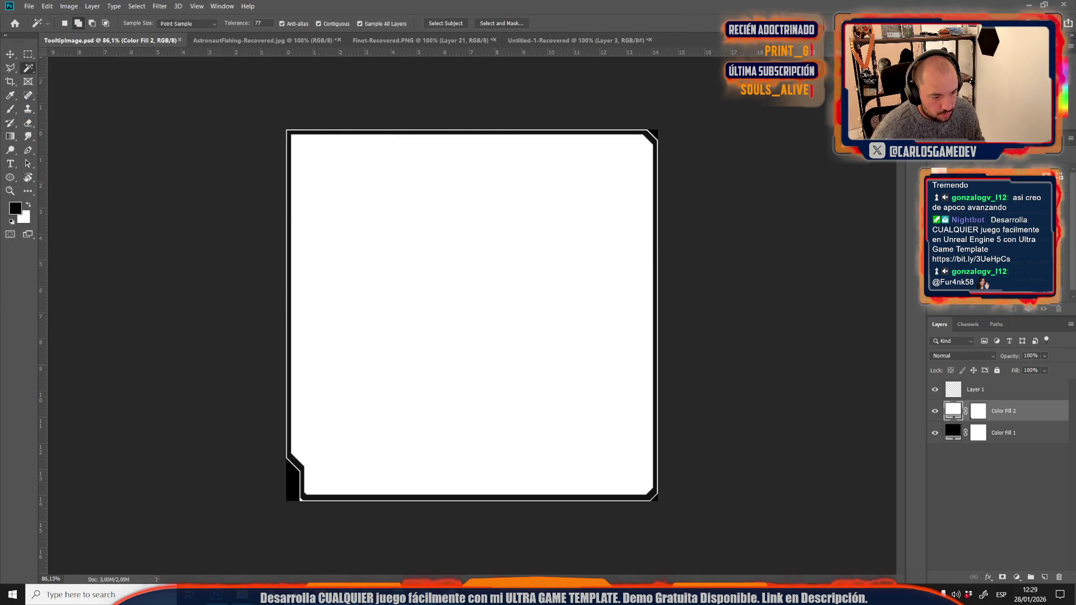
key(alt+Tab)
key(ctrl+space)
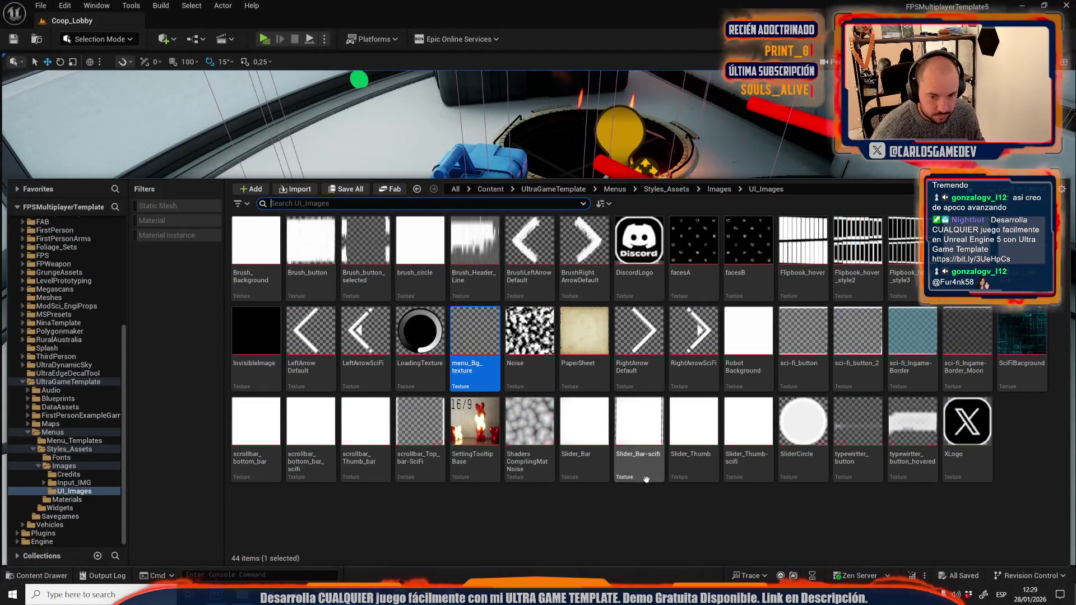
Import TooltipImage from the Desktop into the UI images folder.
click(307, 195)
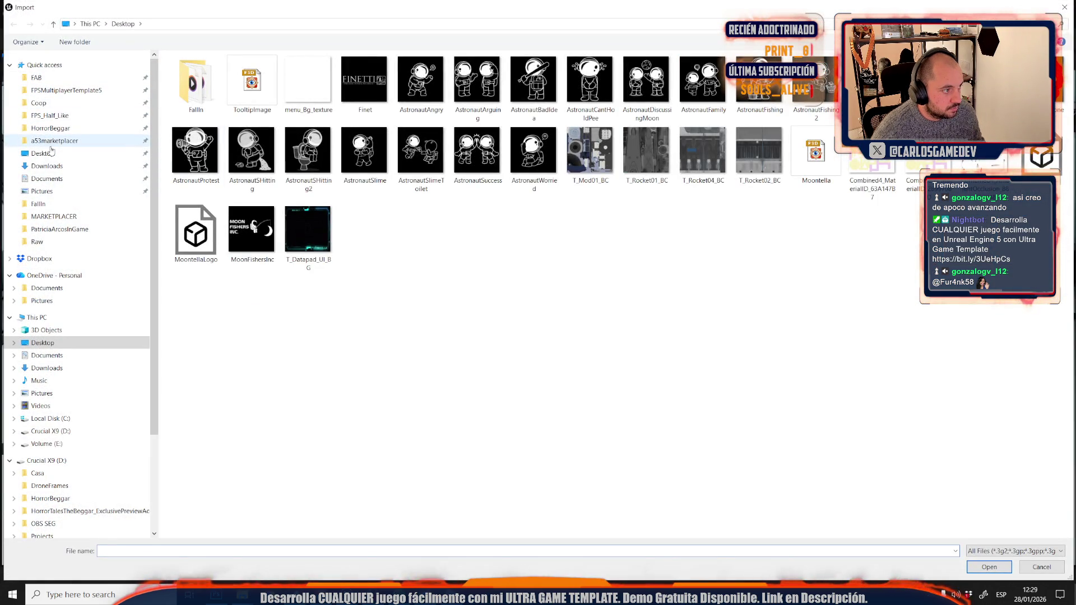
click(49, 153)
double_click(235, 116)
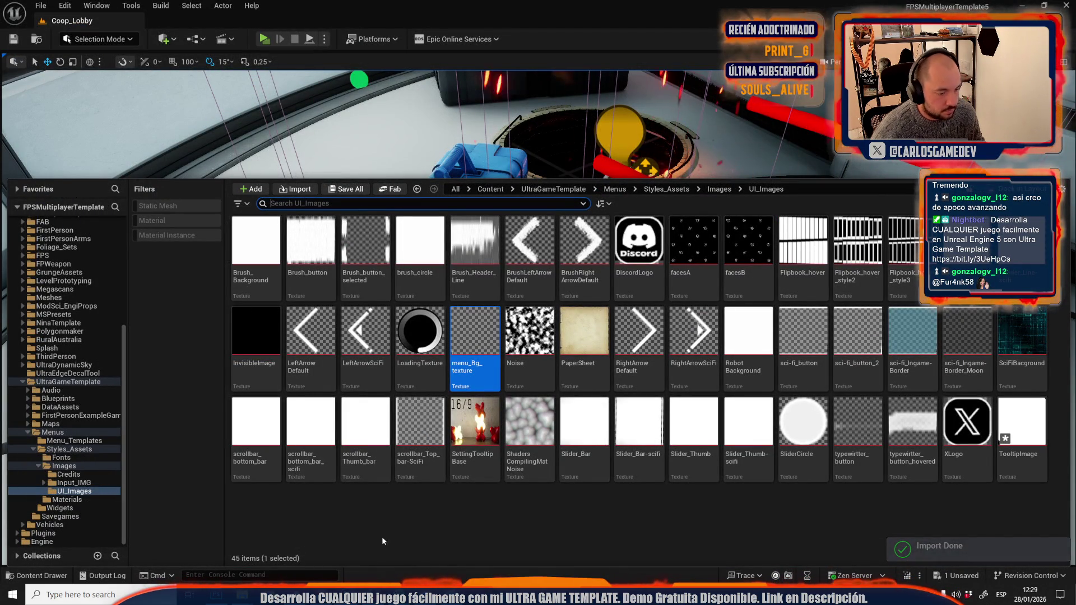
mouse_move(346, 595)
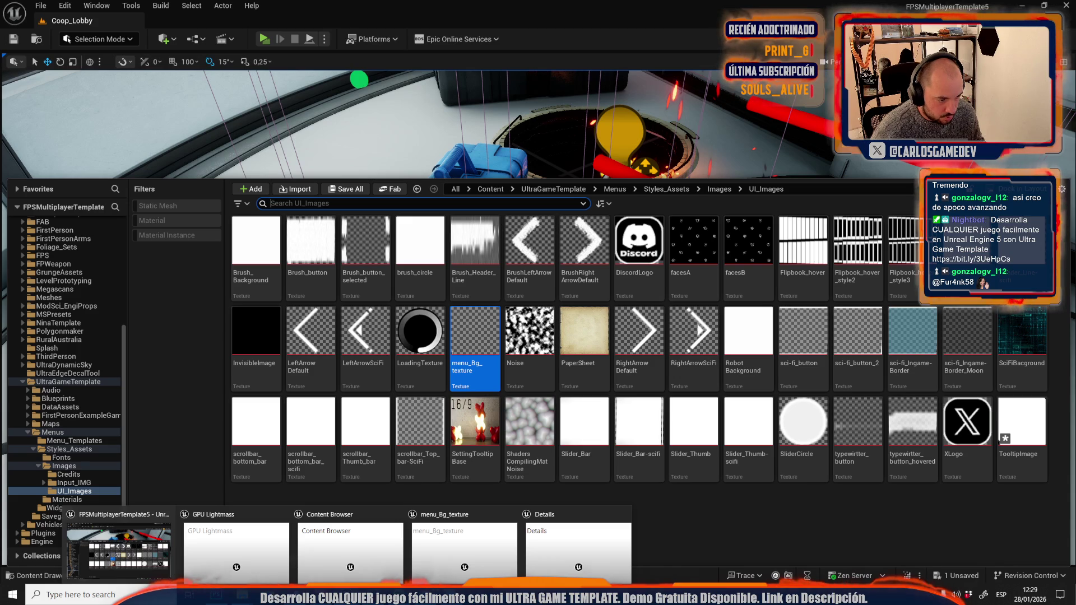
mouse_move(552, 543)
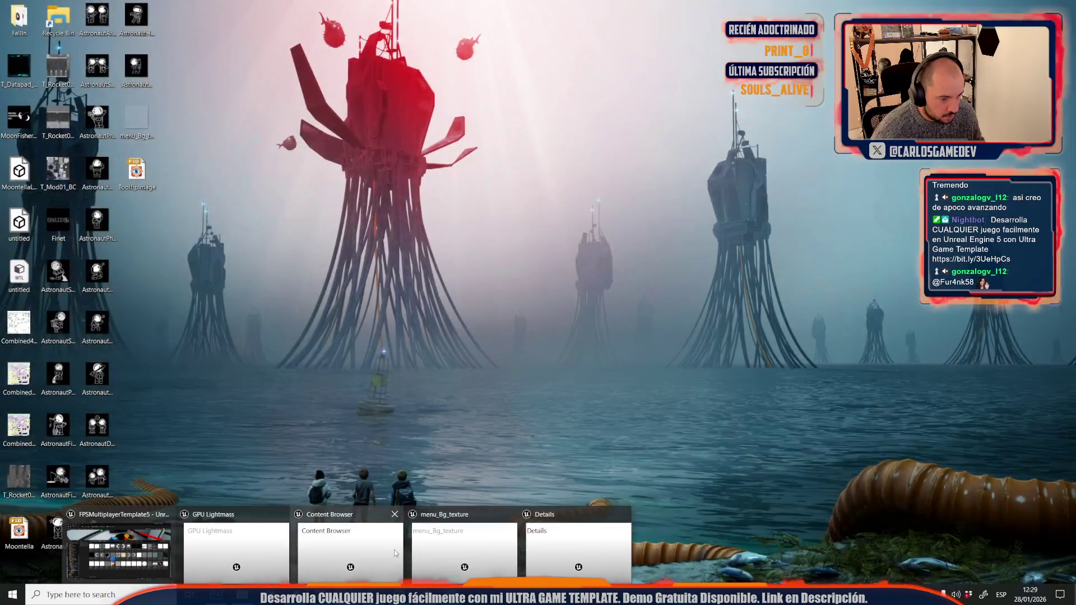
click(465, 550)
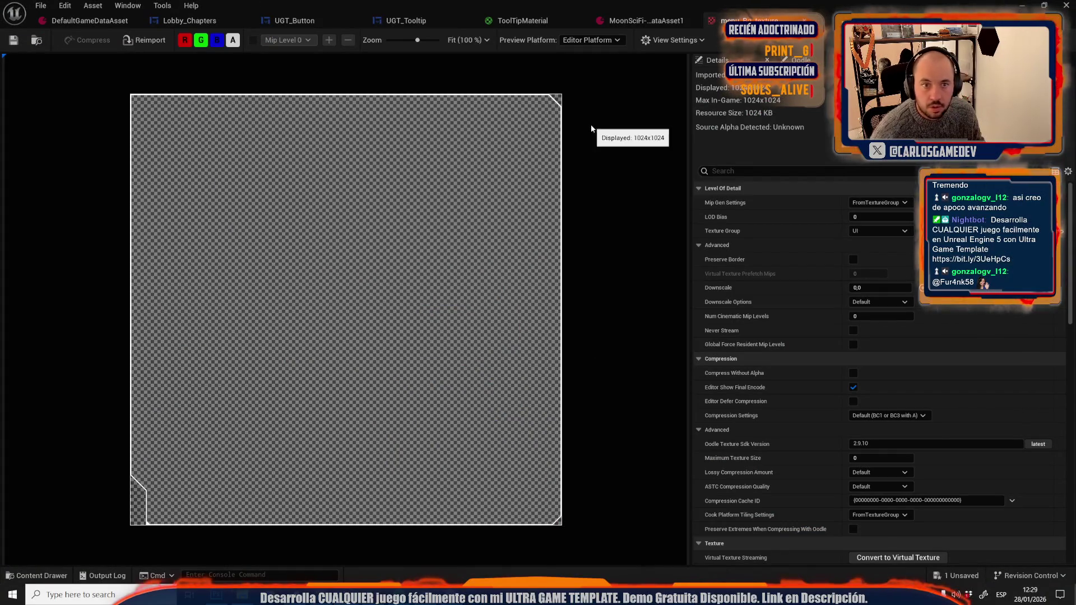
Add the TooltipImage texture to ToolTipMaterial and wire its RGB into Final Color.
click(413, 17)
scroll(449, 128, down, 6)
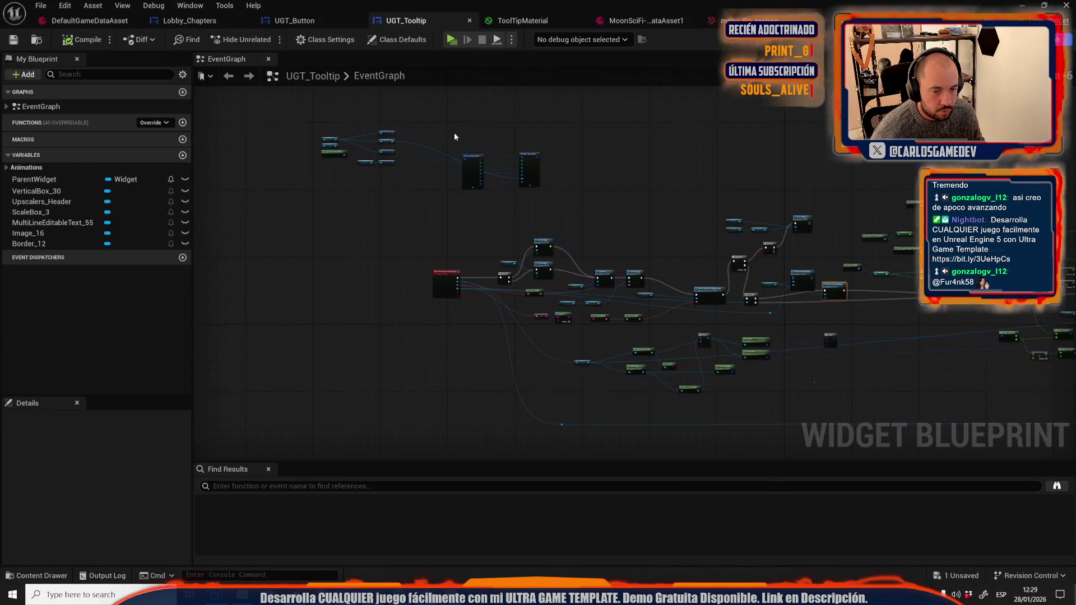
click(509, 23)
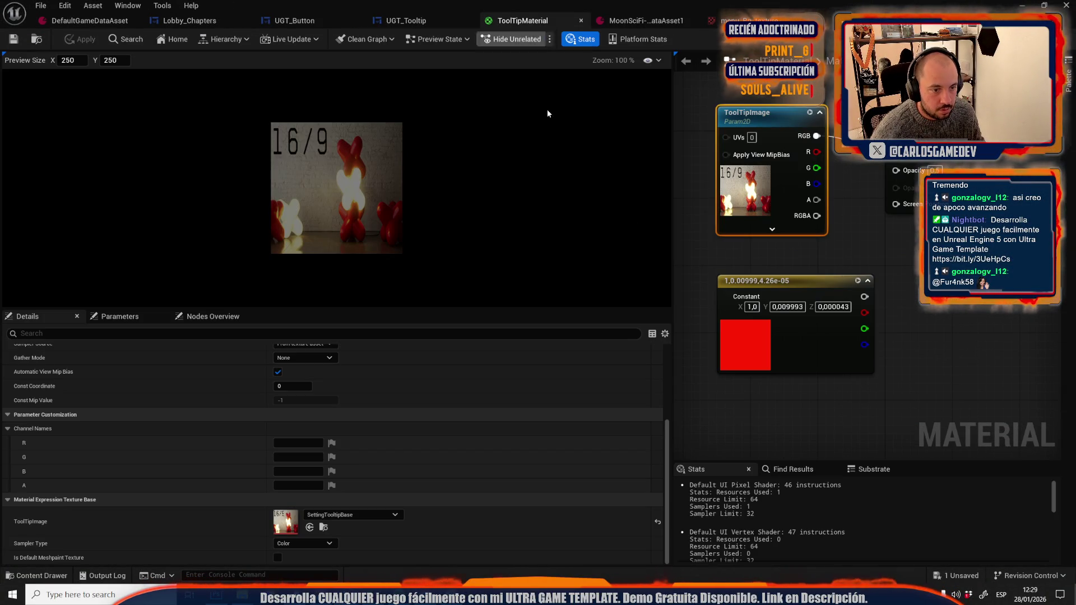
key(ctrl+space)
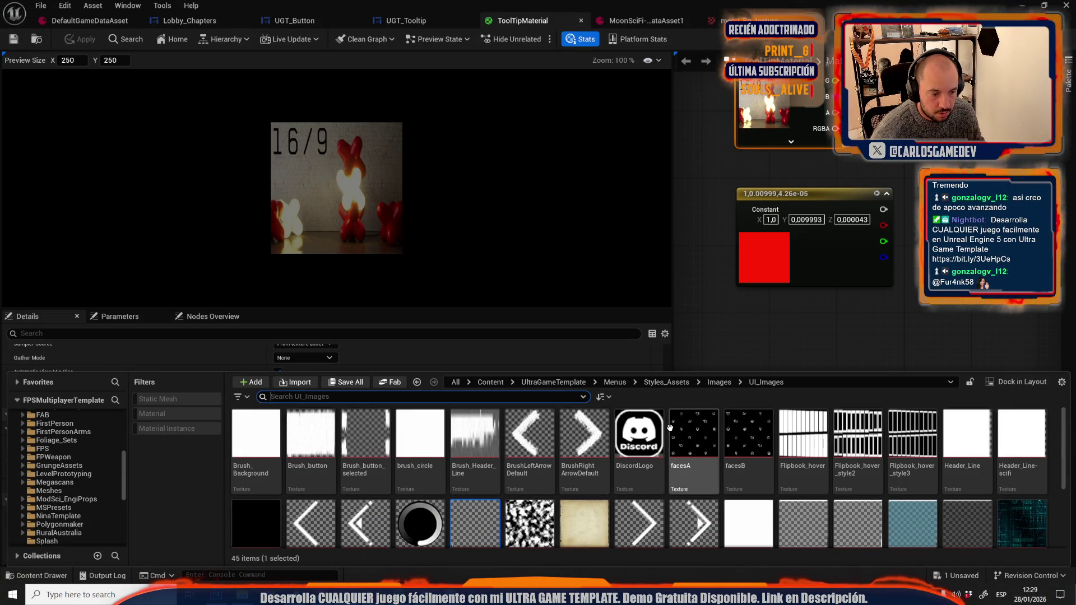
scroll(672, 449, down, 2)
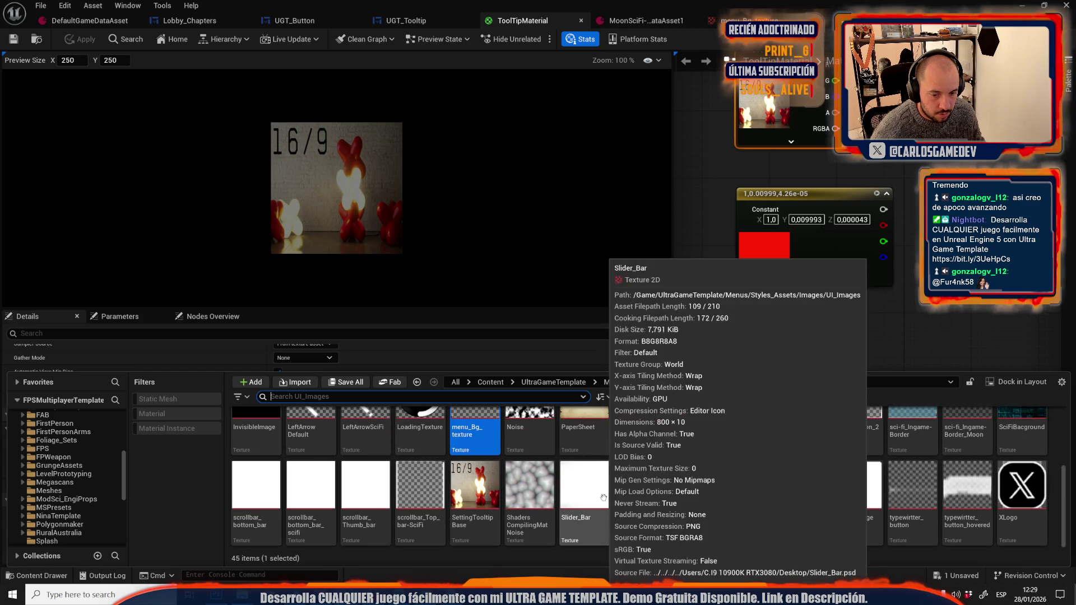
click(891, 293)
drag(891, 293, 825, 334)
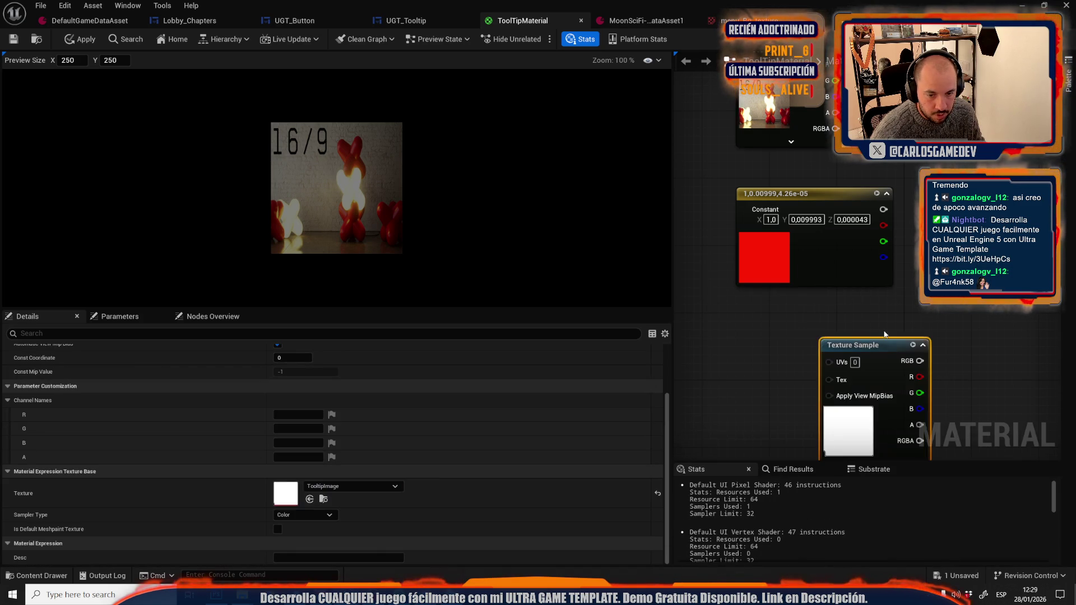
mouse_move(847, 153)
mouse_down()
mouse_move(897, 429)
mouse_move(875, 392)
mouse_move(856, 398)
mouse_up()
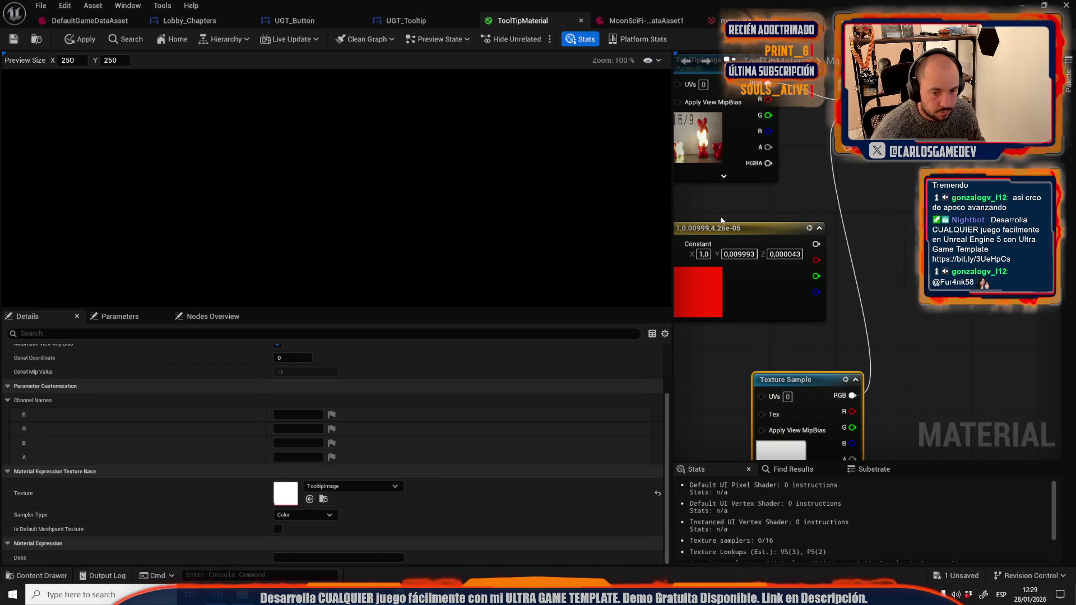
Dismiss the preview viewport options and return to TooltipImage.psd in Photoshop.
right_click(320, 178)
click(225, 177)
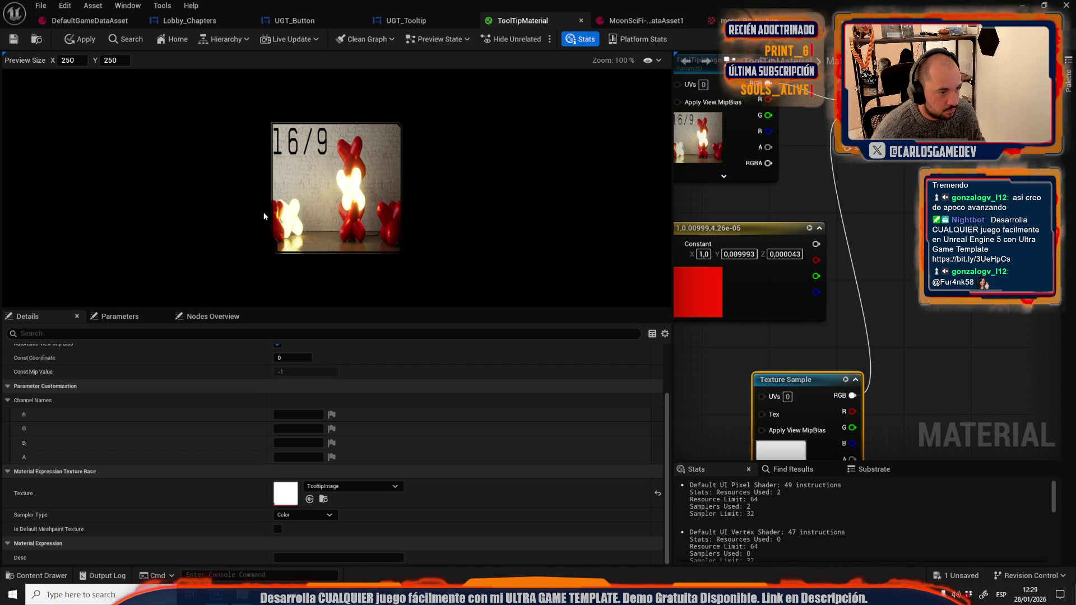
click(219, 596)
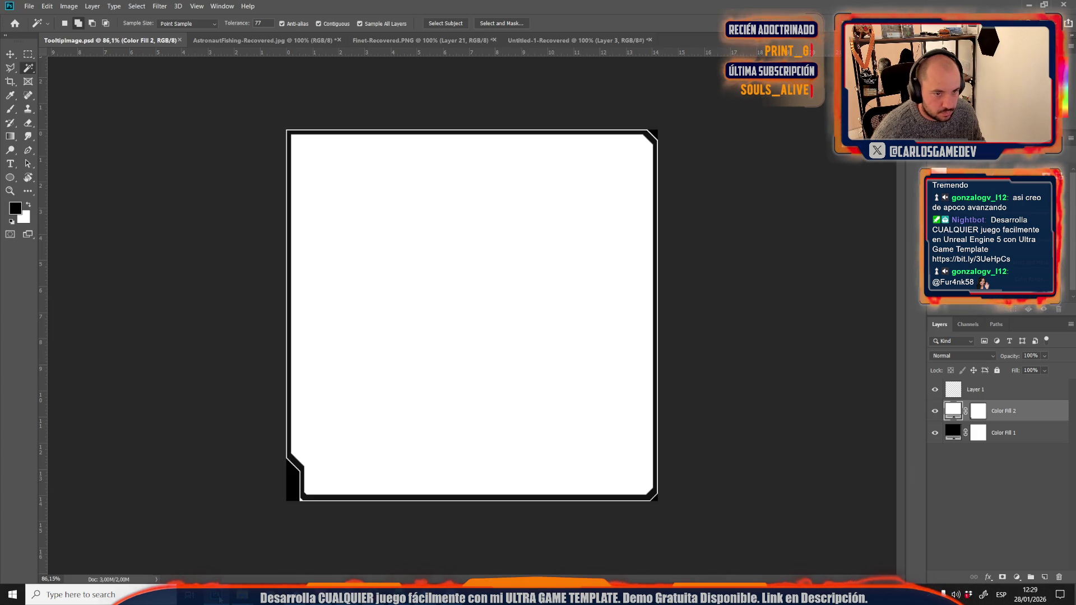
Hide Color Fill 2, select the whole canvas, and Copy Merged the frame outline.
click(969, 390)
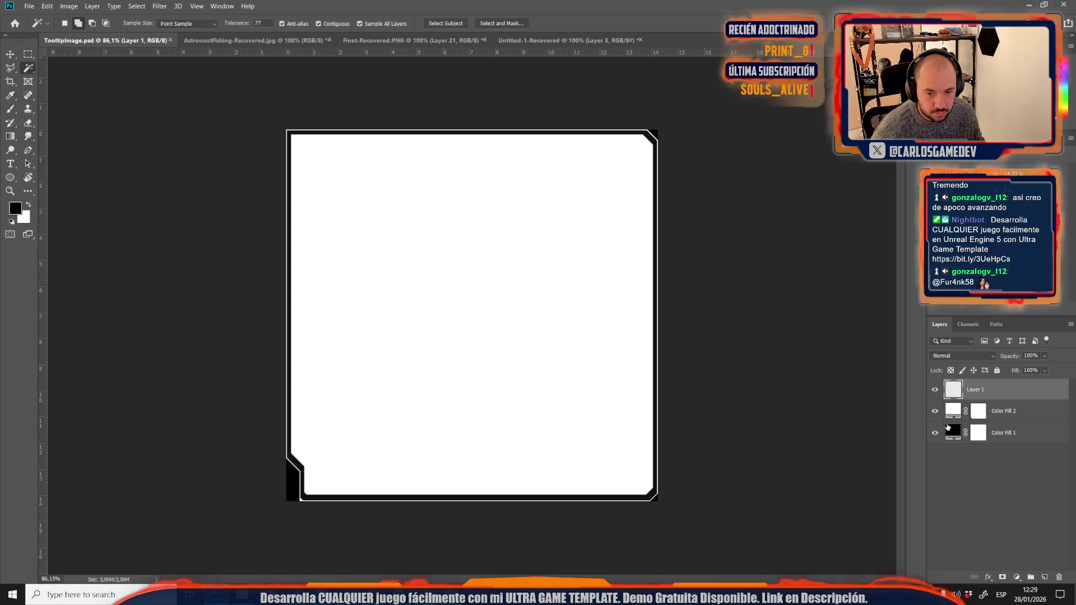
click(937, 412)
key(m)
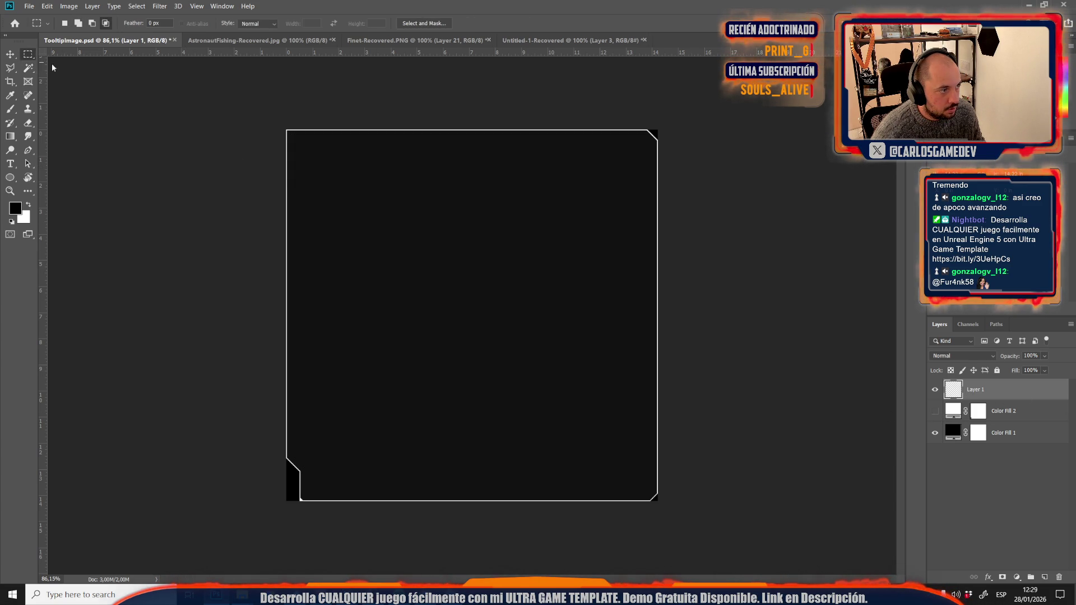
drag(132, 85, 744, 551)
click(47, 6)
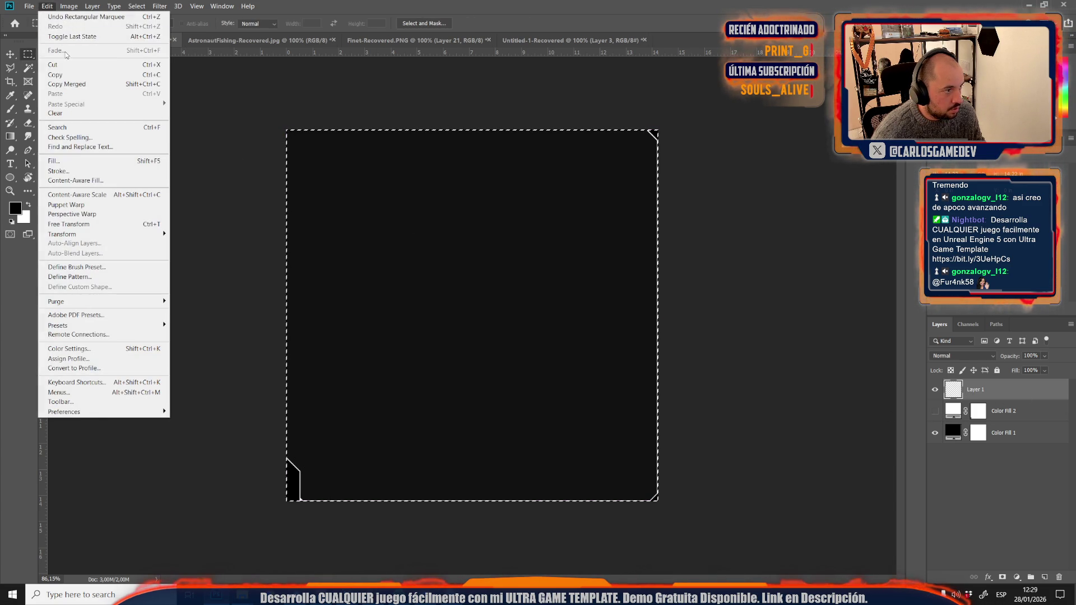
click(64, 77)
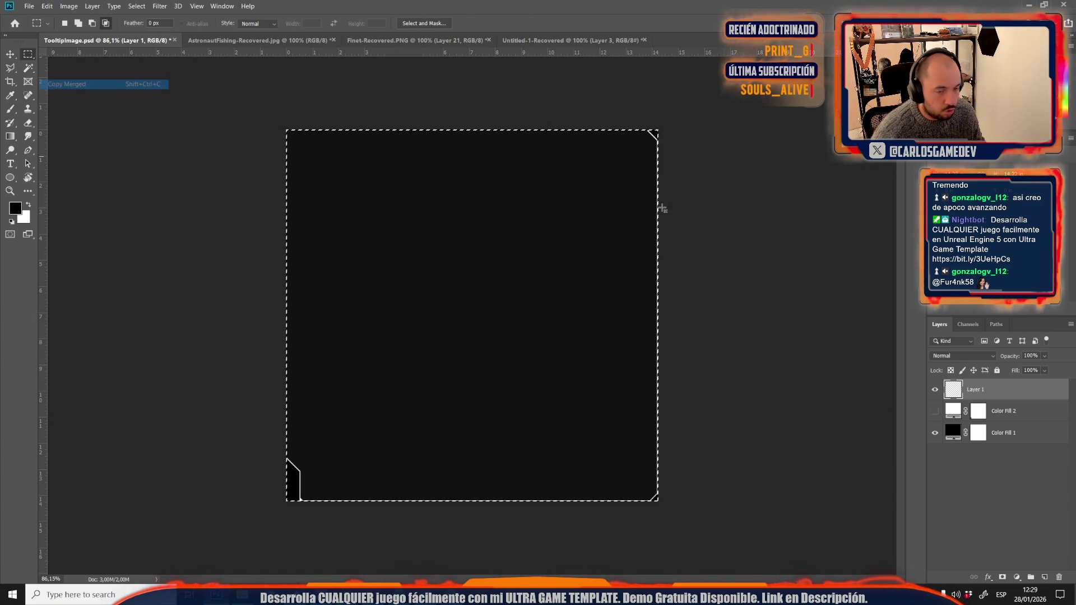
Paste the outline into a new Alpha 1 channel, save TooltipImage.psd, and return to Unreal.
click(967, 325)
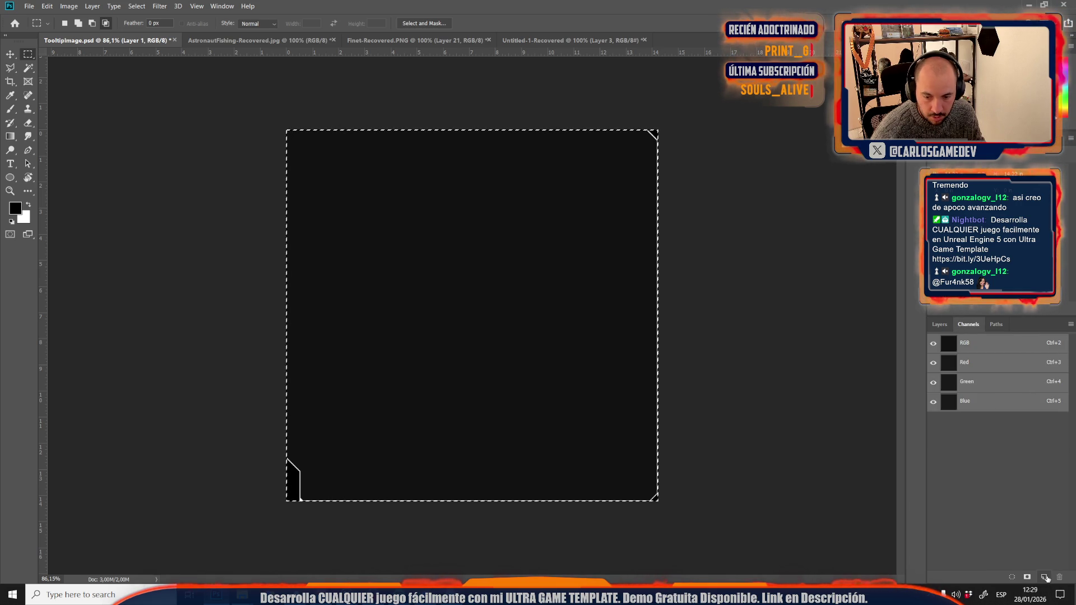
click(1044, 577)
key(ctrl+v)
key(ctrl+d)
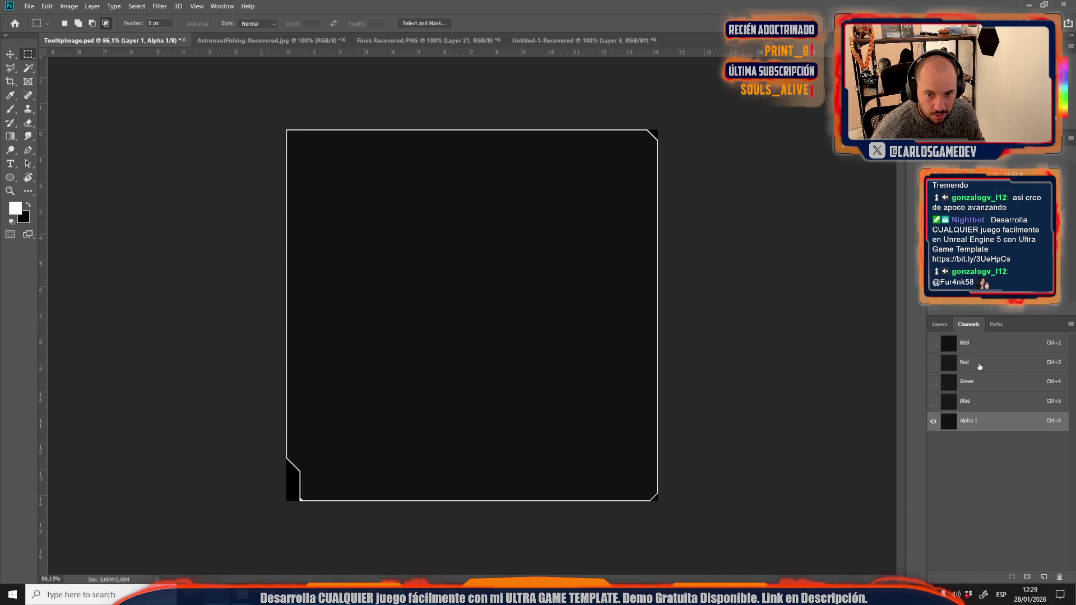
click(987, 344)
click(937, 326)
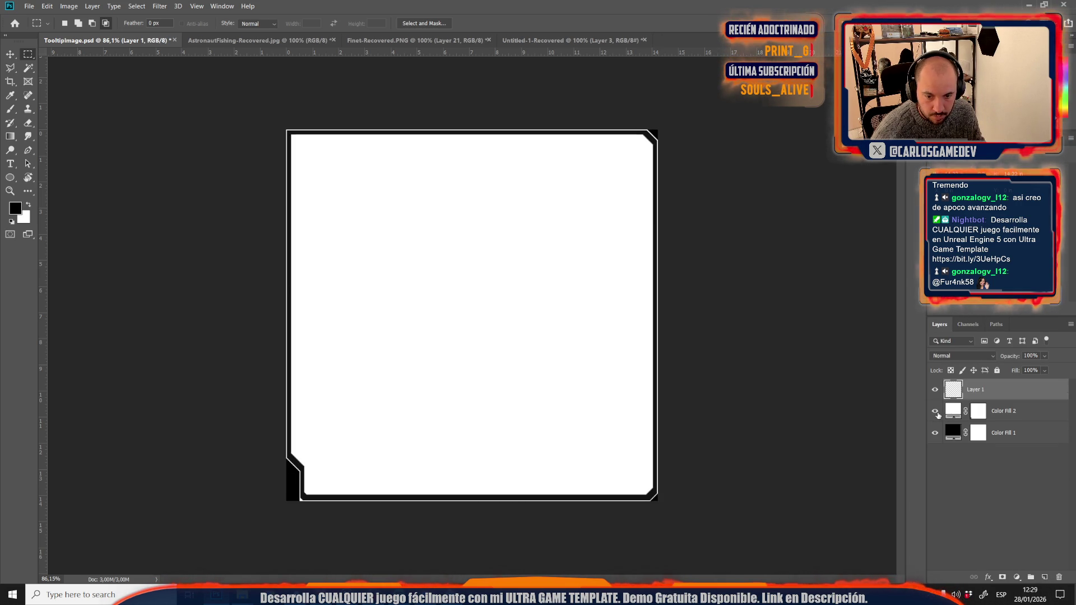
key(ctrl+s)
key(alt+Tab)
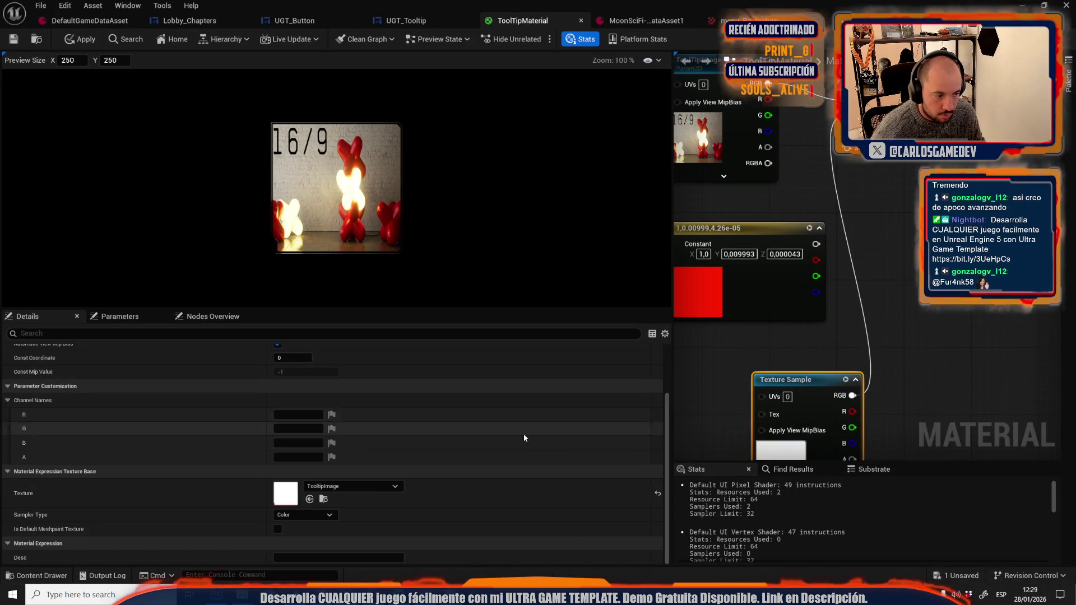
Reimport the TooltipImage texture with its new alpha channel.
click(325, 501)
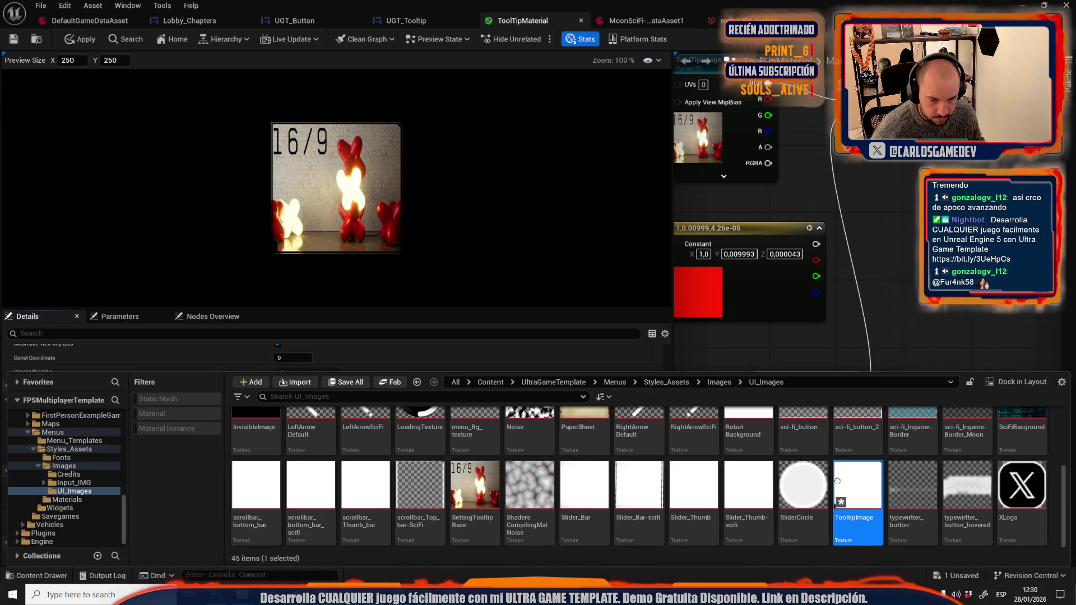
right_click(858, 493)
click(896, 167)
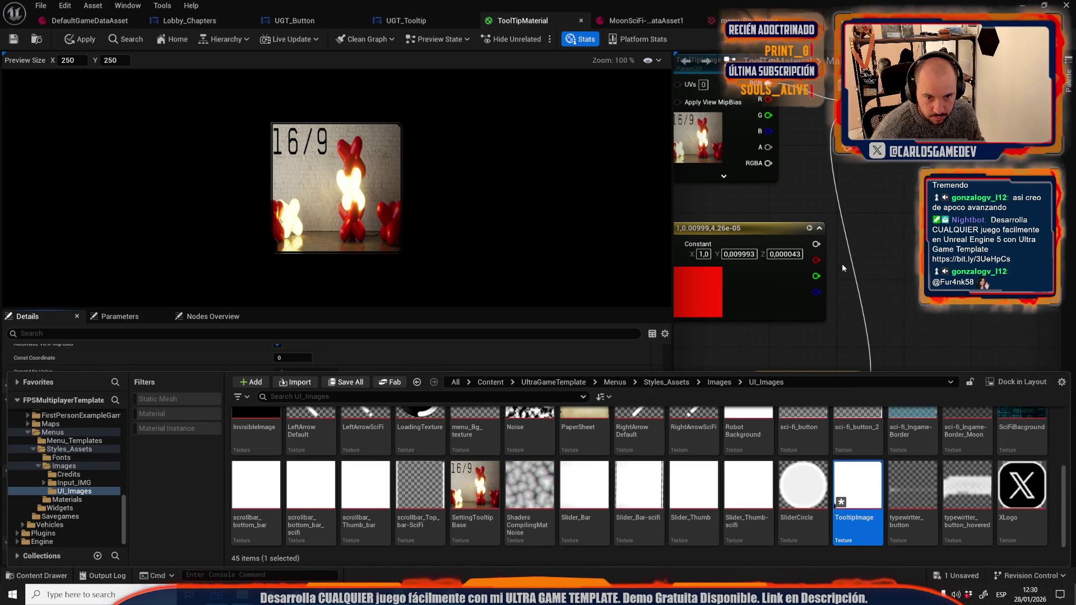
Feed the texture's RGB and alpha into the Add node, apply ToolTipMaterial, and view the game preview.
click(885, 271)
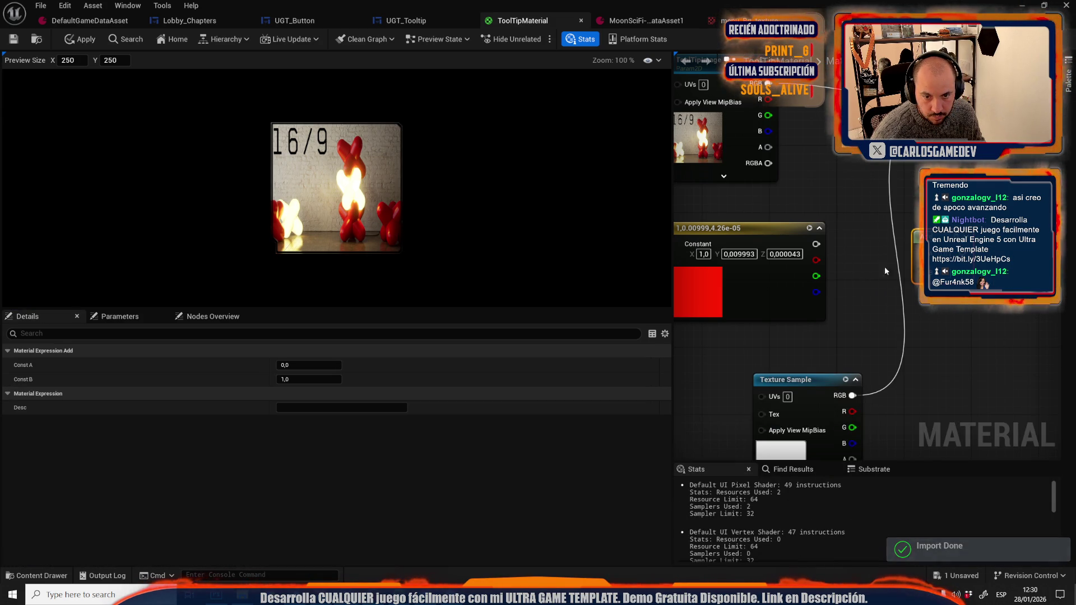
mouse_move(852, 395)
mouse_down()
mouse_move(884, 407)
mouse_move(919, 235)
mouse_move(917, 271)
mouse_up()
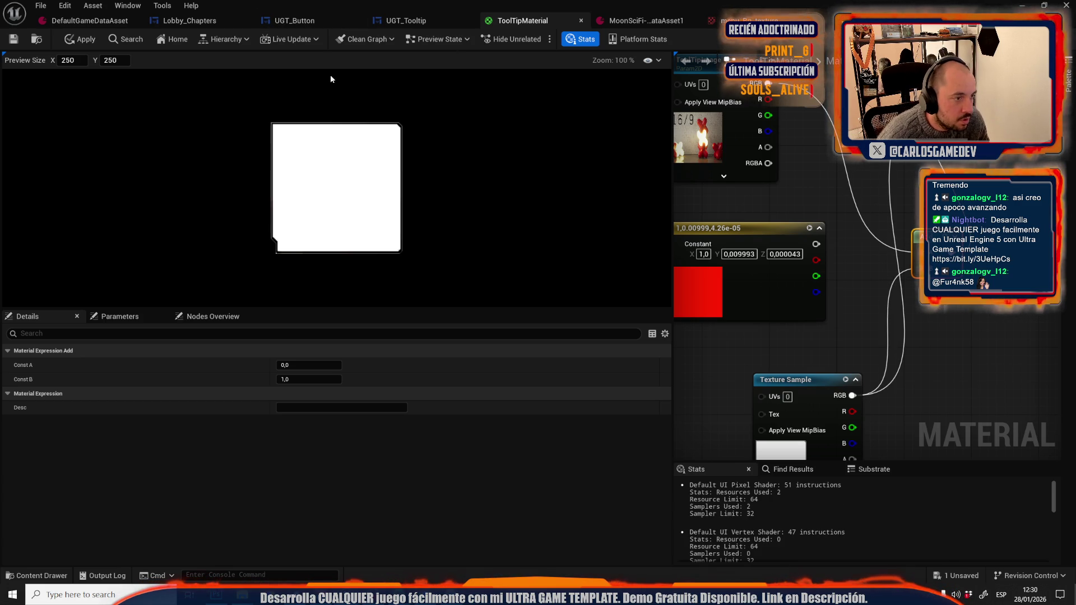
drag(905, 232, 854, 168)
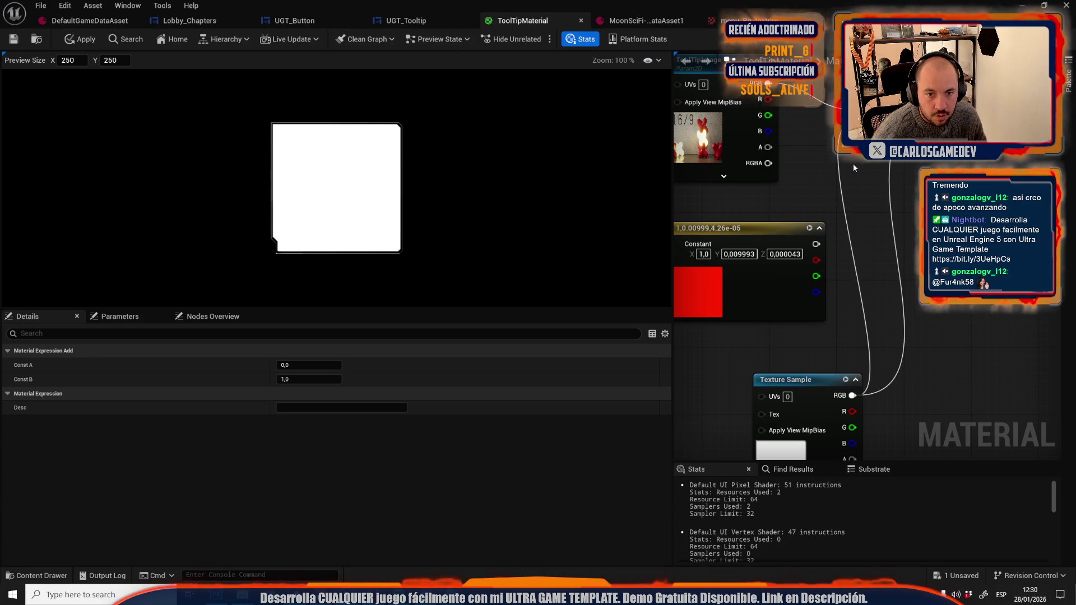
mouse_move(817, 358)
mouse_down()
mouse_move(817, 101)
mouse_move(816, 116)
mouse_up()
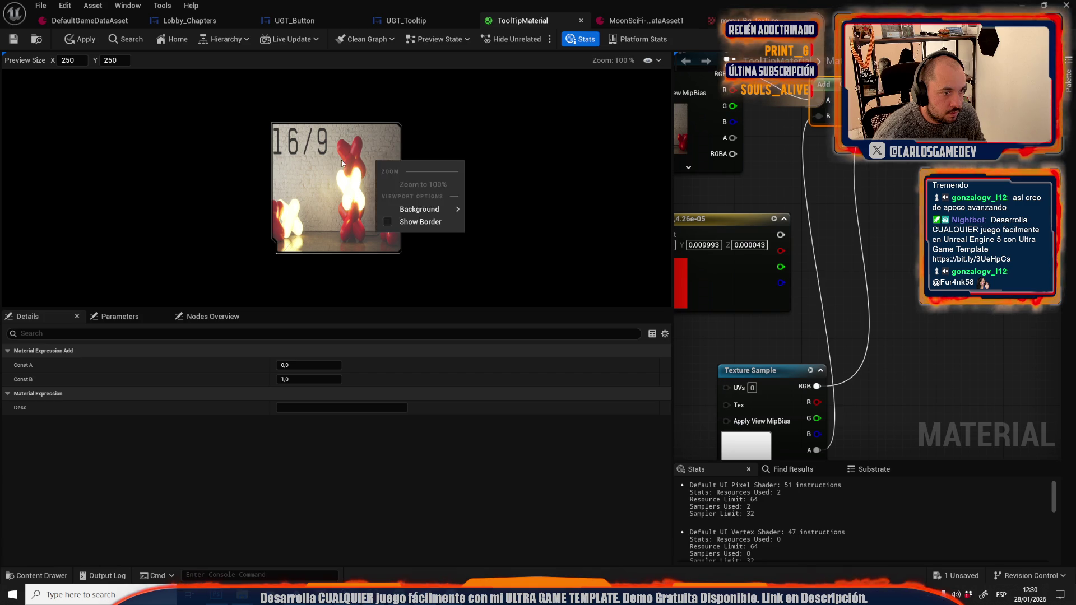
click(74, 41)
scroll(258, 177, up, 3)
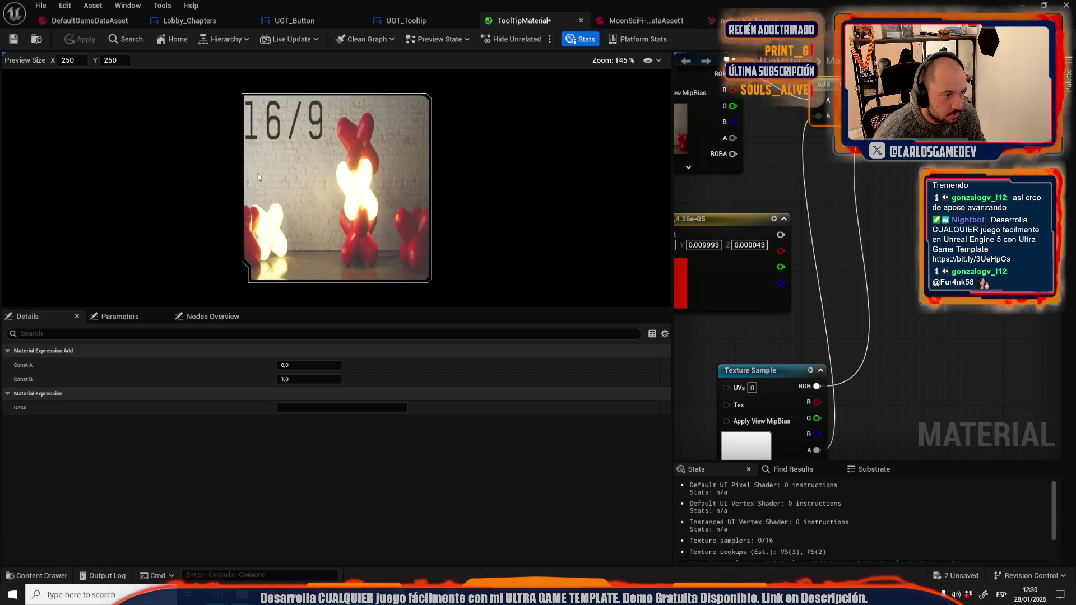
scroll(259, 177, up, 3)
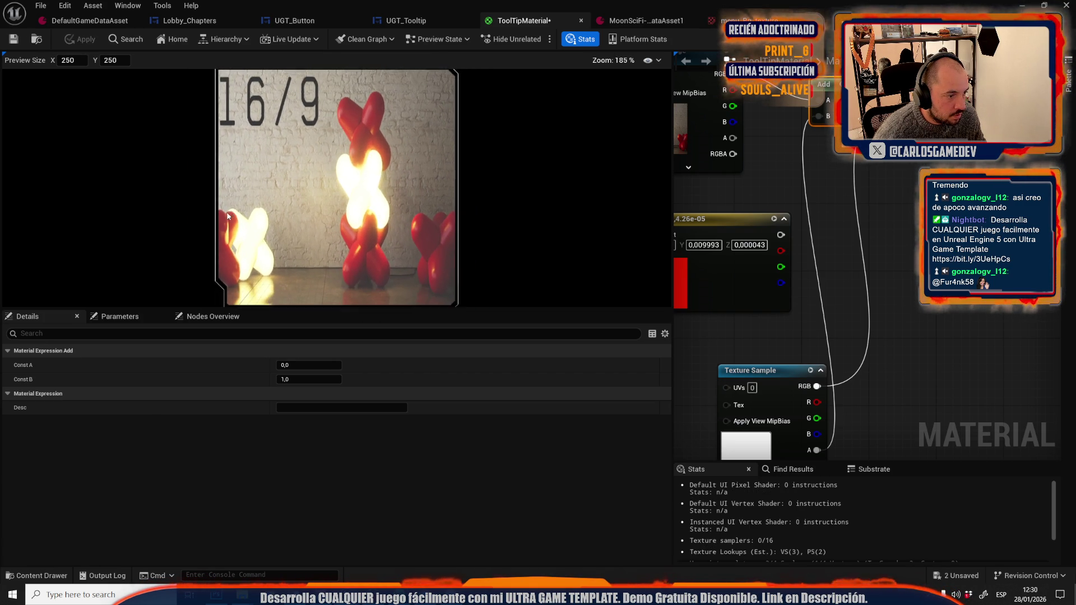
scroll(227, 216, down, 1)
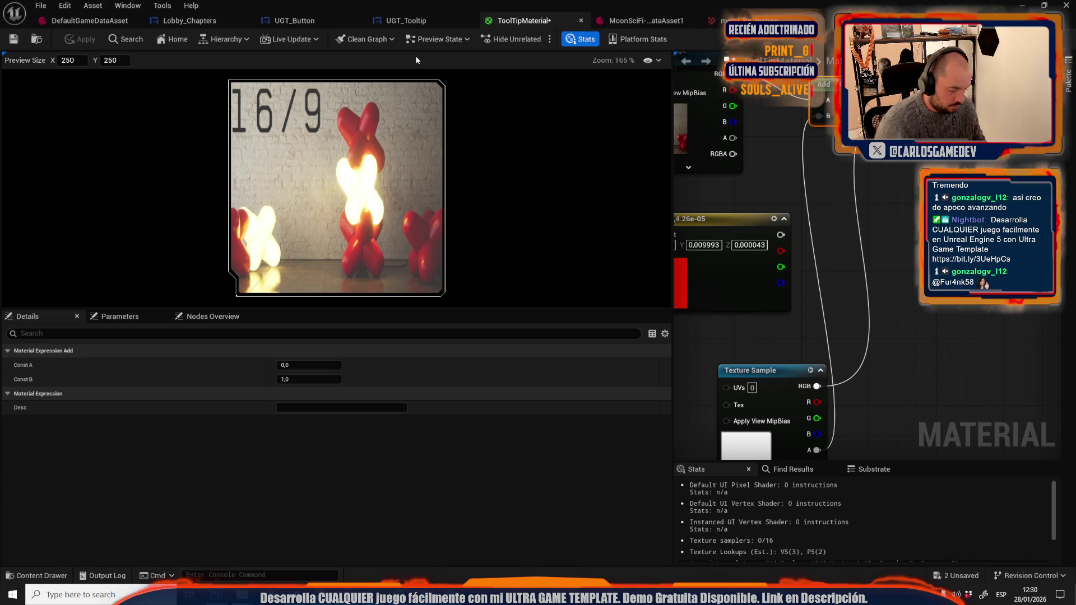
key(alt+Tab)
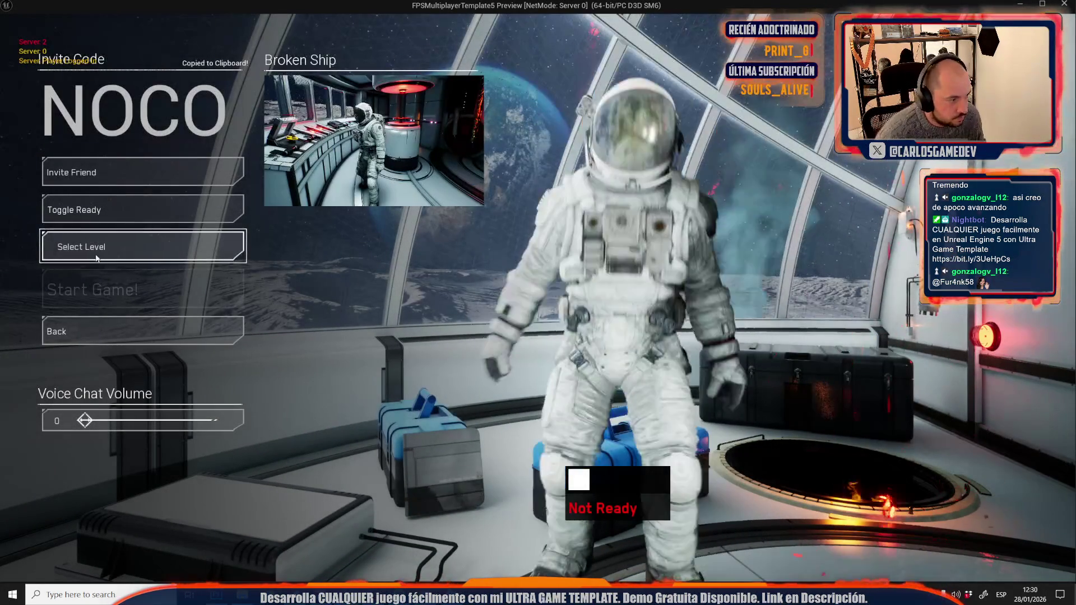
Check a chapter's tooltip in the lobby's Select Level list, then exit the preview and return to Photoshop.
click(104, 255)
click(235, 148)
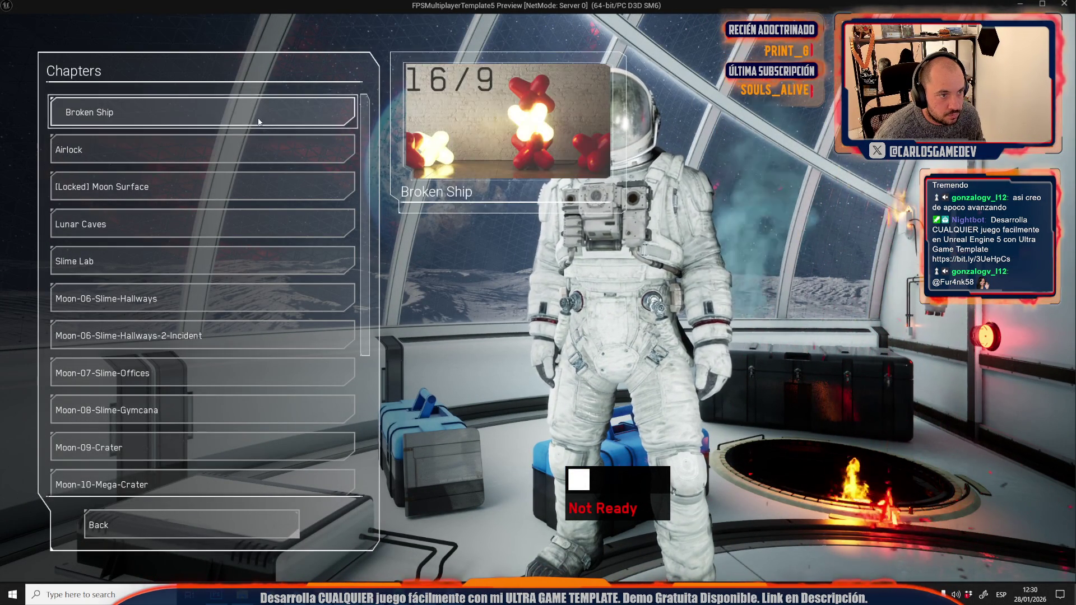
key(Escape)
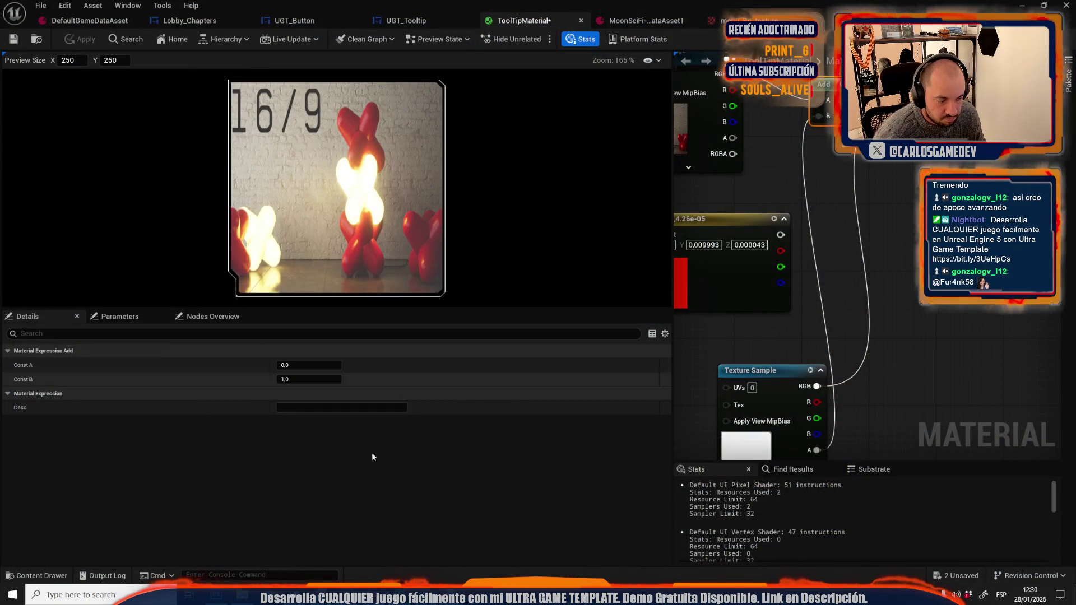
key(alt+Tab)
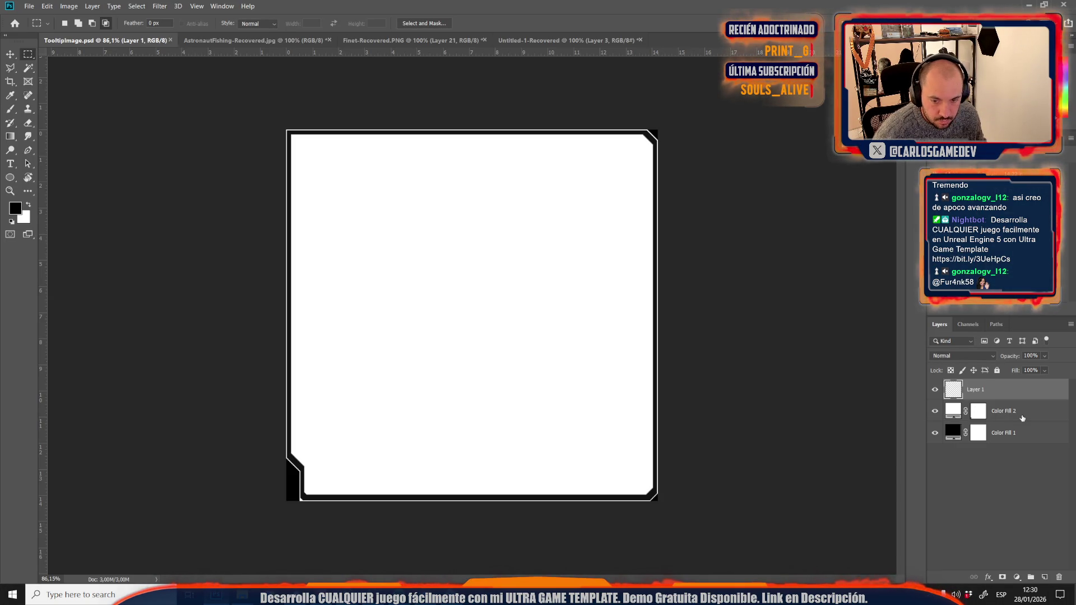
Delete the Color Fill 2 layer and magic-wand select the panel area inside the frame.
click(1023, 419)
key(Delete)
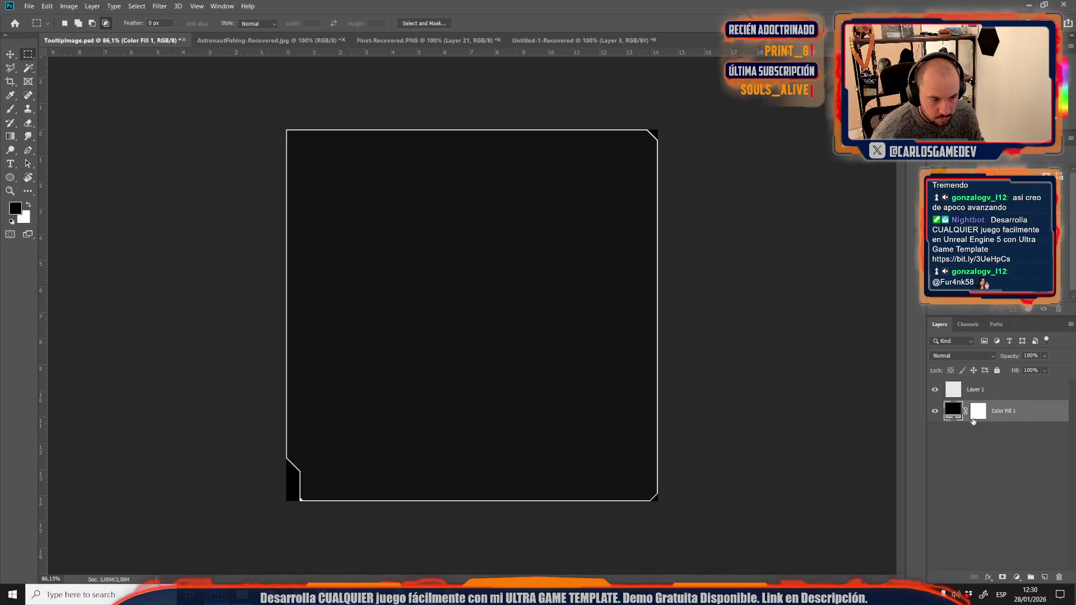
click(28, 67)
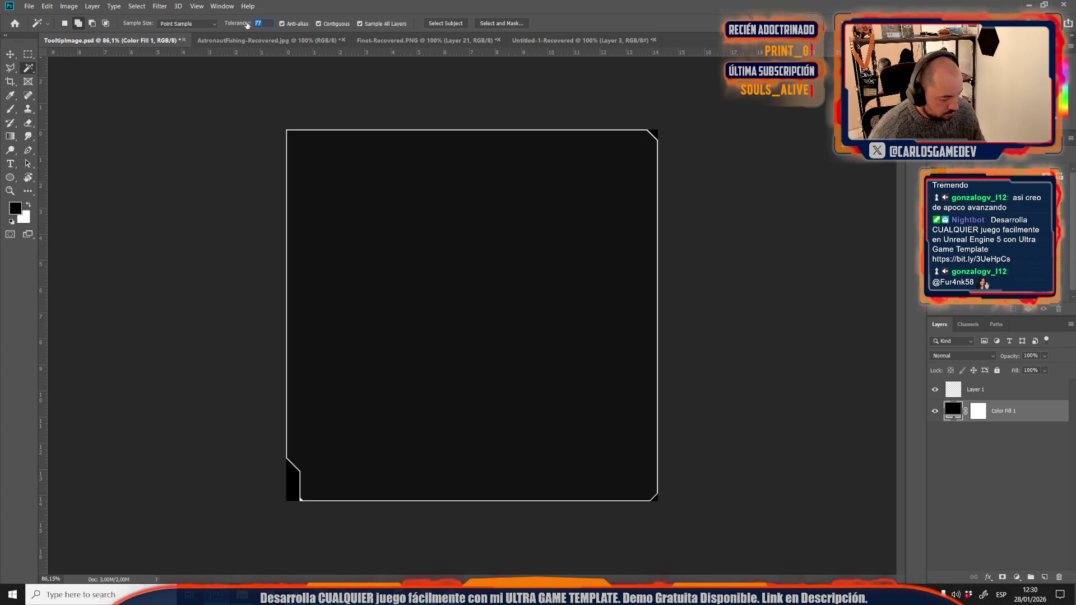
click(450, 263)
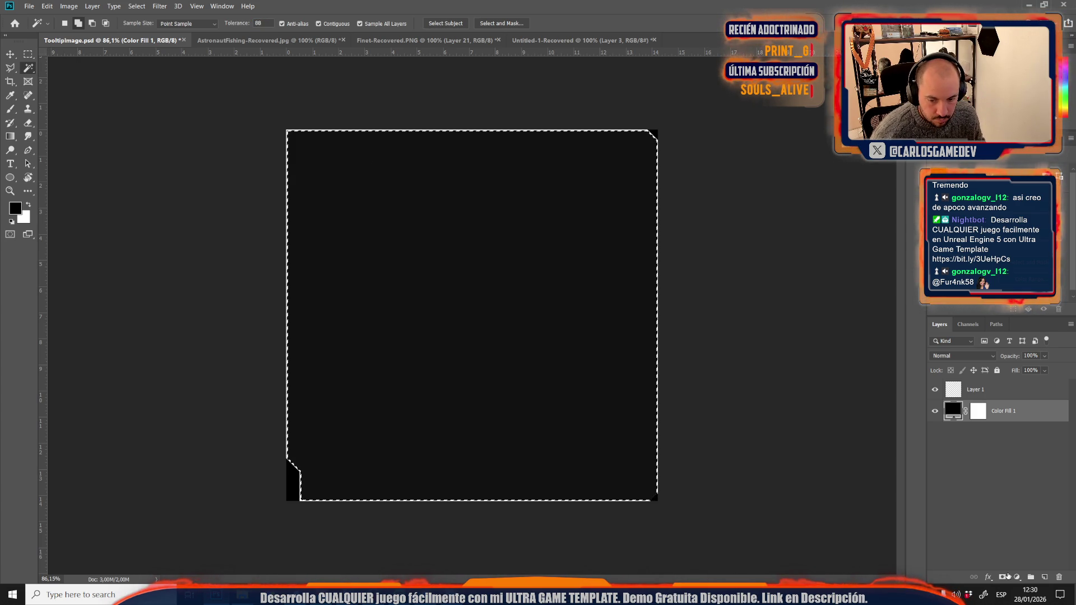
Fill the selection with a new solid colour layer set to ffffff white.
click(1017, 578)
click(1014, 395)
text(ffffff)
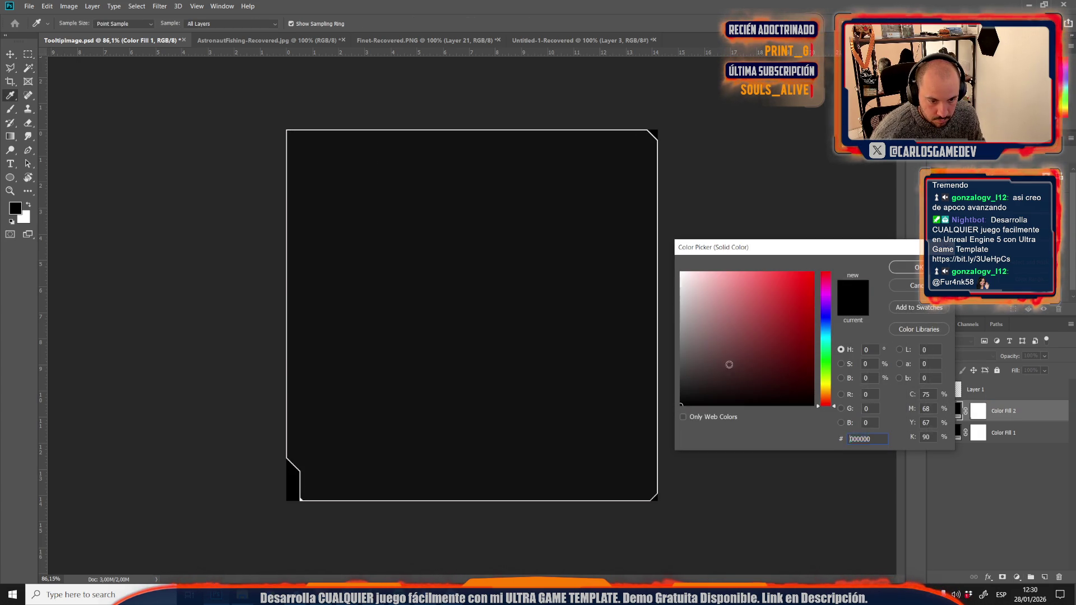
click(907, 270)
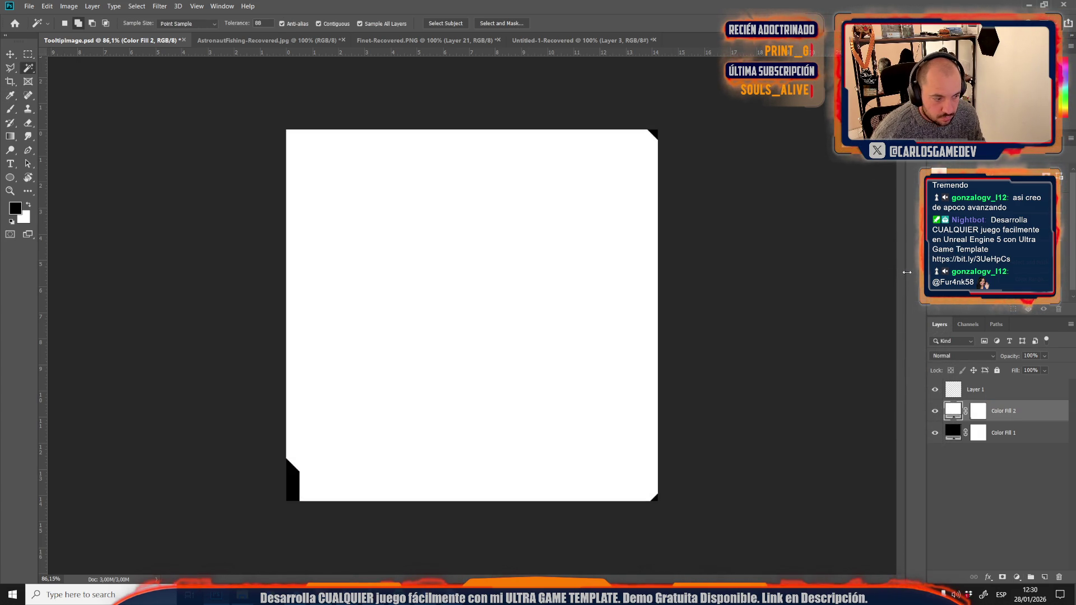
key(alt+Tab)
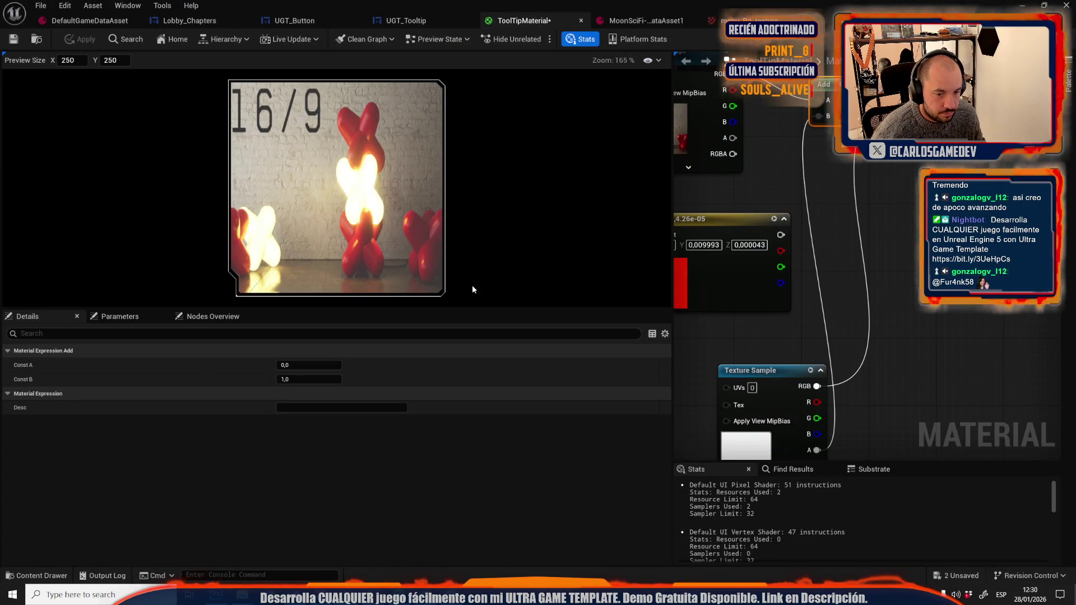
Reimport the TooltipImage texture from its source, save ToolTipMaterial, and start the preview with Alt+P.
click(751, 263)
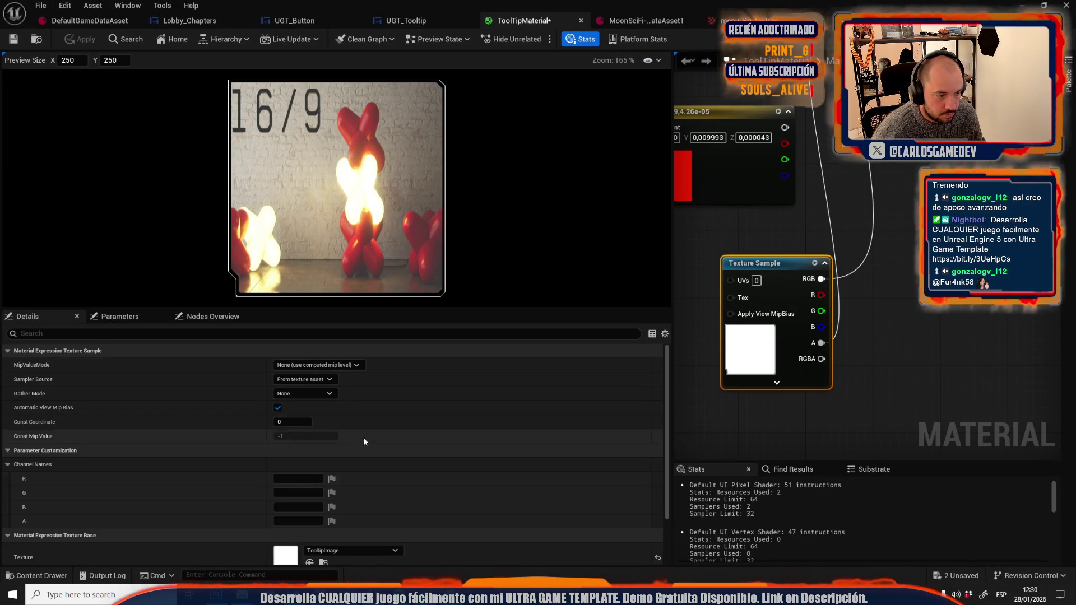
scroll(363, 437, down, 5)
click(324, 513)
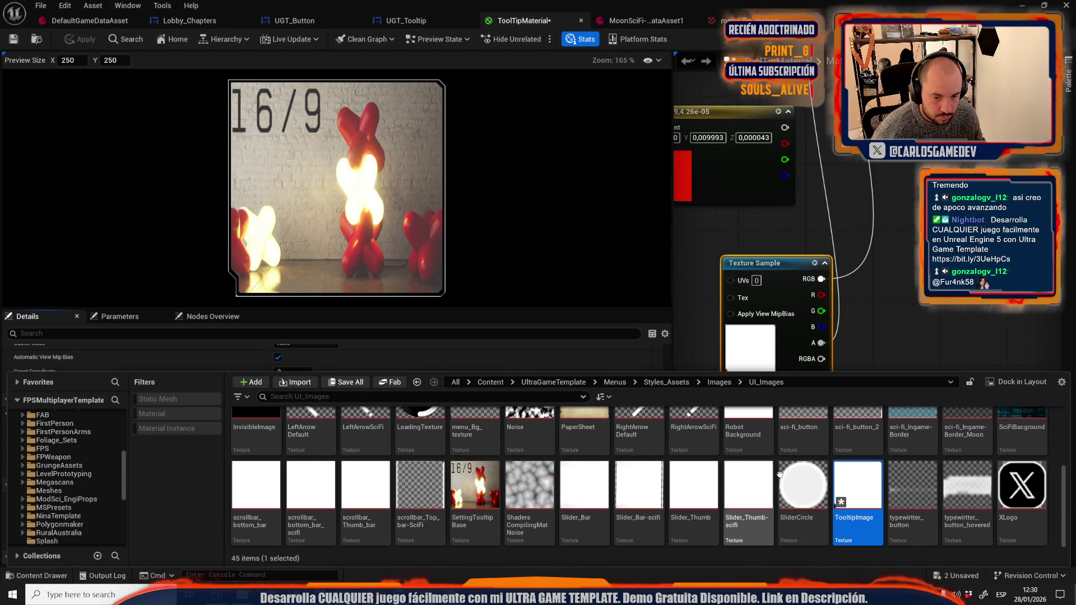
right_click(874, 494)
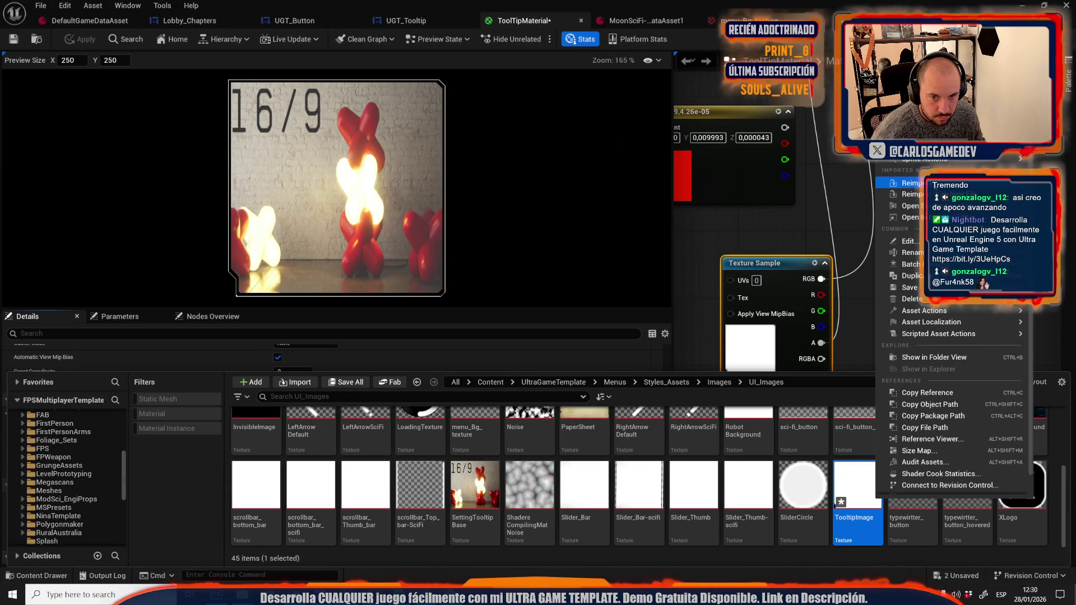
click(905, 182)
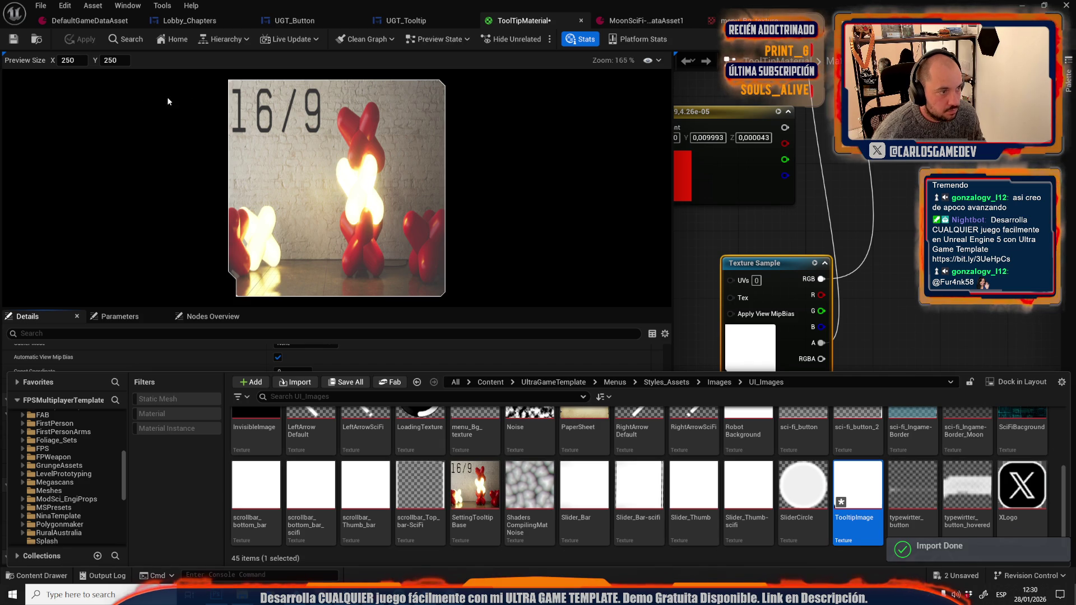
click(25, 43)
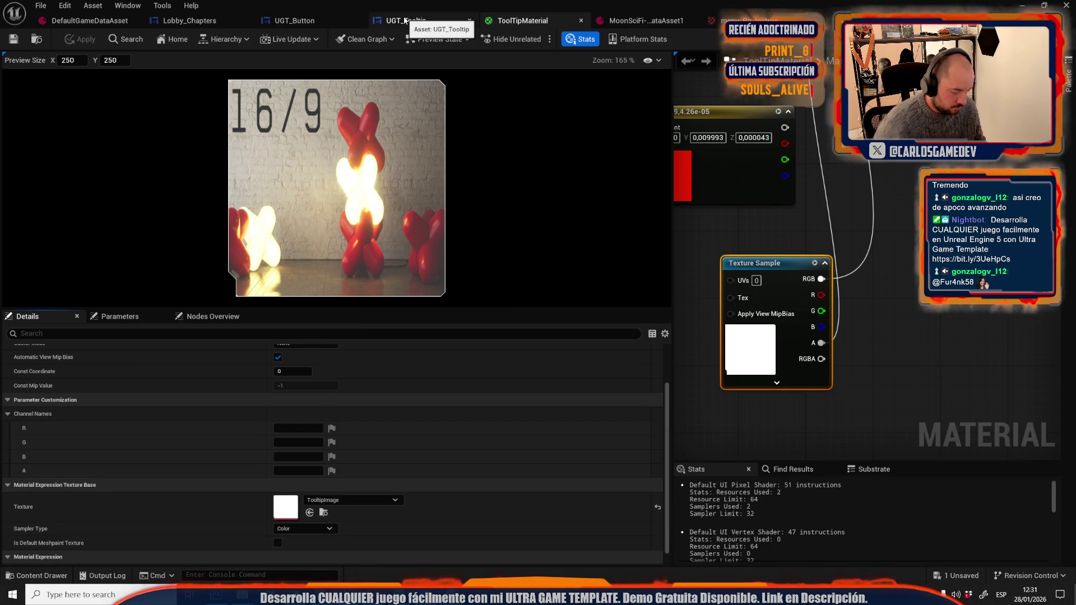
key(alt+p)
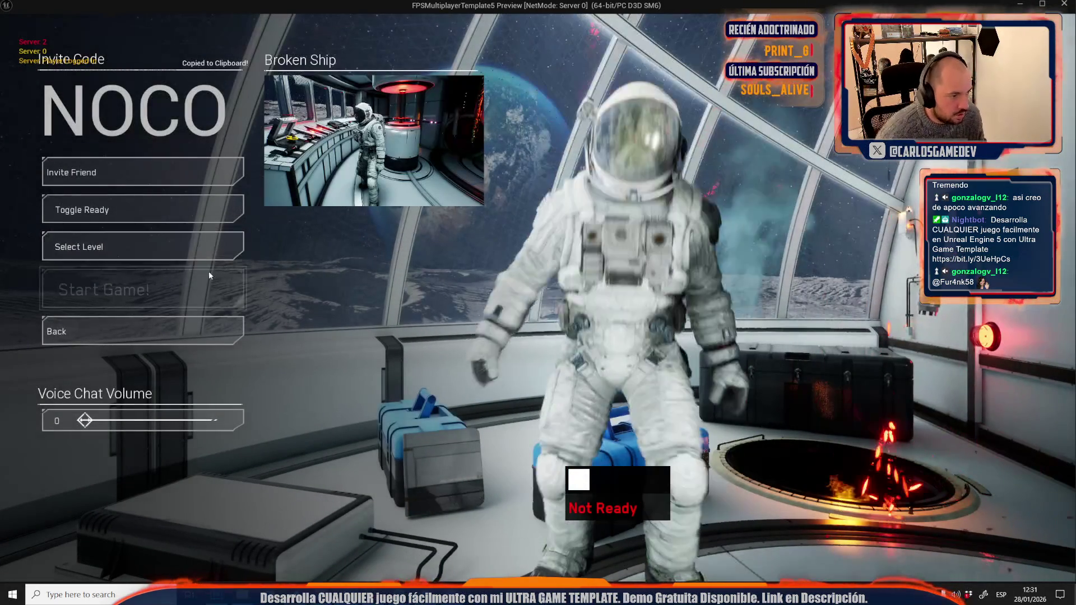
Hover the lobby's chapter entries, which still show the 16/9 test image, then stop the preview.
click(211, 249)
mouse_move(284, 254)
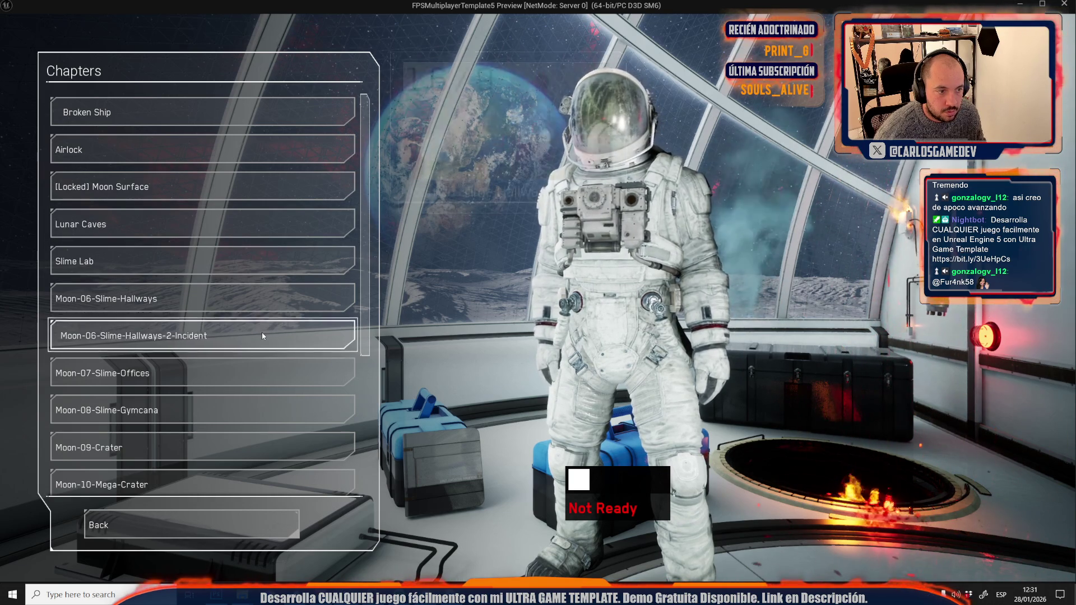
mouse_move(262, 336)
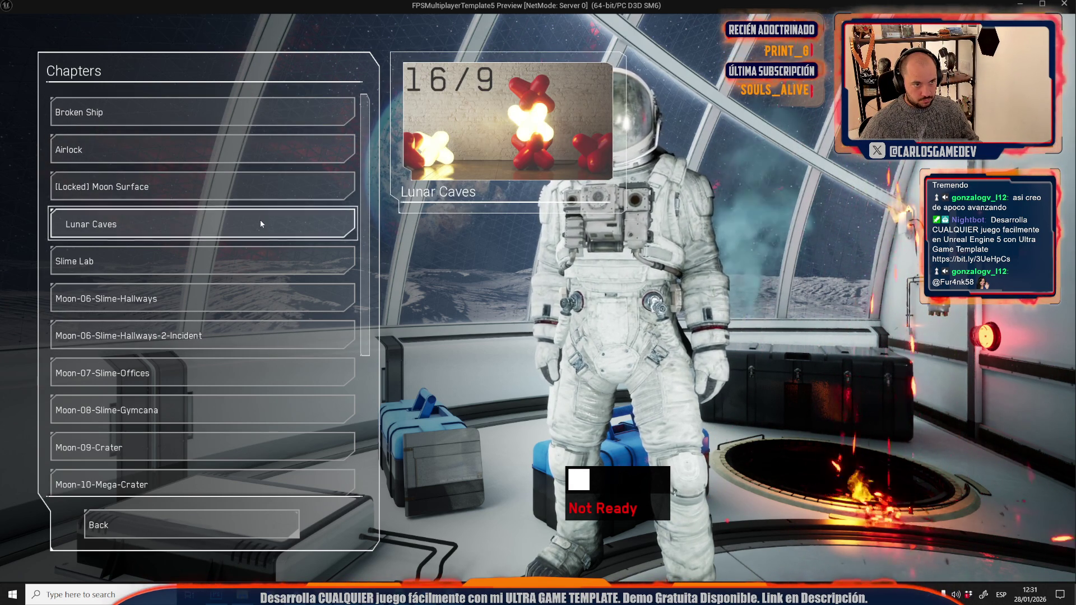
key(Escape)
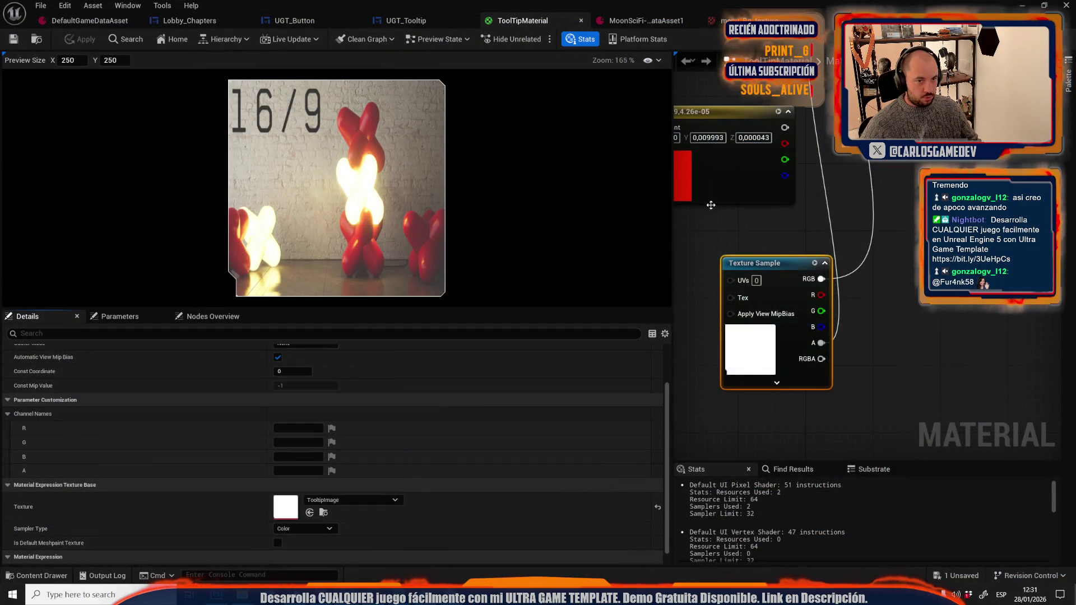
In UGT_Tooltip, add a Create Dynamic Material Instance node with ToolTipMaterial as its parent.
drag(711, 205, 823, 341)
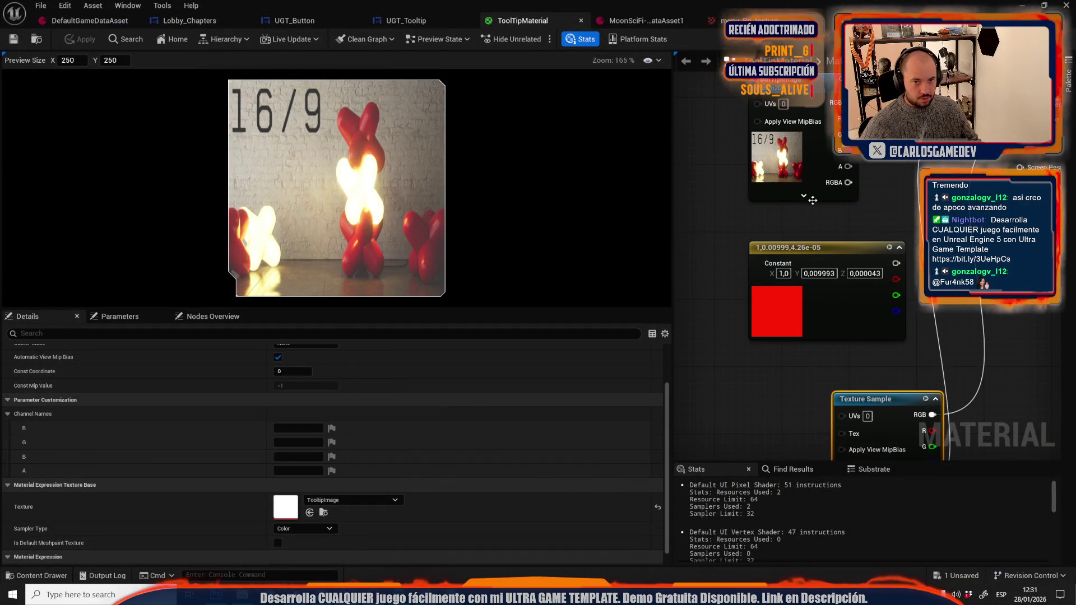
click(374, 22)
scroll(564, 128, up, 5)
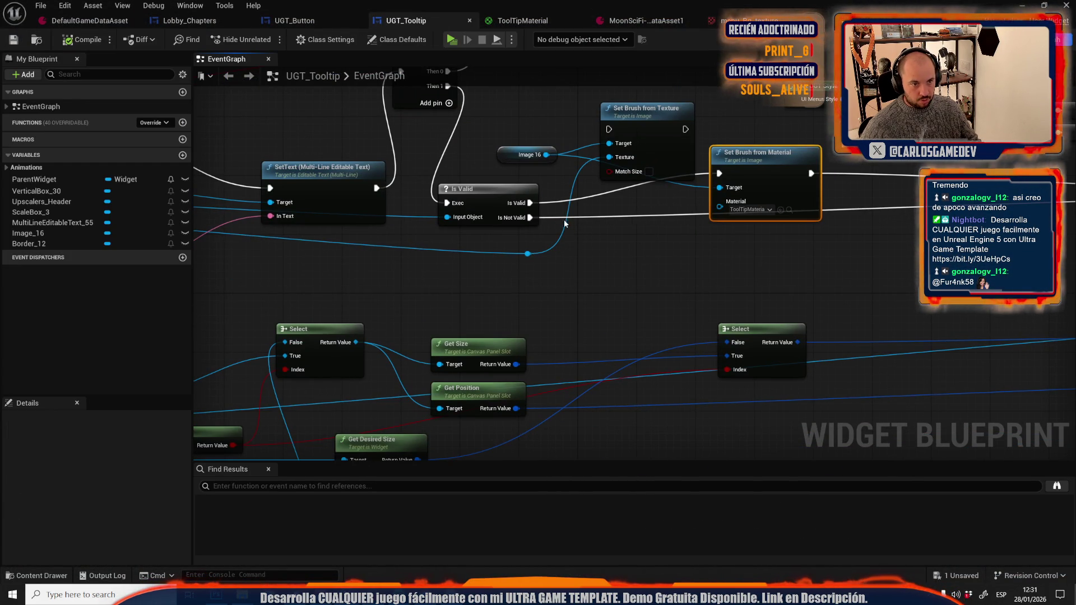
right_click(598, 258)
text(create dynam)
key(Down)
key(Return)
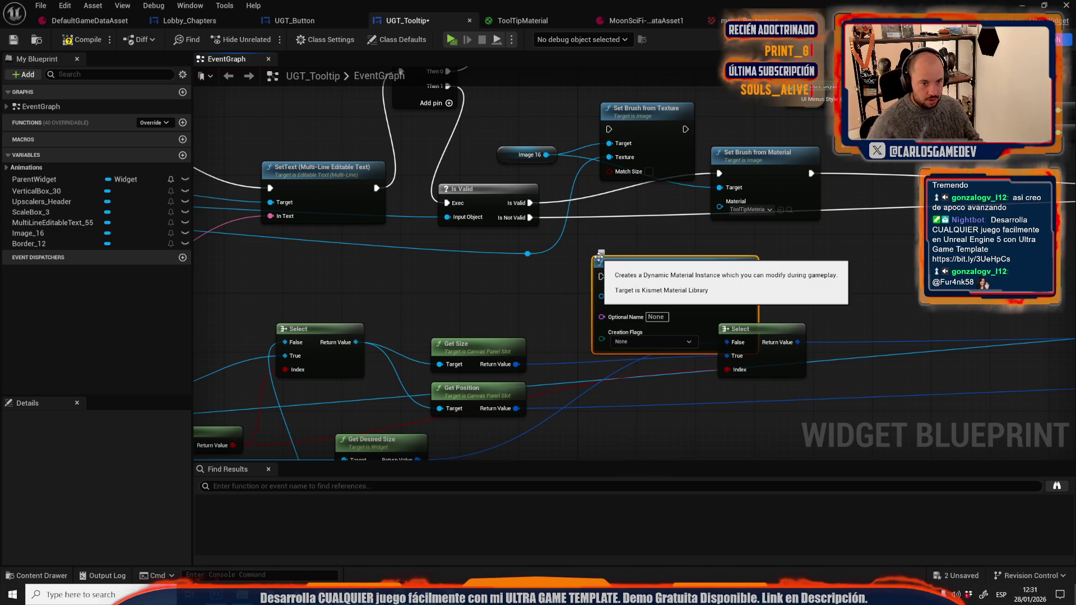
click(790, 209)
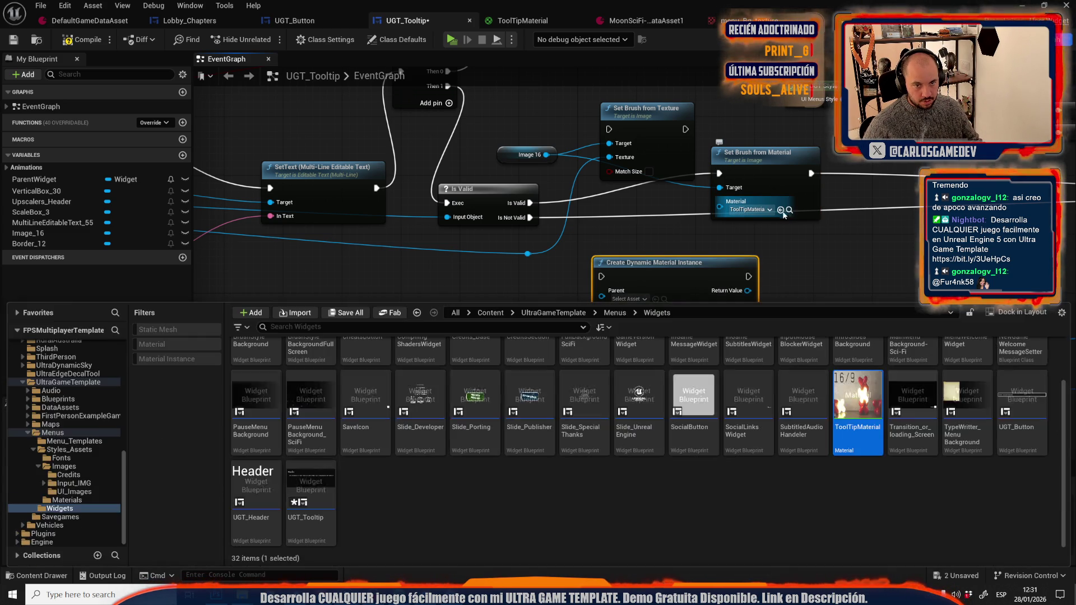
click(701, 222)
Add a Set Texture Parameter Value node fed by the dynamic material instance.
drag(615, 272, 549, 264)
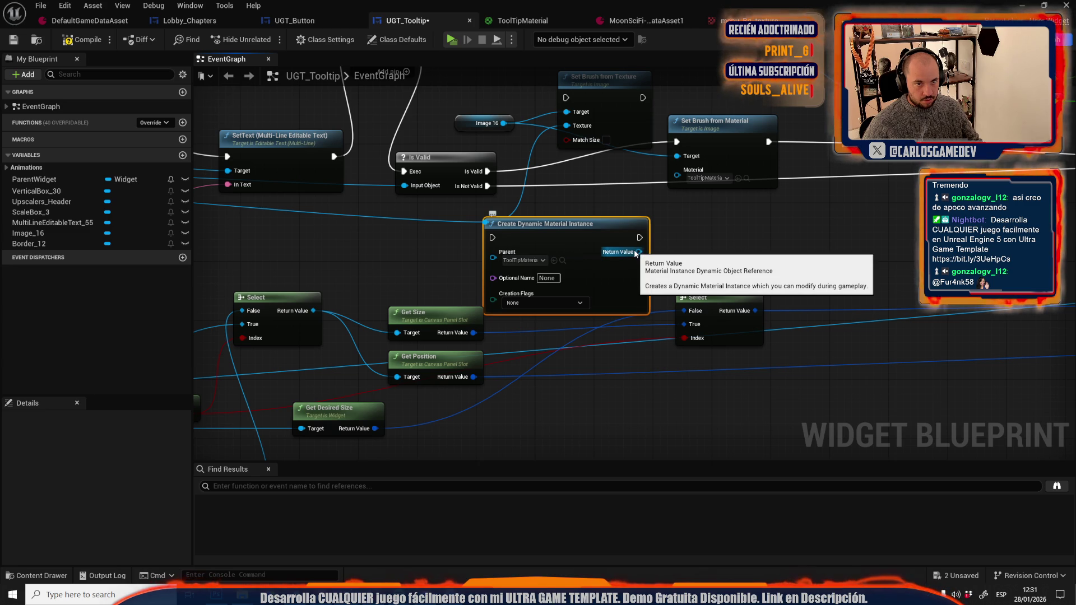
drag(638, 253, 669, 258)
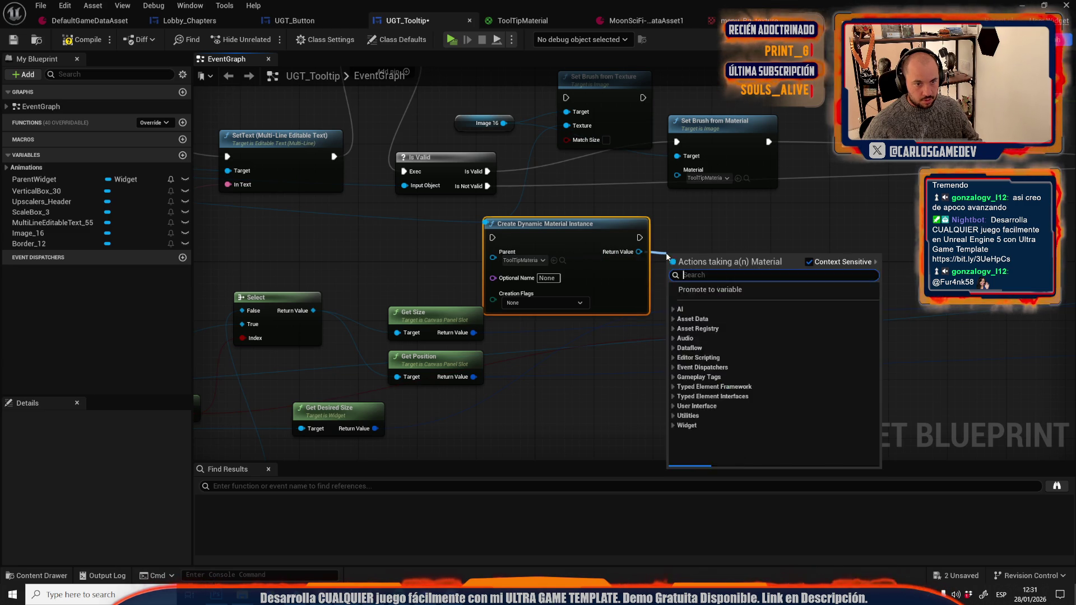
text(set text)
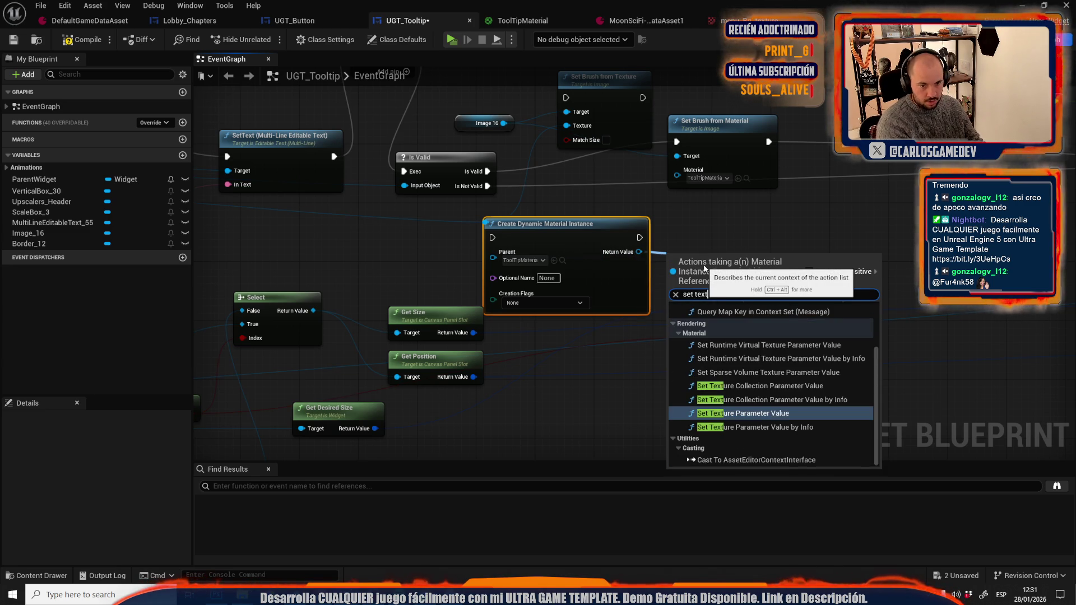
key(Return)
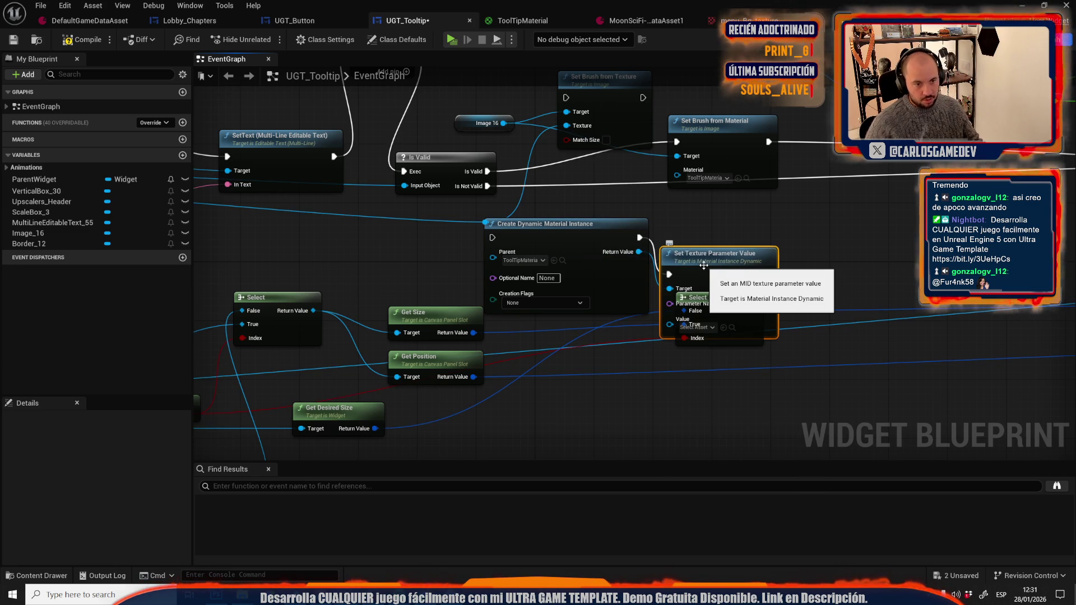
Wire the chapter texture into Value, the instance into Set Brush from Material, and execution after Is Valid.
drag(704, 266, 726, 222)
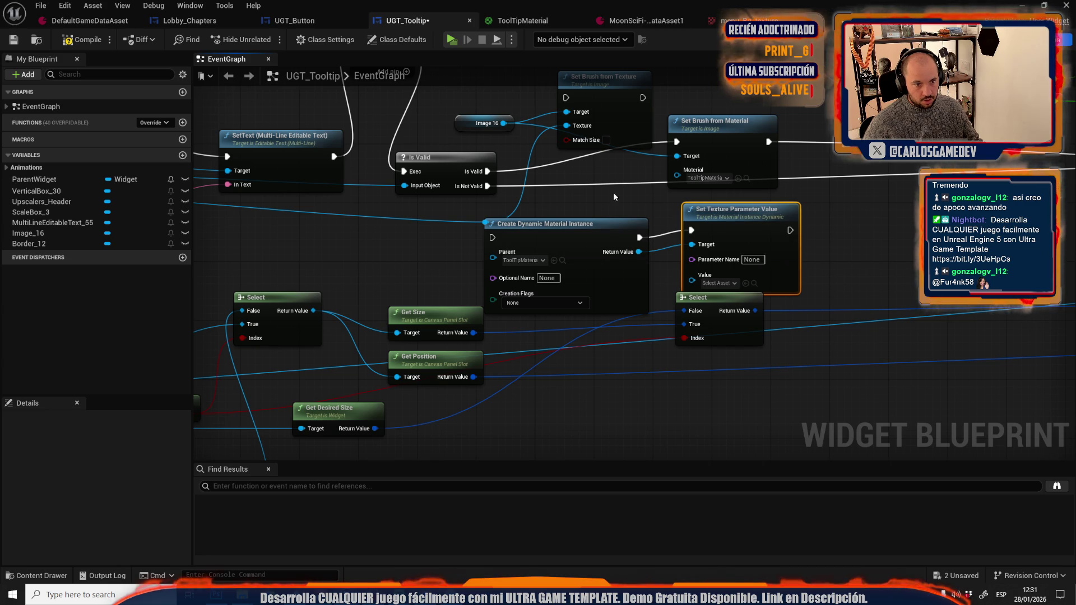
drag(489, 222, 693, 276)
mouse_move(640, 252)
mouse_down()
mouse_move(679, 177)
mouse_move(689, 232)
mouse_up()
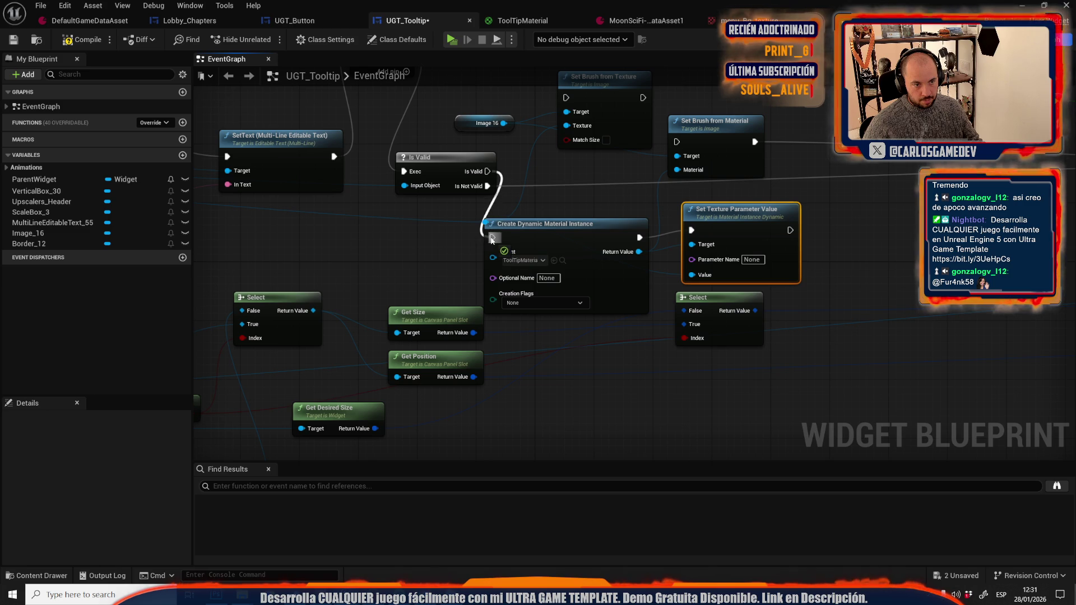
drag(491, 240, 492, 240)
mouse_move(677, 142)
mouse_down()
mouse_move(765, 230)
mouse_move(789, 231)
mouse_up()
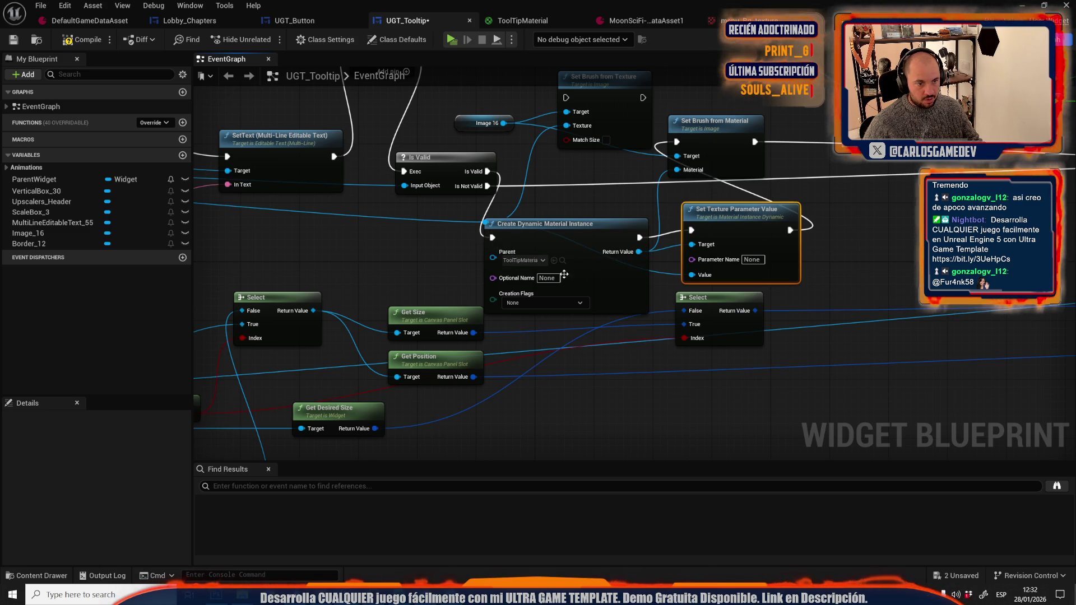
Set the node's Parameter Name to ToolTipImage, copied from the ToolTipMaterial parameter.
click(551, 26)
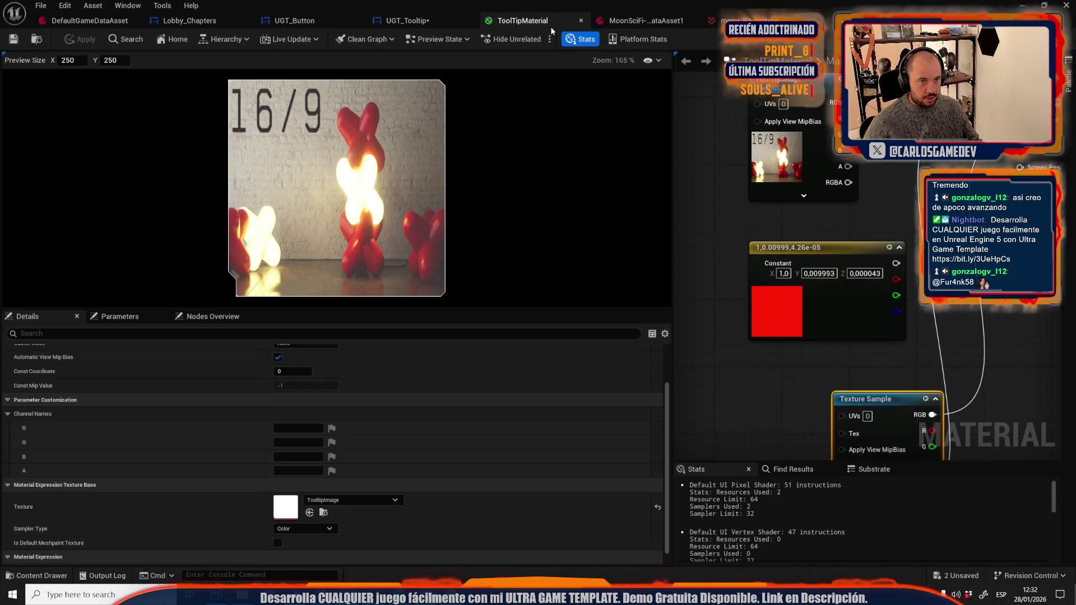
click(777, 163)
scroll(311, 392, up, 5)
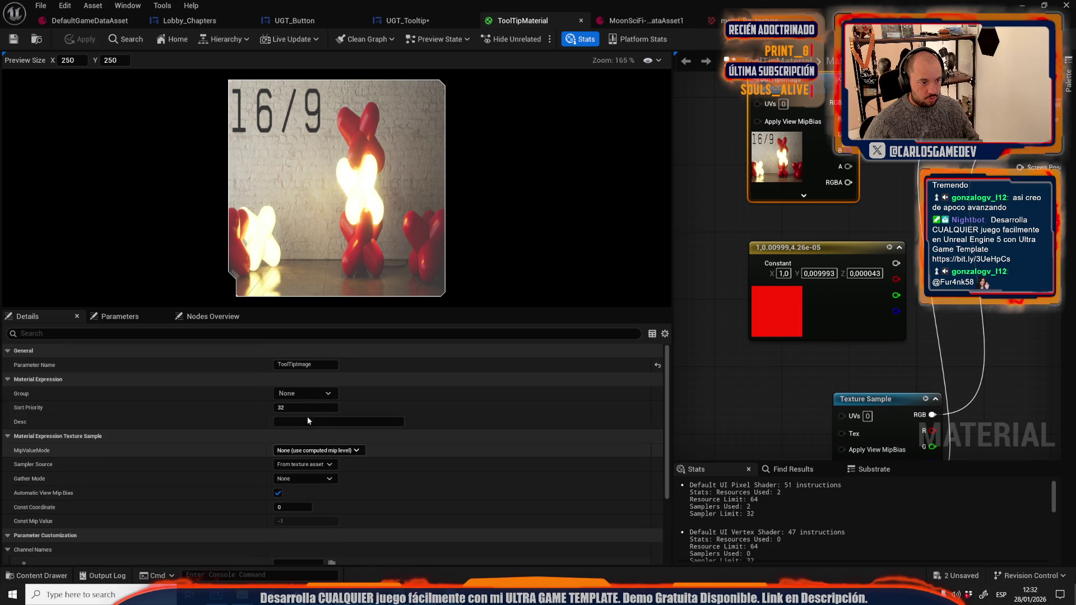
click(310, 364)
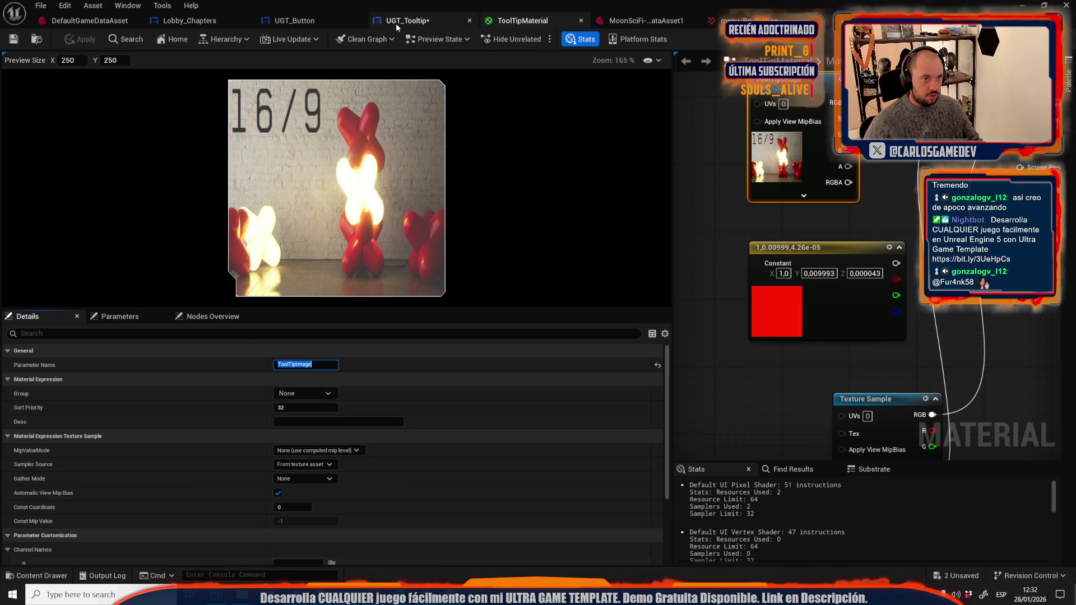
click(396, 23)
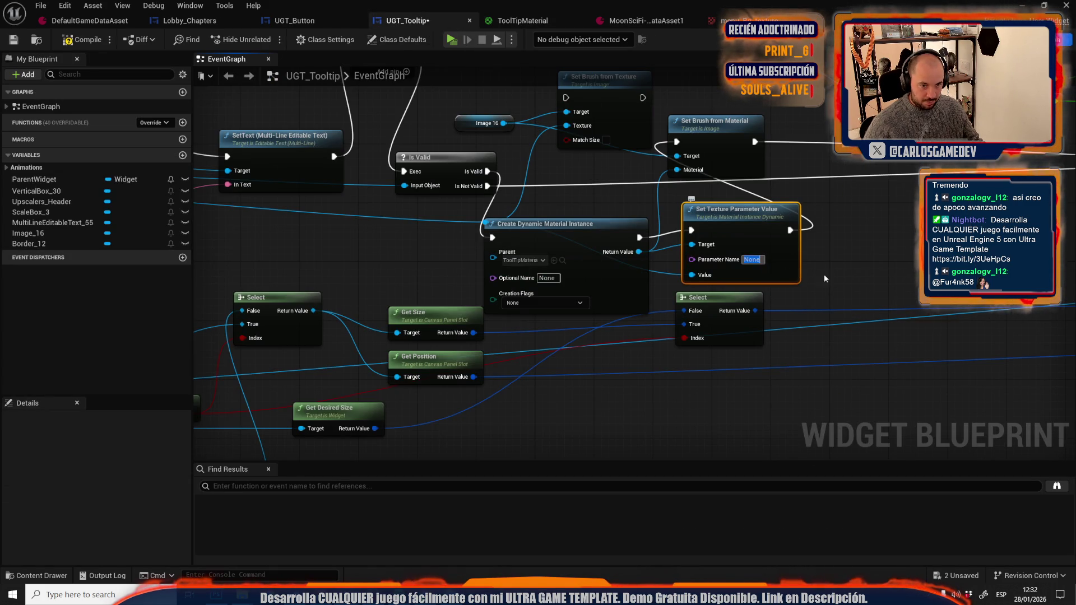
text(ToolTipImage)
click(861, 281)
Compile and save UGT_Tooltip, then launch the preview and open the chapter list.
click(81, 39)
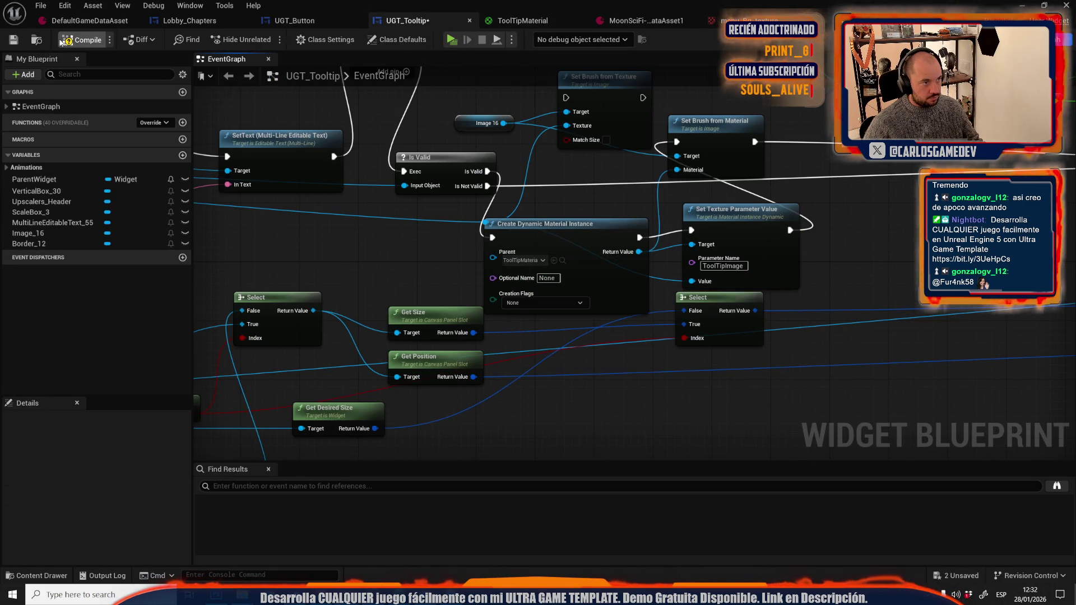
click(14, 39)
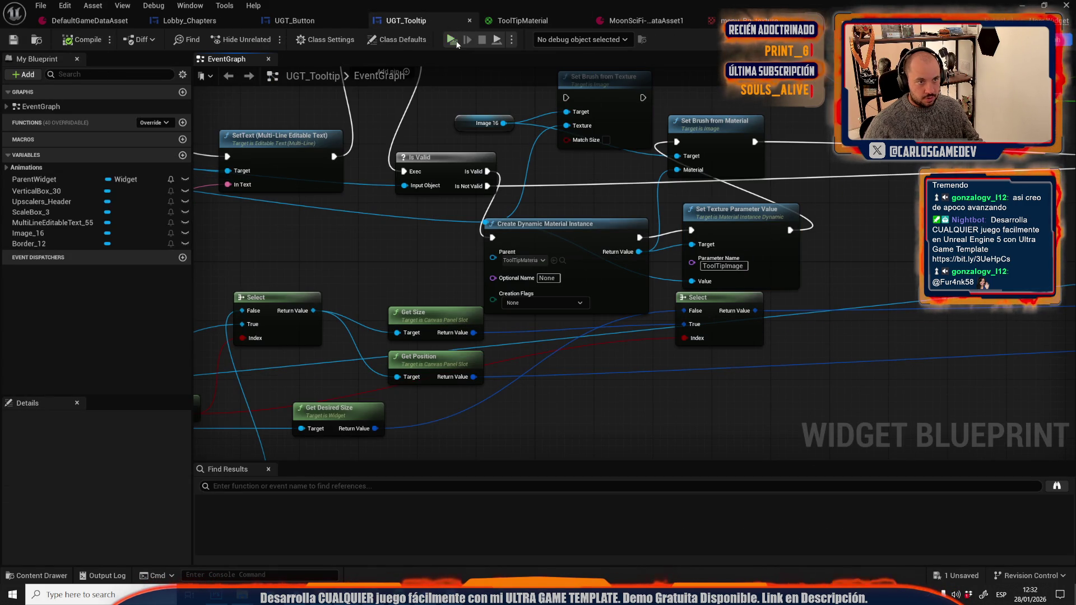
click(451, 40)
click(92, 244)
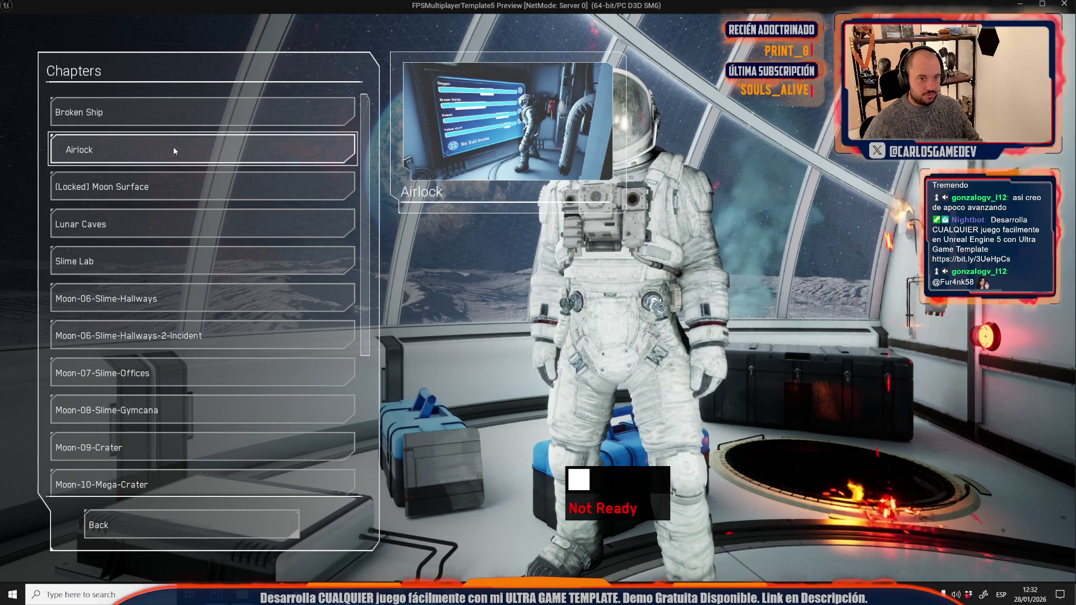
Hover Airlock, Moon Surface, Slime Lab and other chapters to confirm their own images, then stop the preview.
mouse_move(169, 178)
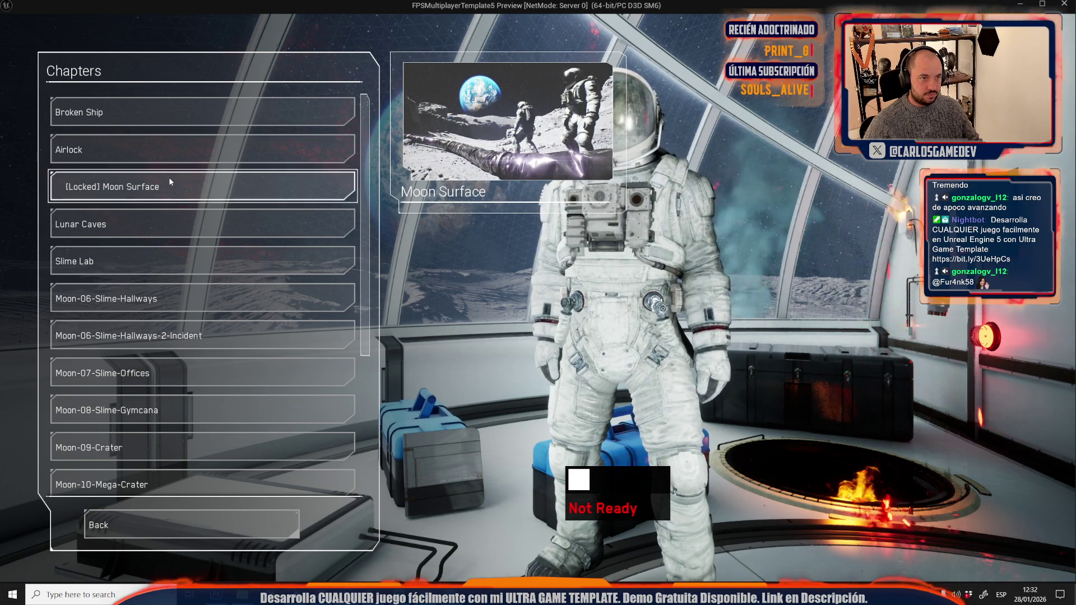
mouse_move(172, 258)
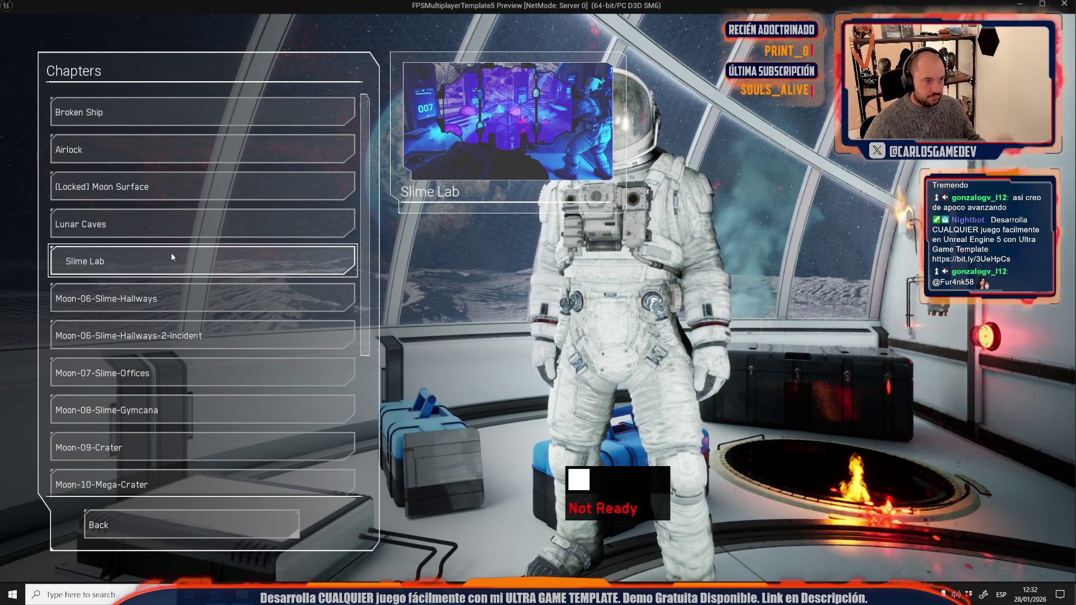
mouse_move(159, 308)
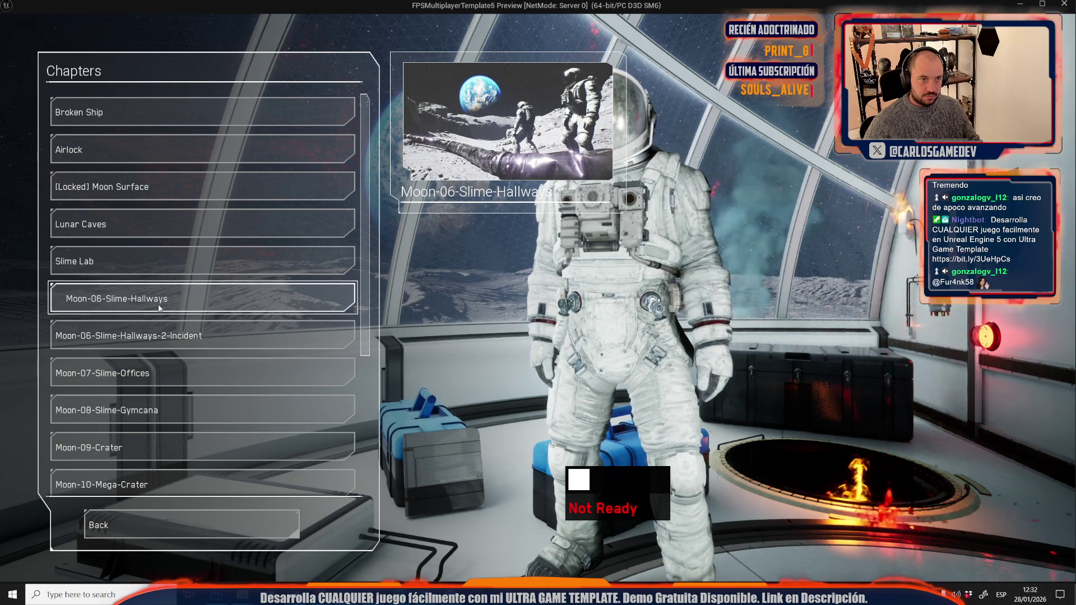
mouse_move(176, 349)
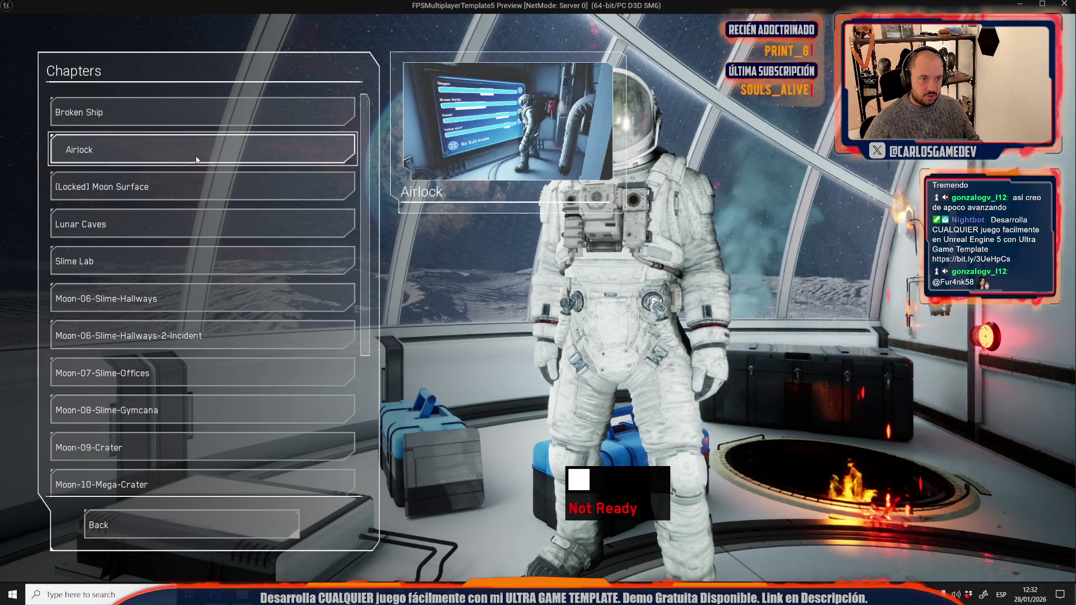
key(Escape)
click(514, 20)
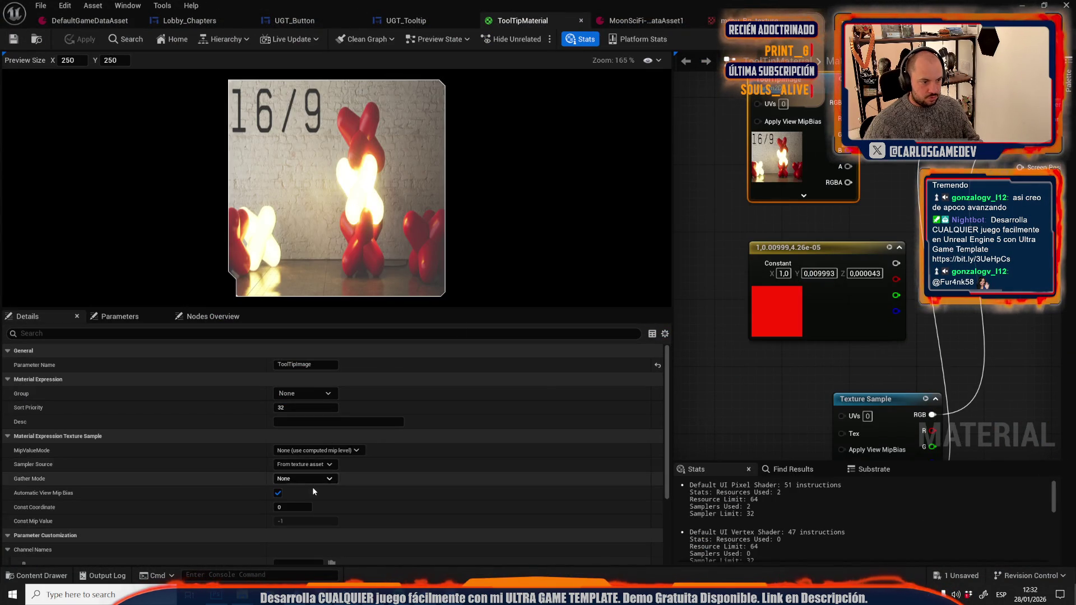
Set ToolTipMaterial's Blend Mode to Masked and drag a connection from the Opacity Mask input.
click(919, 364)
mouse_move(920, 364)
mouse_down()
mouse_move(835, 329)
mouse_move(864, 166)
mouse_up()
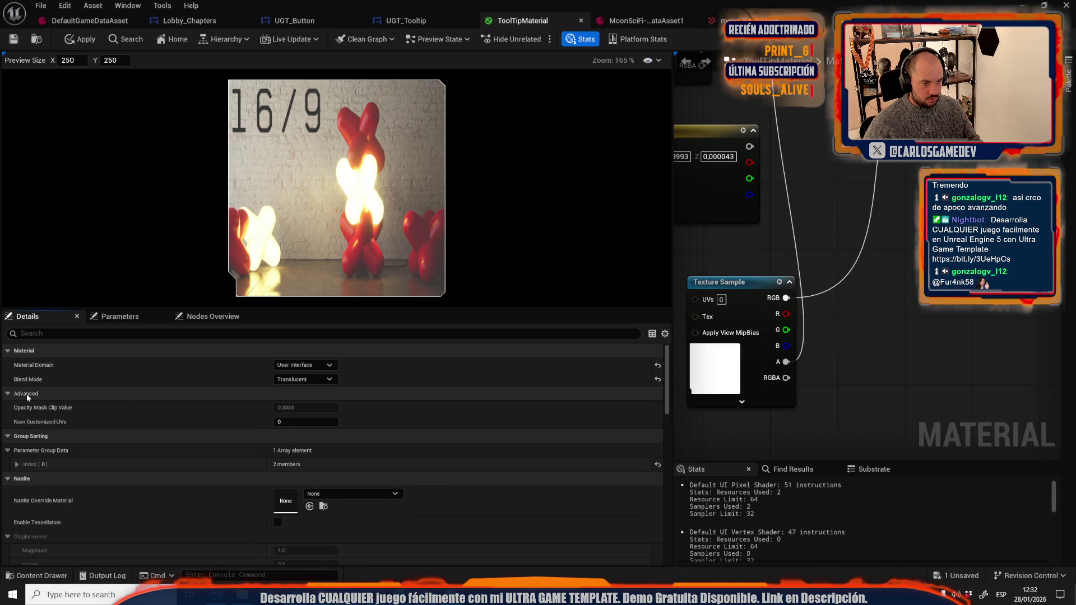
drag(718, 246, 716, 405)
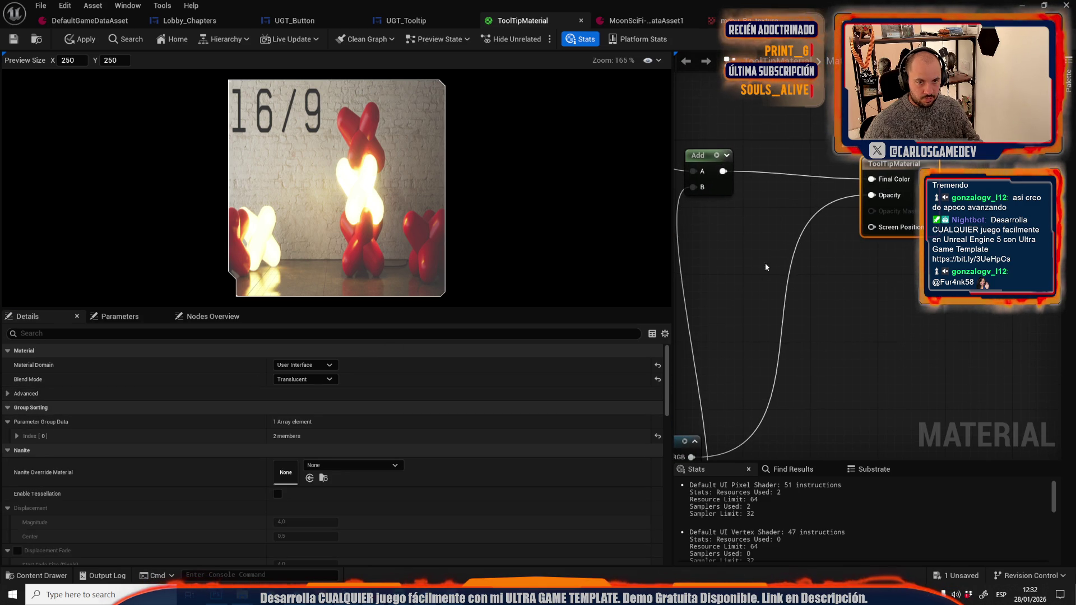
click(311, 379)
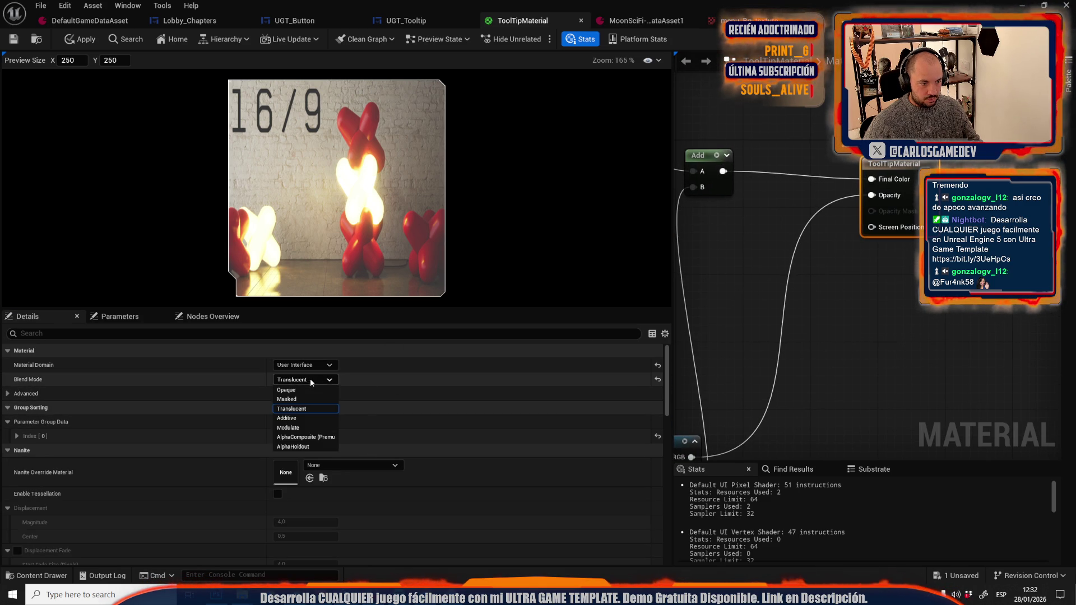
click(289, 399)
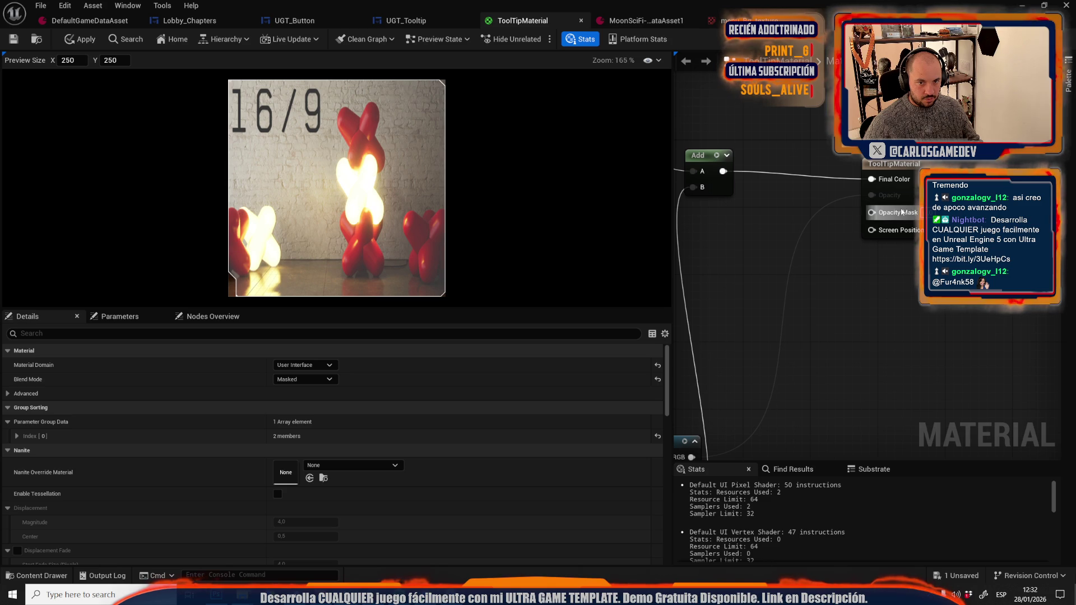
mouse_move(872, 212)
mouse_down()
mouse_move(745, 429)
mouse_move(705, 392)
mouse_move(692, 403)
mouse_up()
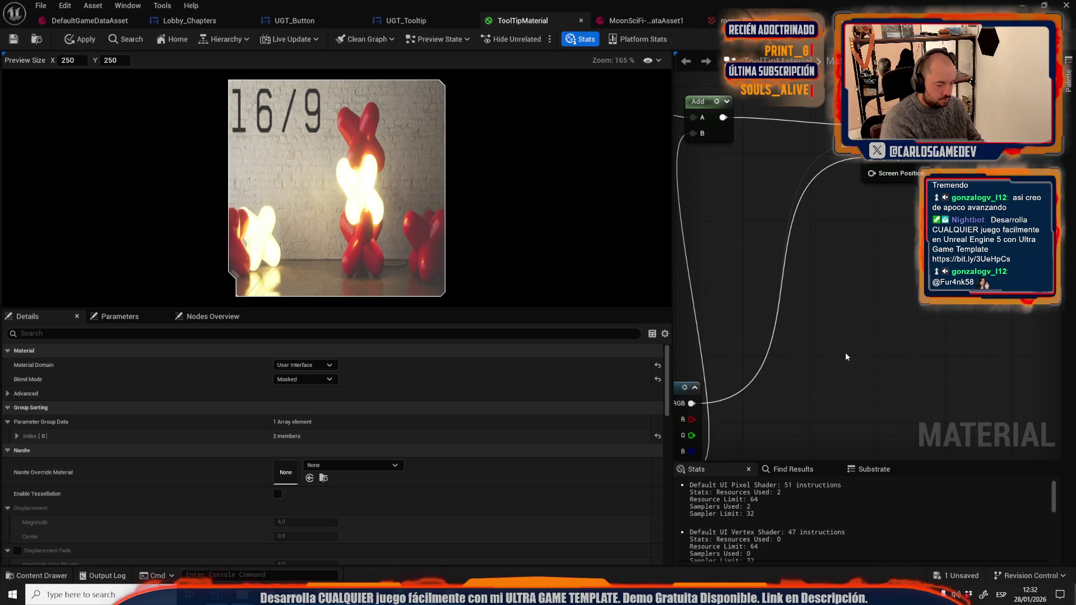
Run the lobby preview, check a chapter's tooltip image under Masked blending, then stop it.
key(alt+Tab)
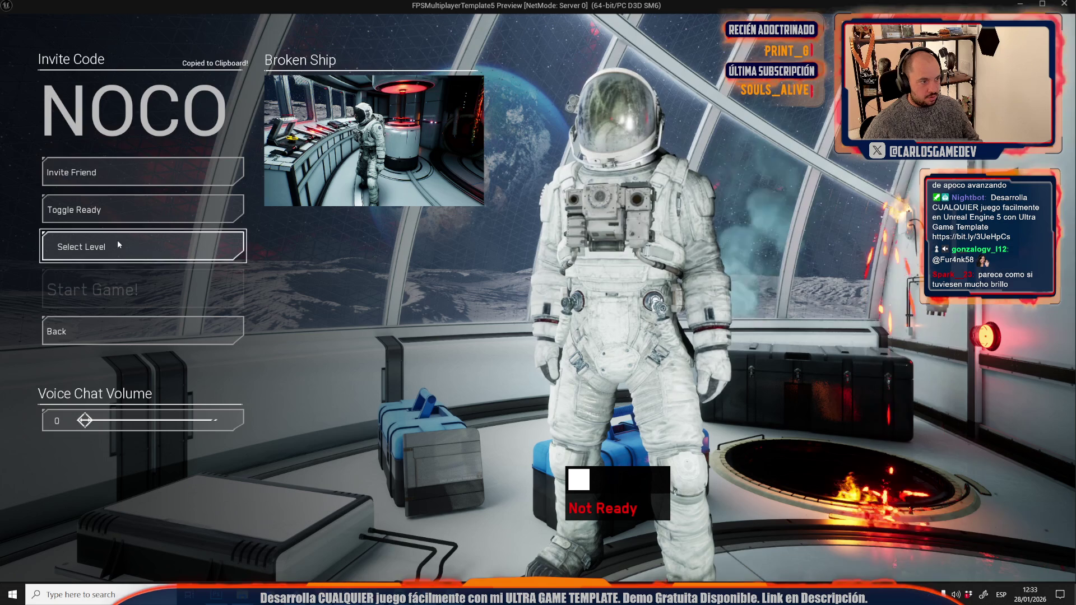
click(113, 254)
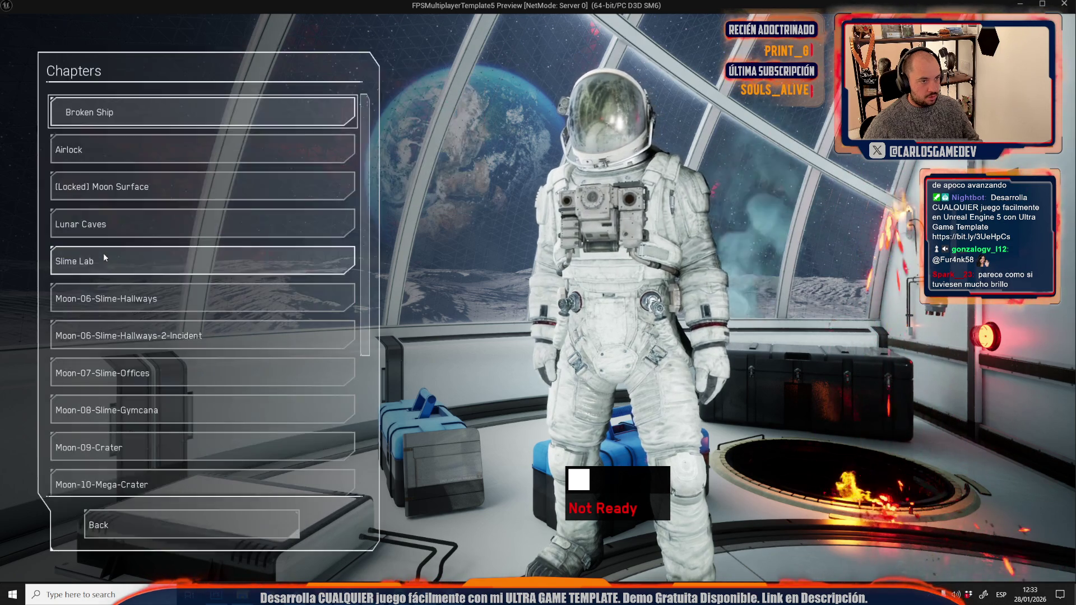
click(249, 141)
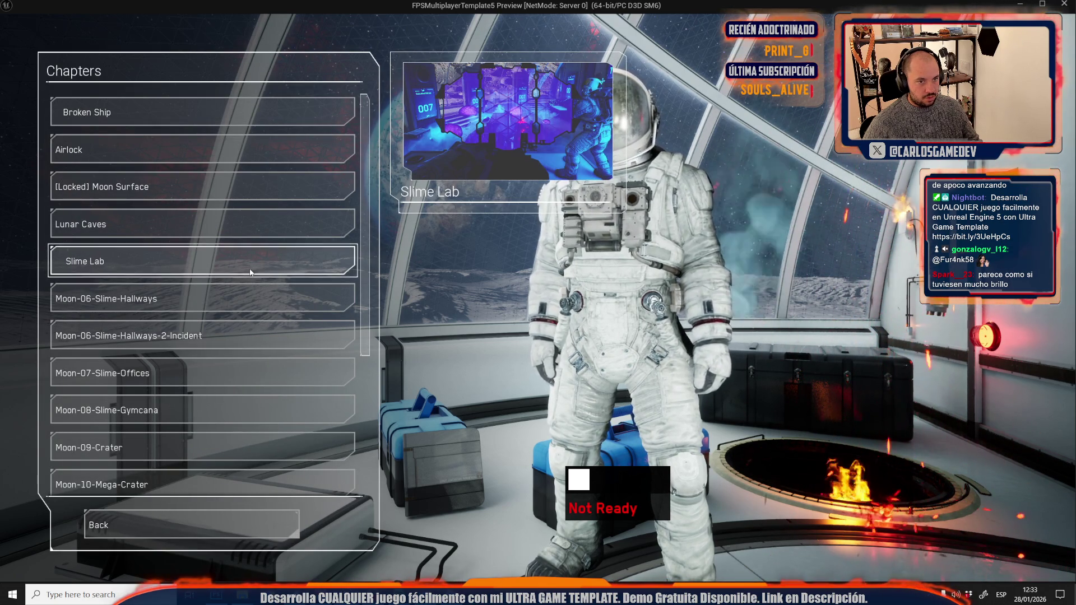
key(Escape)
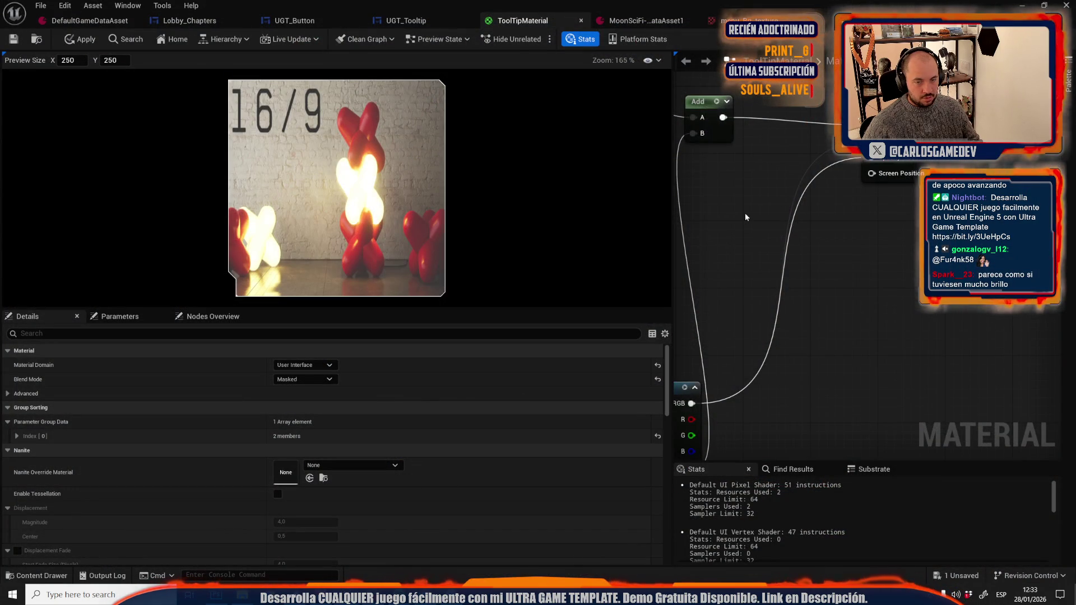
Set the blend mode back to Translucent, undo the Opaque and direct-wiring experiment, and apply the material.
drag(745, 213, 846, 206)
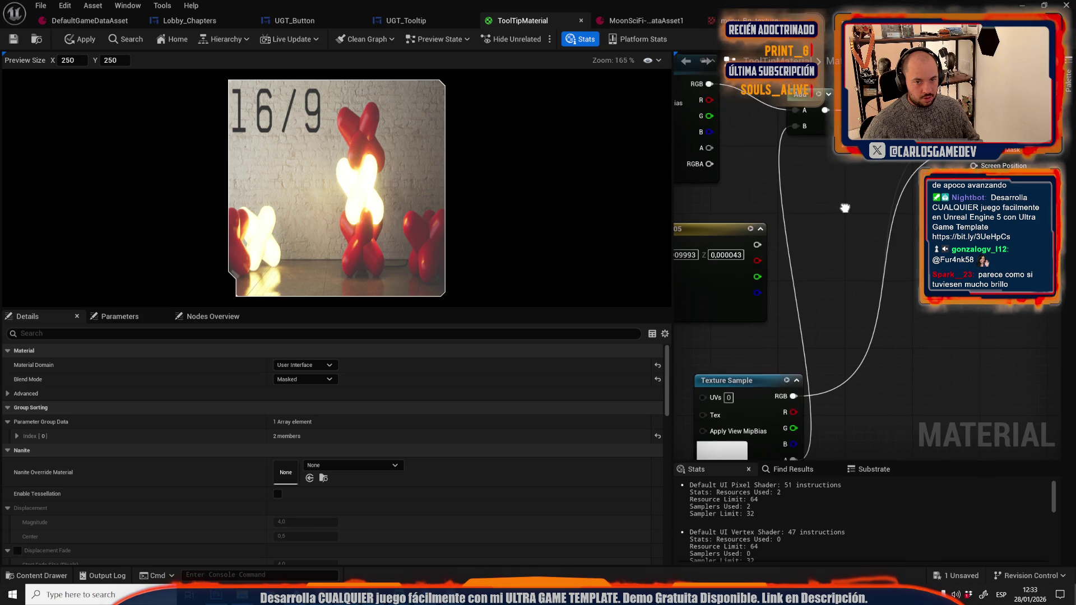
click(314, 379)
click(311, 409)
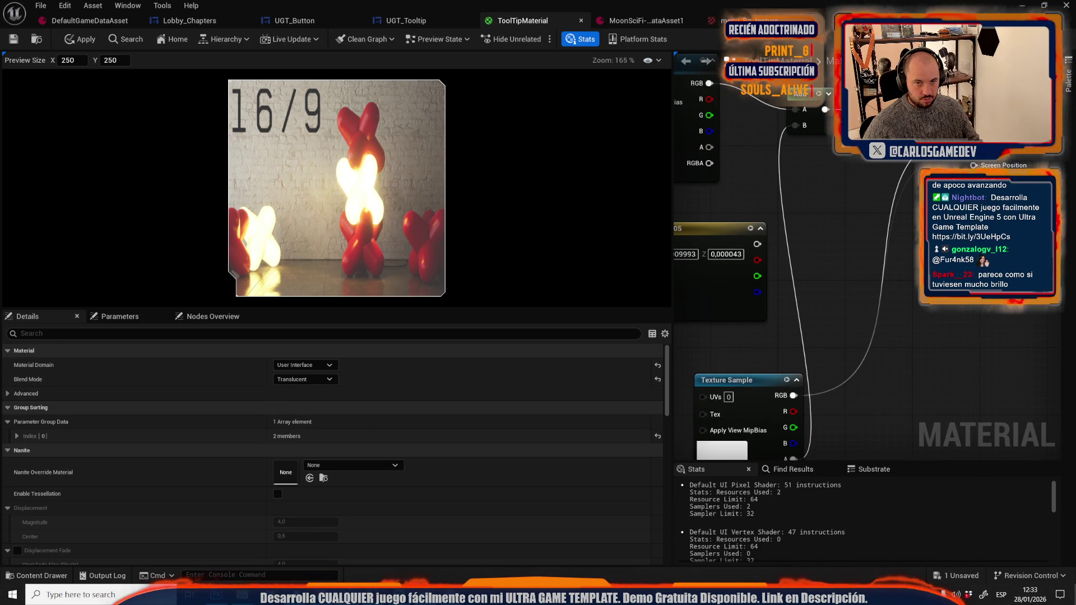
click(659, 383)
scroll(893, 228, down, 3)
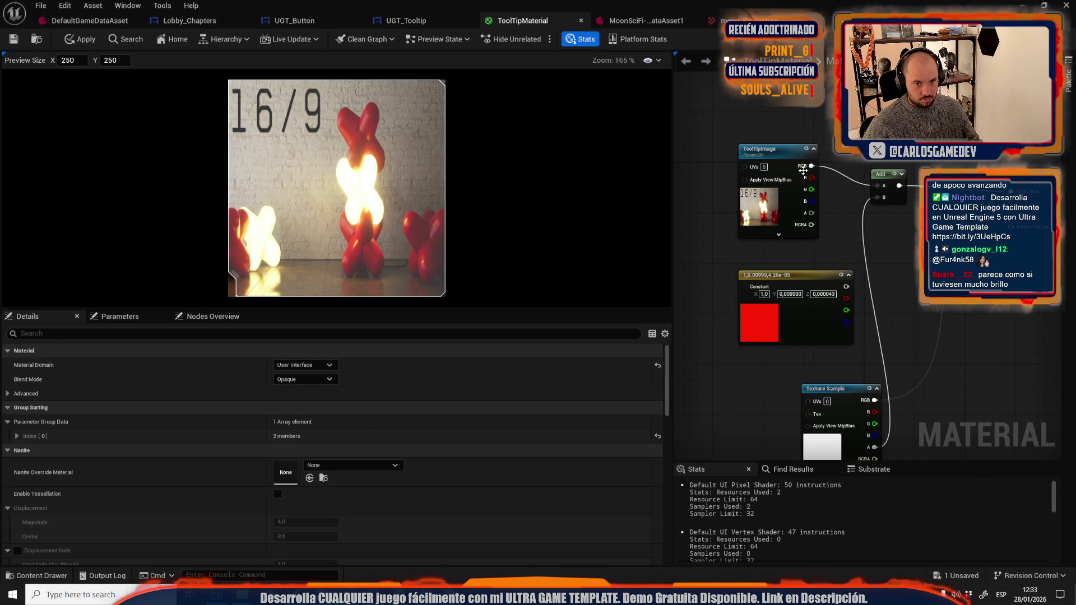
drag(812, 166, 928, 180)
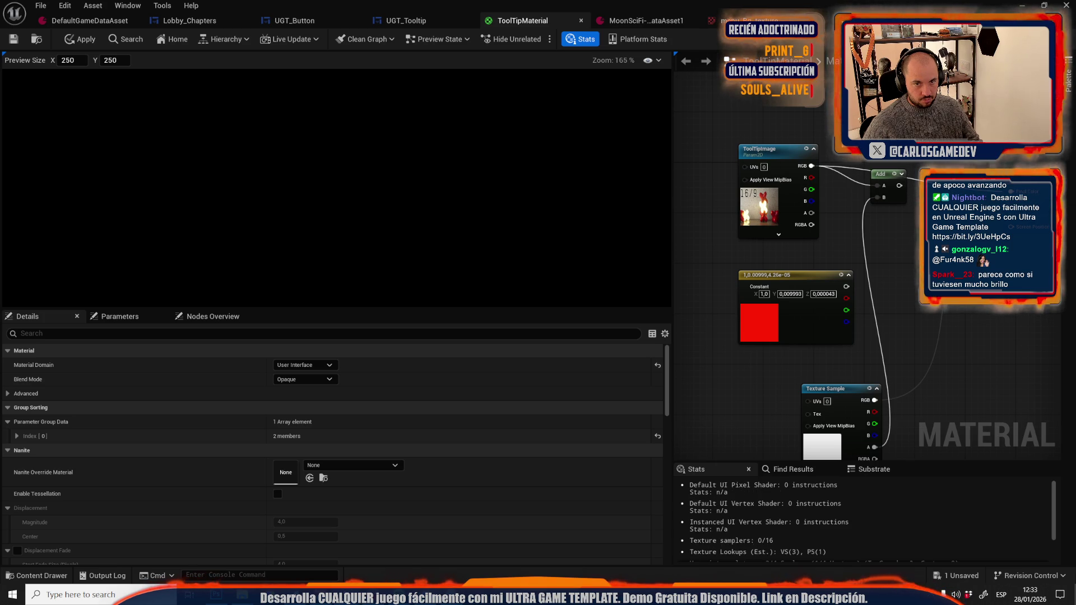
drag(789, 102, 728, 79)
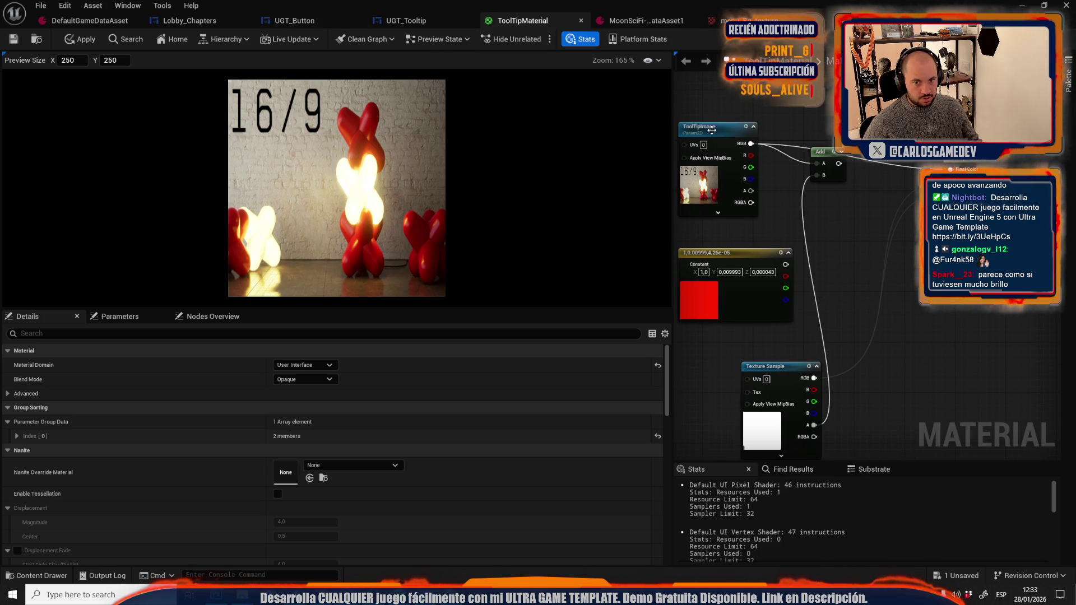
key(ctrl+z)
key(ctrl+z)
mouse_move(751, 144)
mouse_down()
mouse_move(858, 159)
mouse_move(819, 163)
mouse_up()
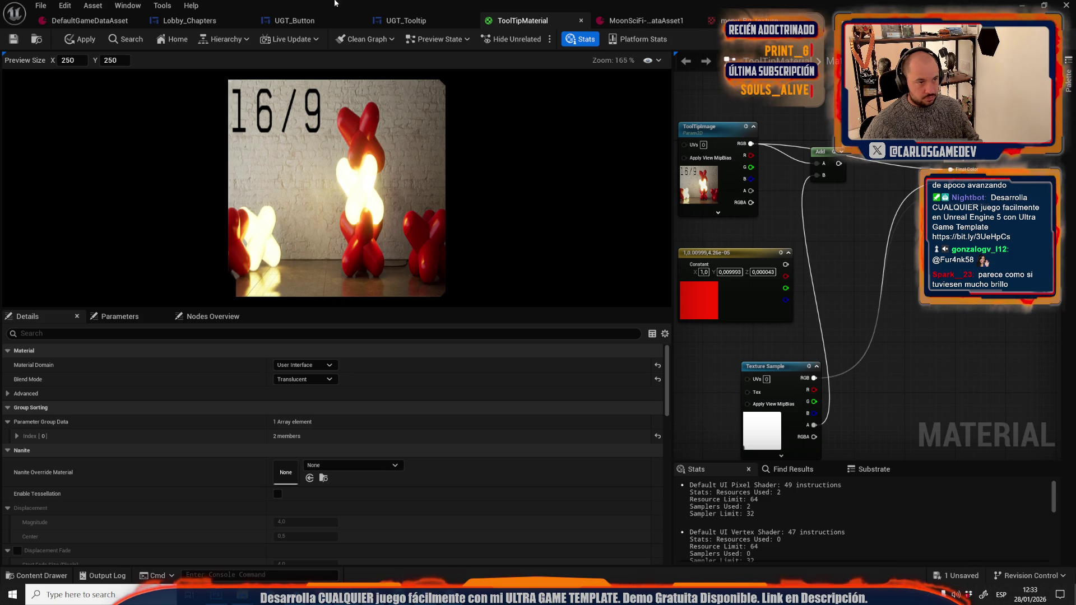
click(70, 40)
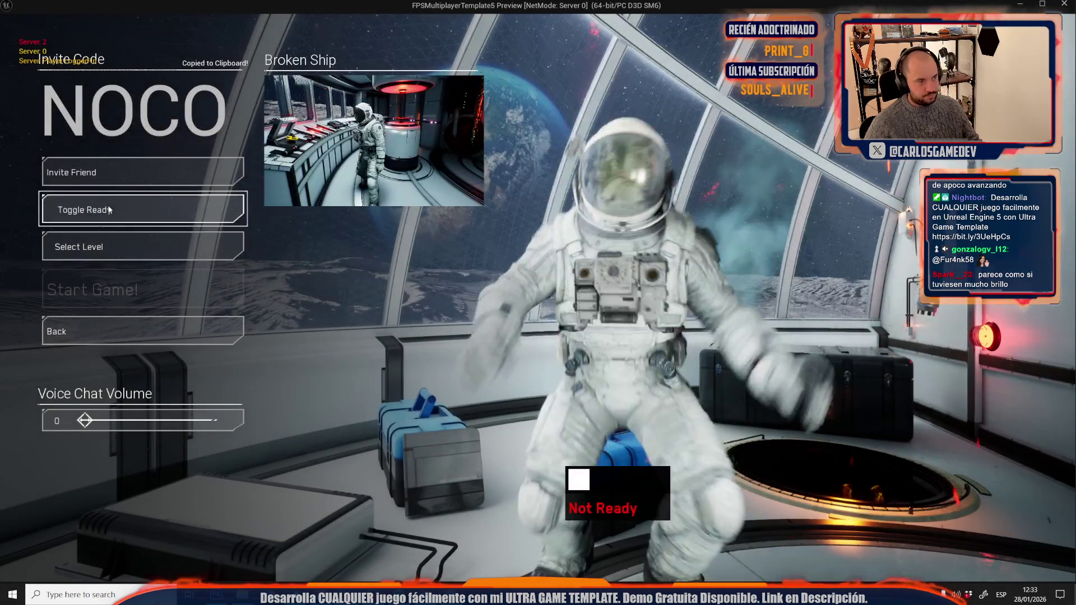
Briefly retest the chapter list in play, then bring up TooltipImage.psd's channels in Photoshop.
click(92, 247)
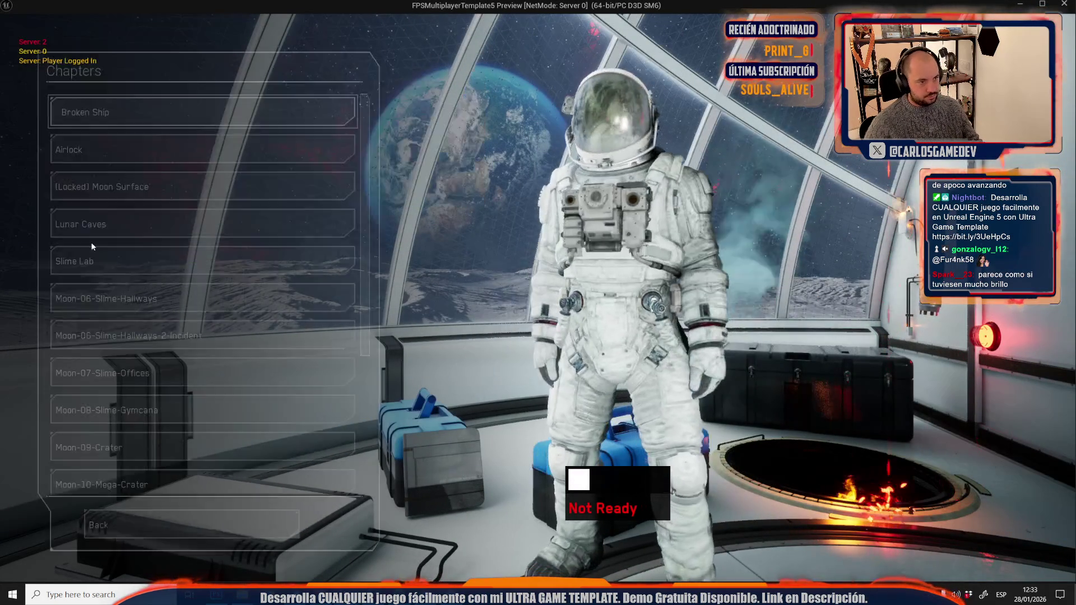
key(Escape)
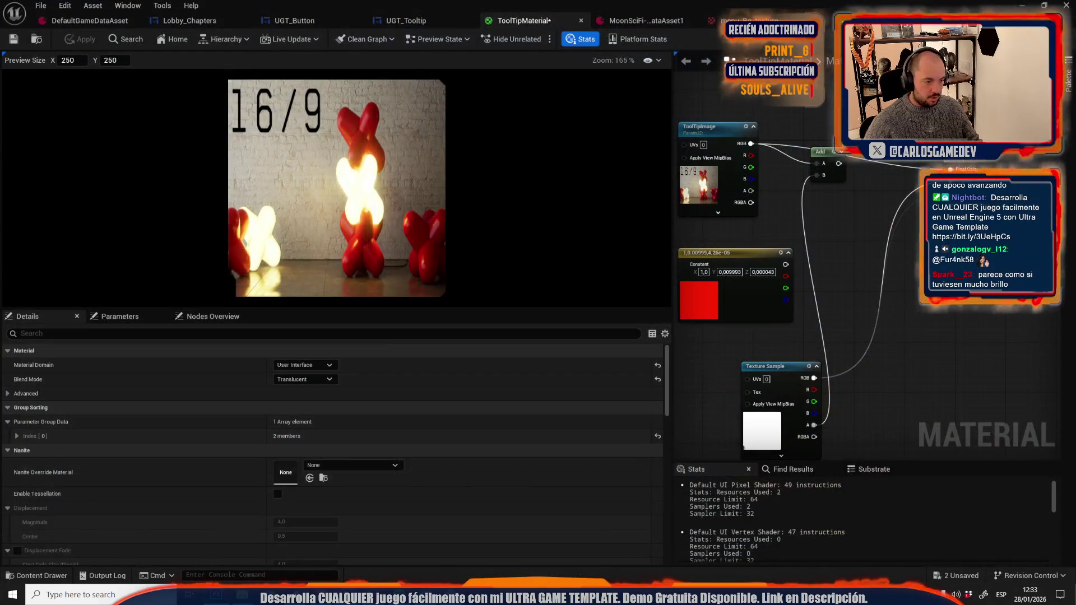
key(alt+Tab)
click(968, 325)
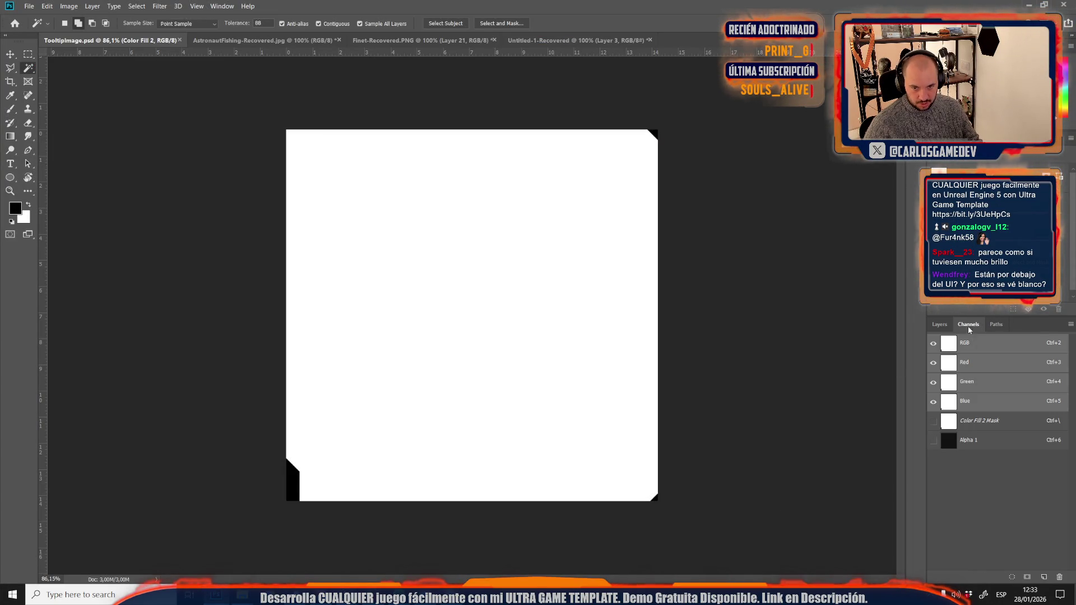
Apply Levels to the Alpha 1 channel with the black input at 16, making the interior pure black.
click(985, 441)
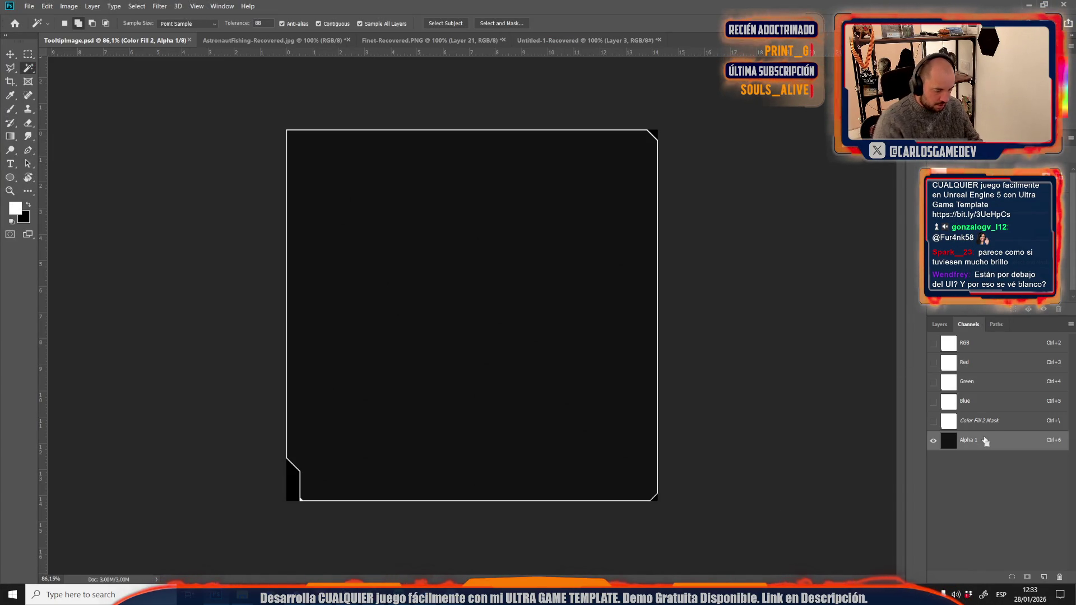
key(ctrl+l)
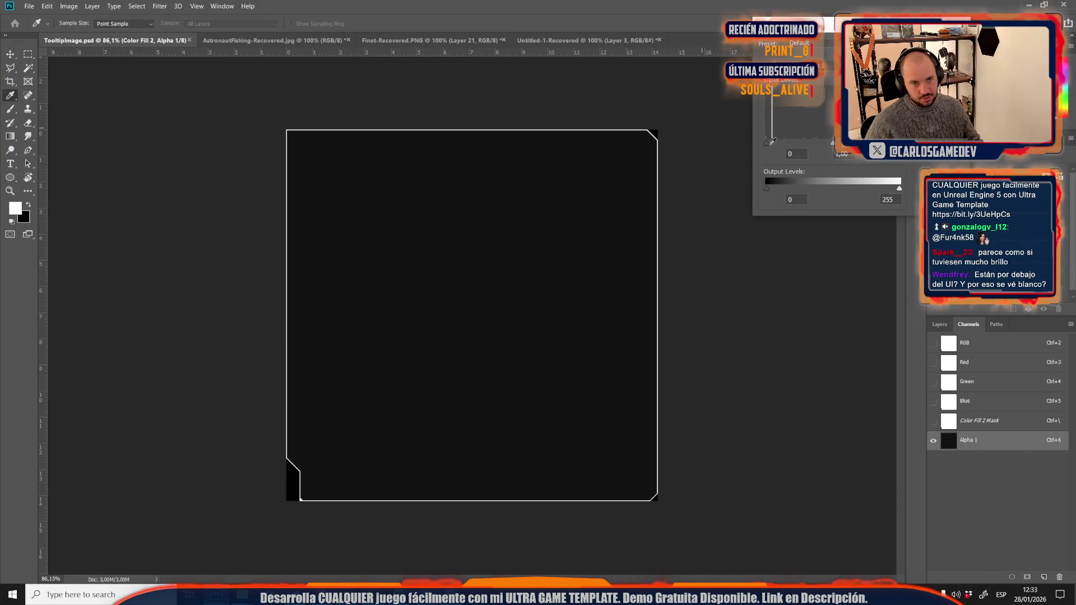
drag(766, 140, 775, 139)
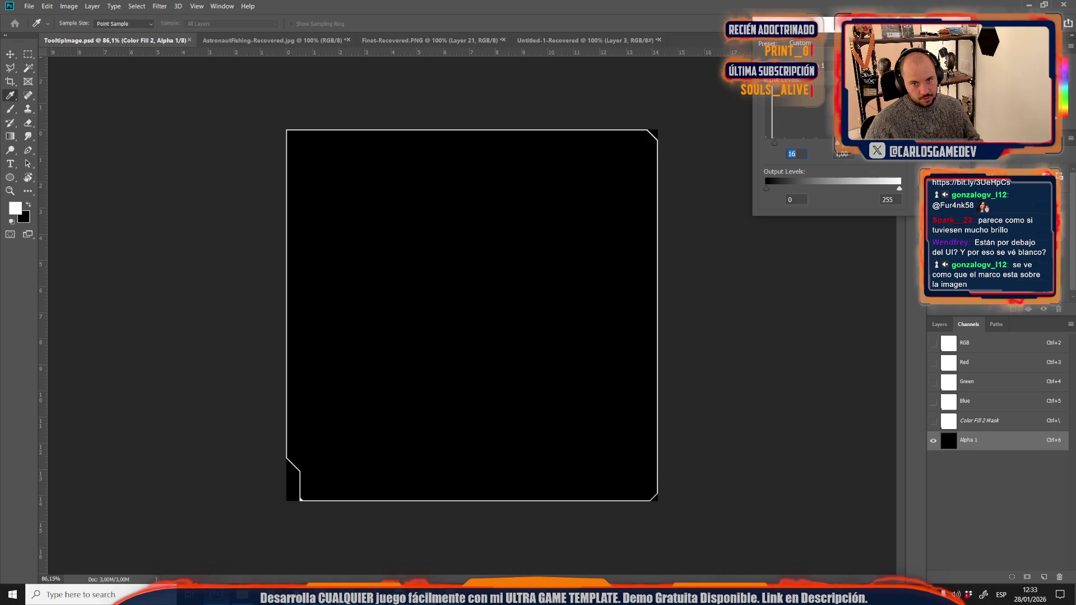
key(alt+Tab)
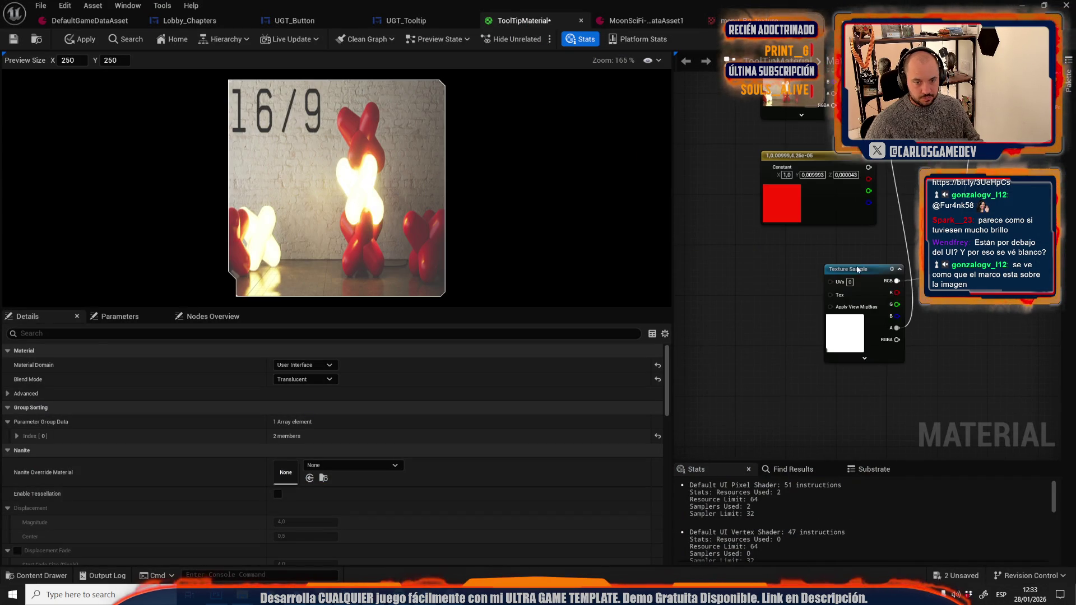
Reimport the updated TooltipImage texture, apply ToolTipMaterial, and start the preview with Alt+P.
click(848, 269)
scroll(310, 529, down, 8)
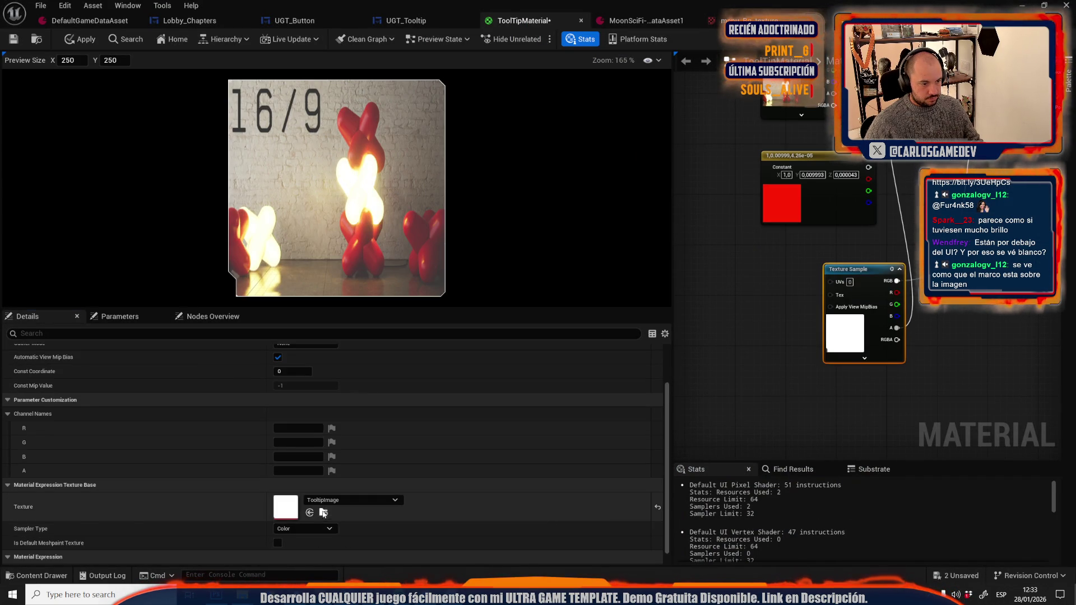
click(323, 512)
right_click(847, 488)
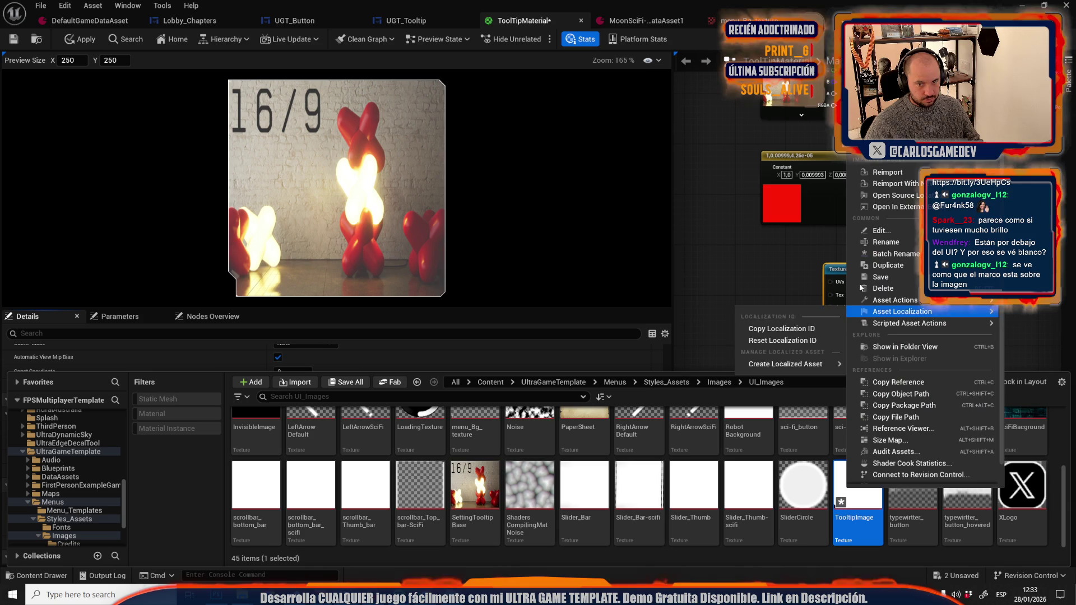
click(877, 241)
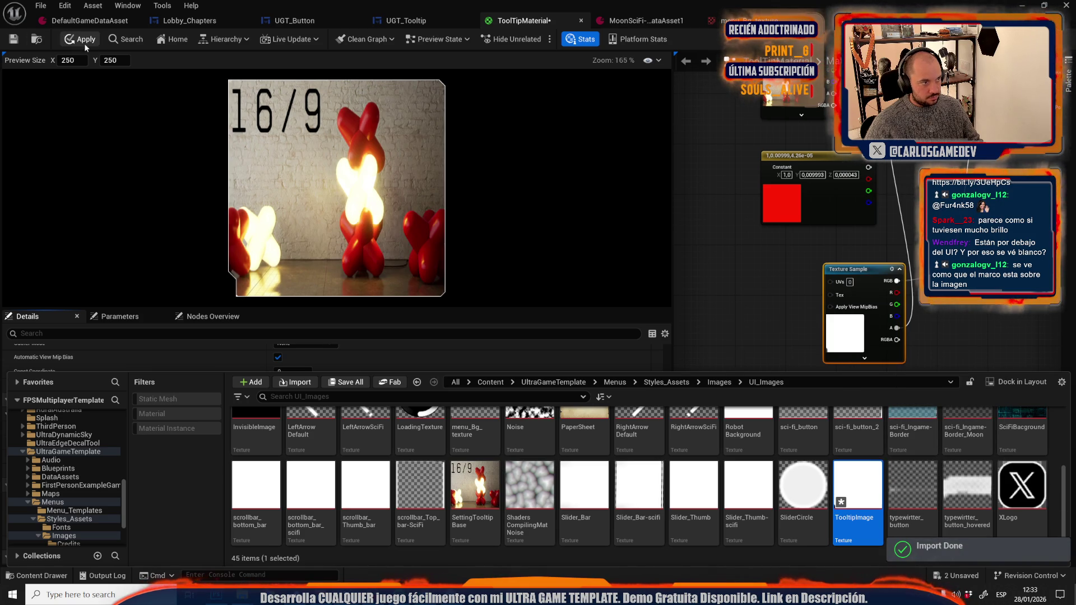
click(84, 45)
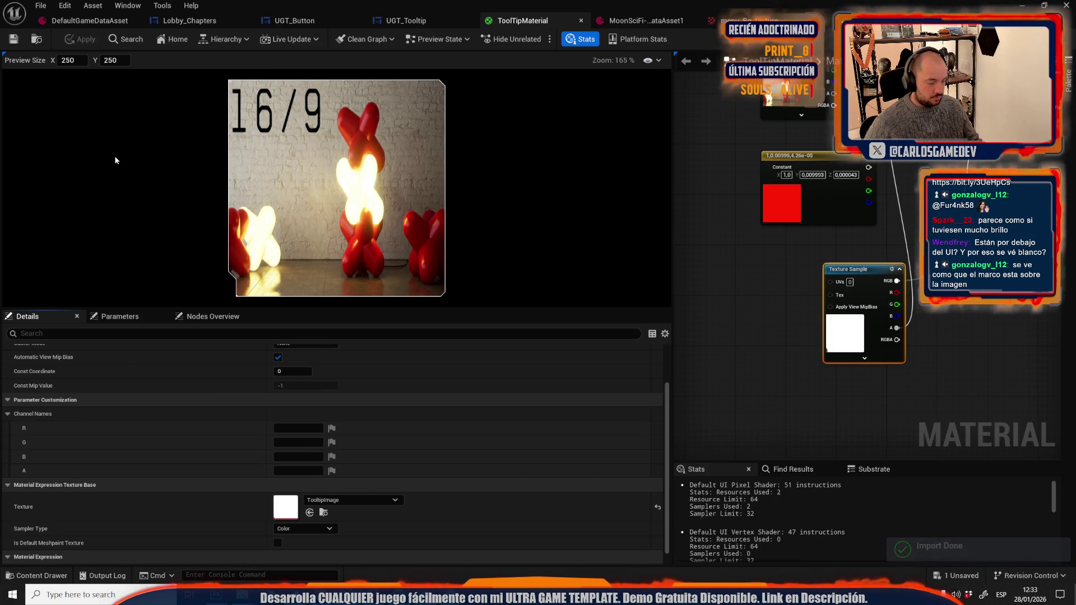
key(alt+p)
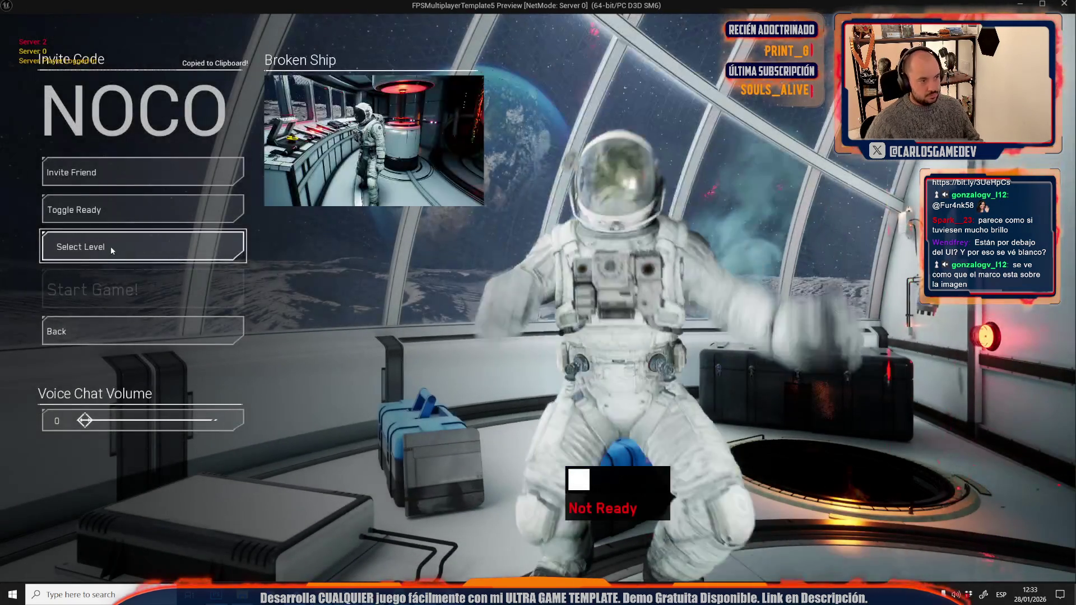
Check the chapter tooltip pictures in the lobby's chapter list, then stop the Play-In-Editor preview.
click(110, 247)
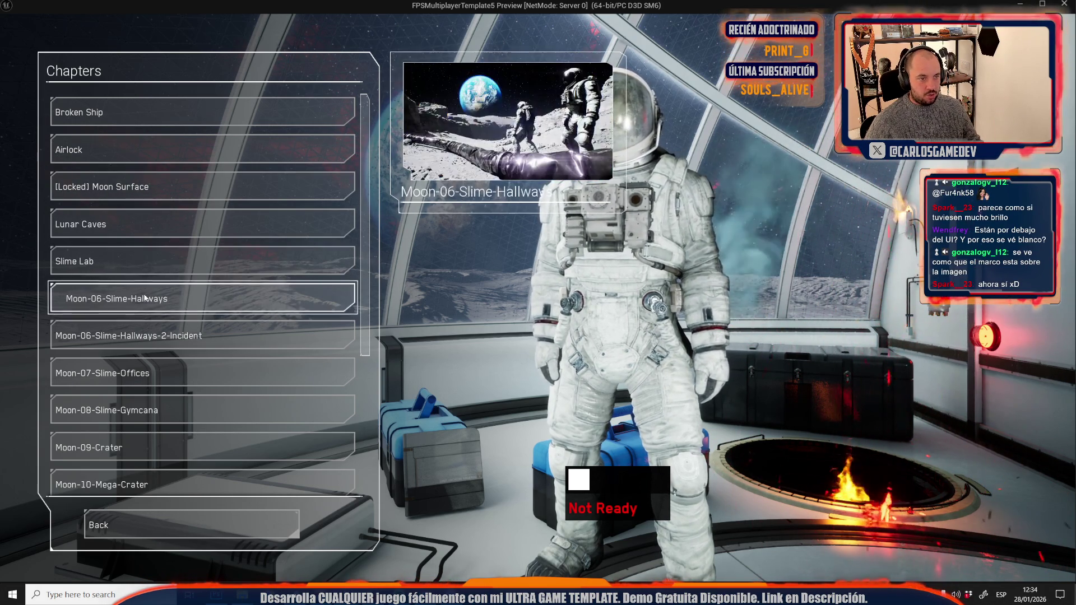
scroll(162, 468, down, 5)
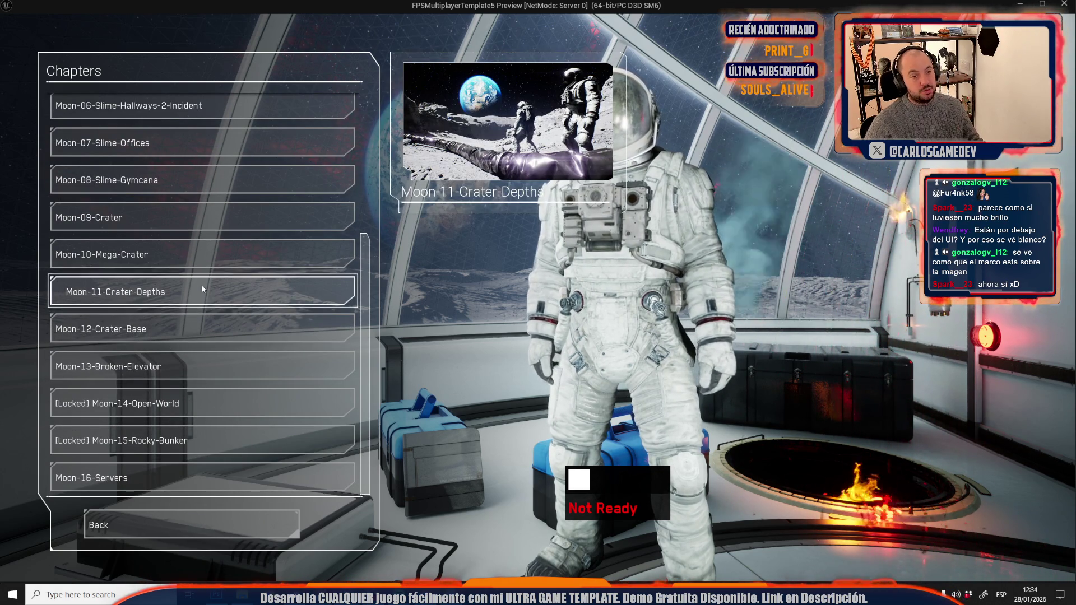
scroll(201, 289, up, 5)
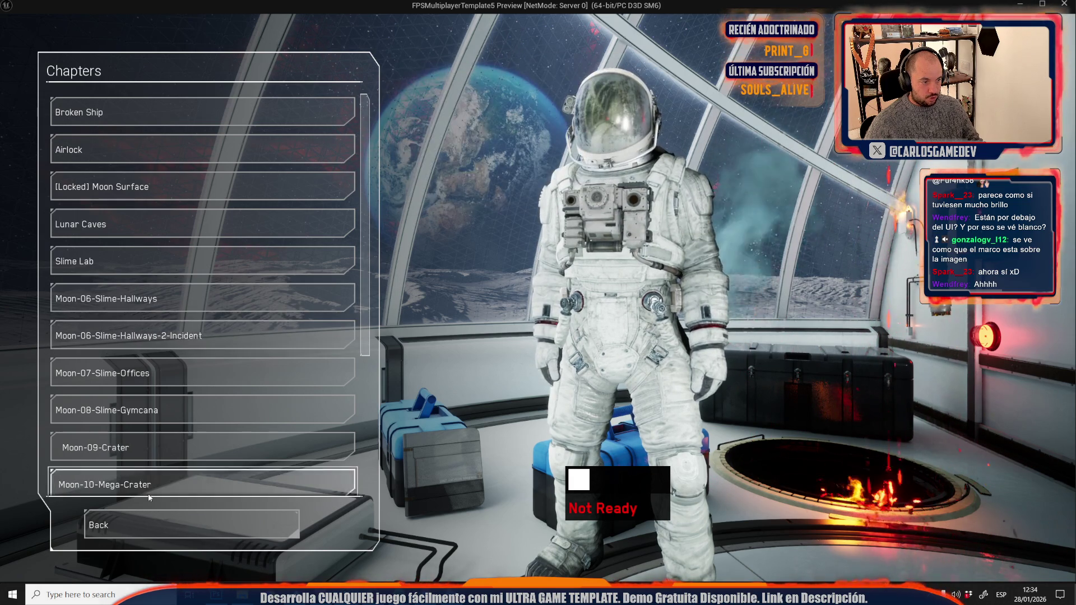
click(144, 519)
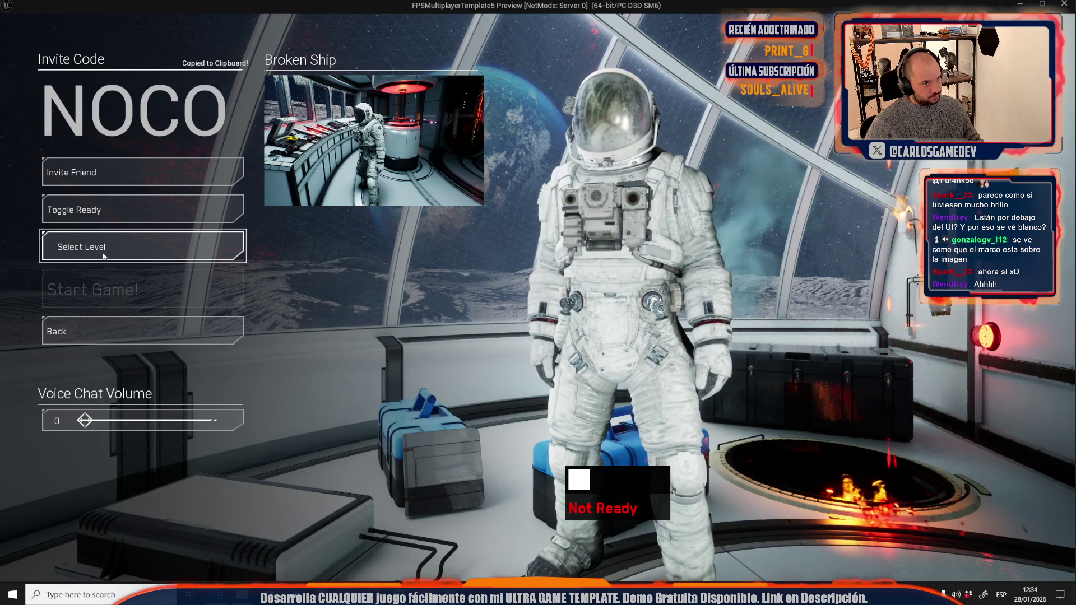
key(Escape)
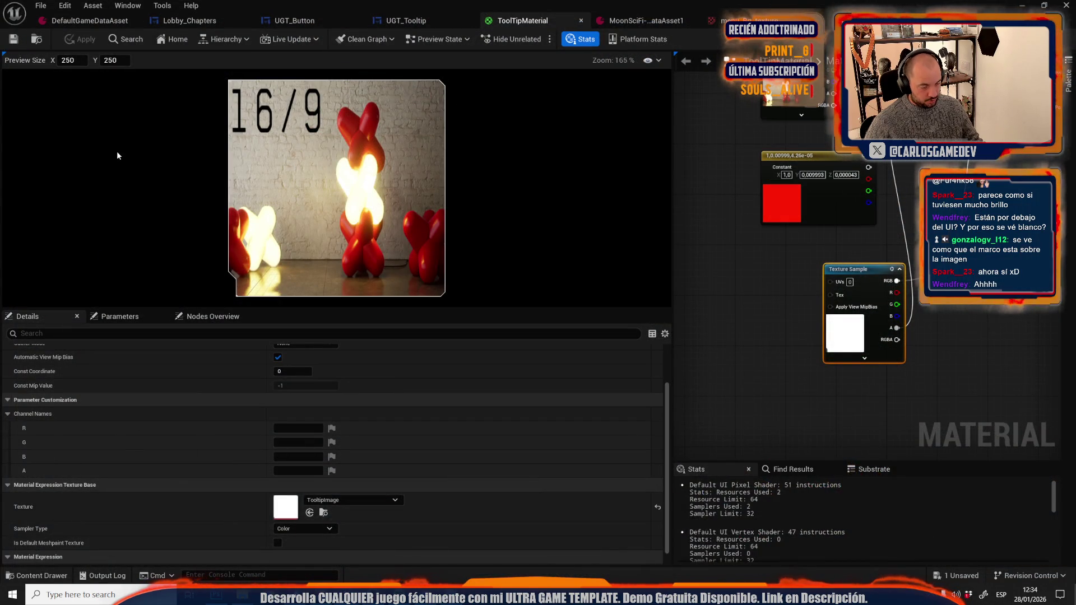
Save the modified TooltipImage texture with Save All from the Content Drawer.
key(ctrl+space)
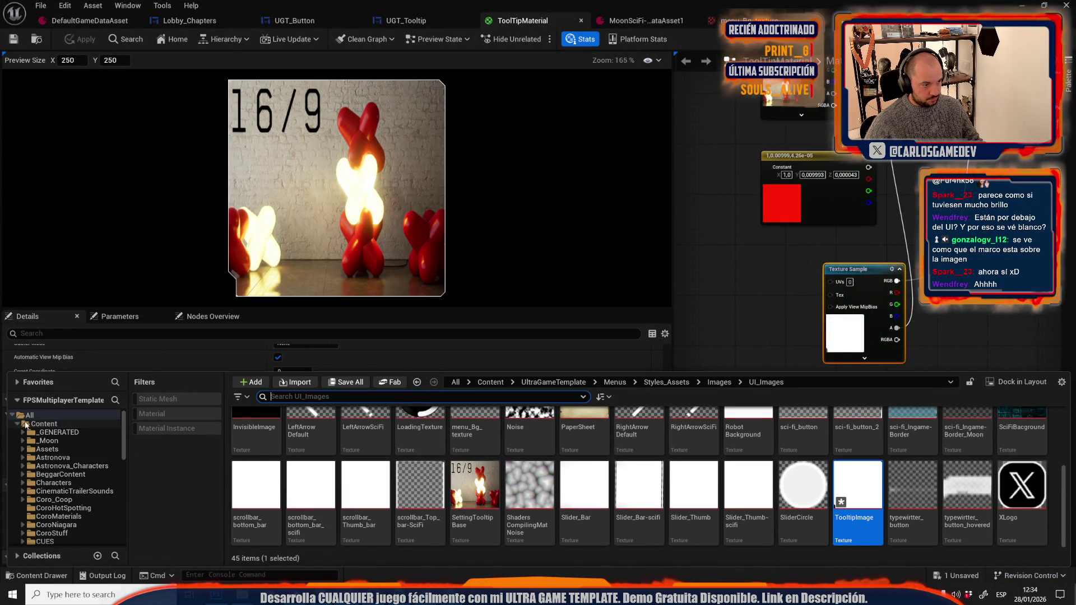
click(26, 425)
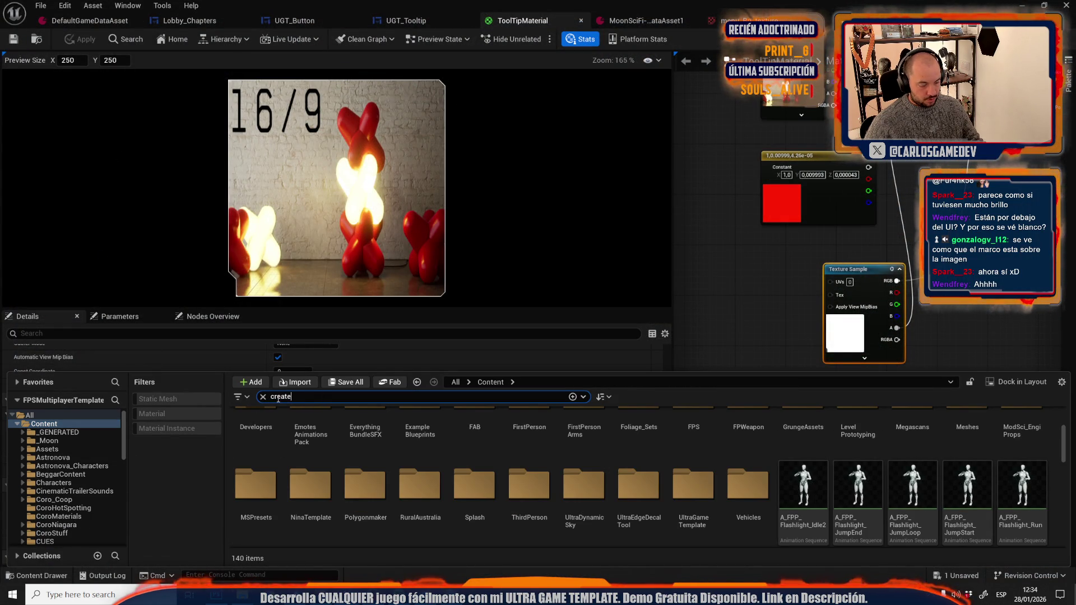
text( joi)
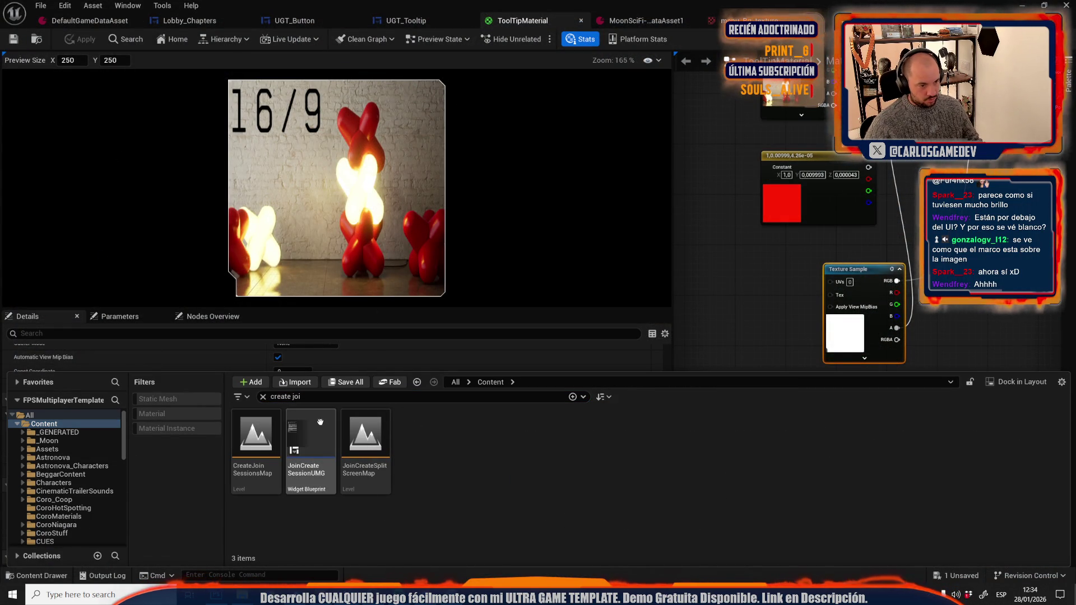
click(316, 432)
text(lobby)
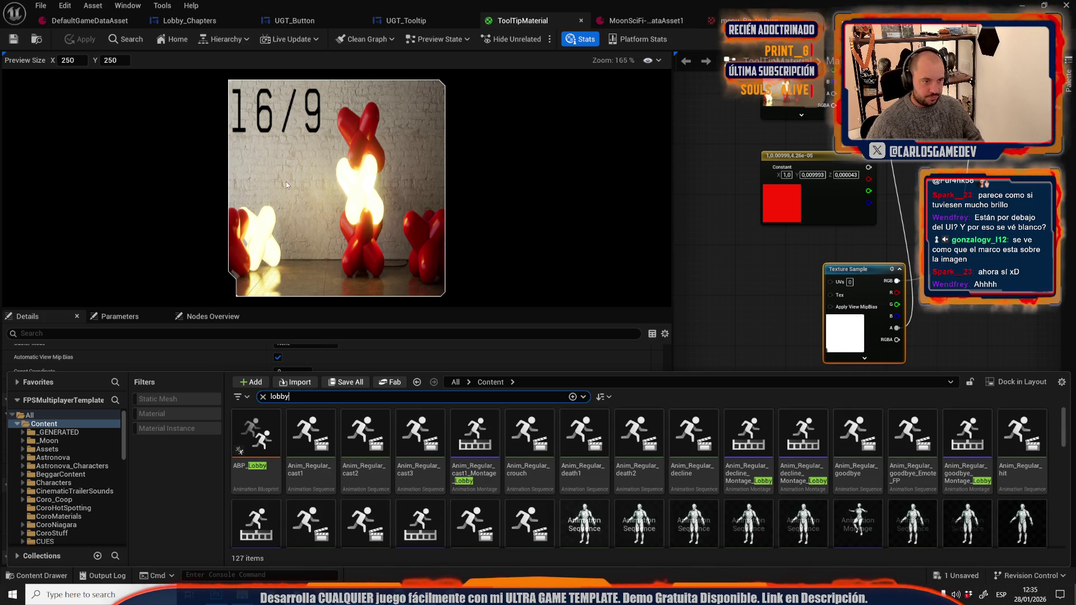
click(712, 221)
click(346, 382)
click(620, 416)
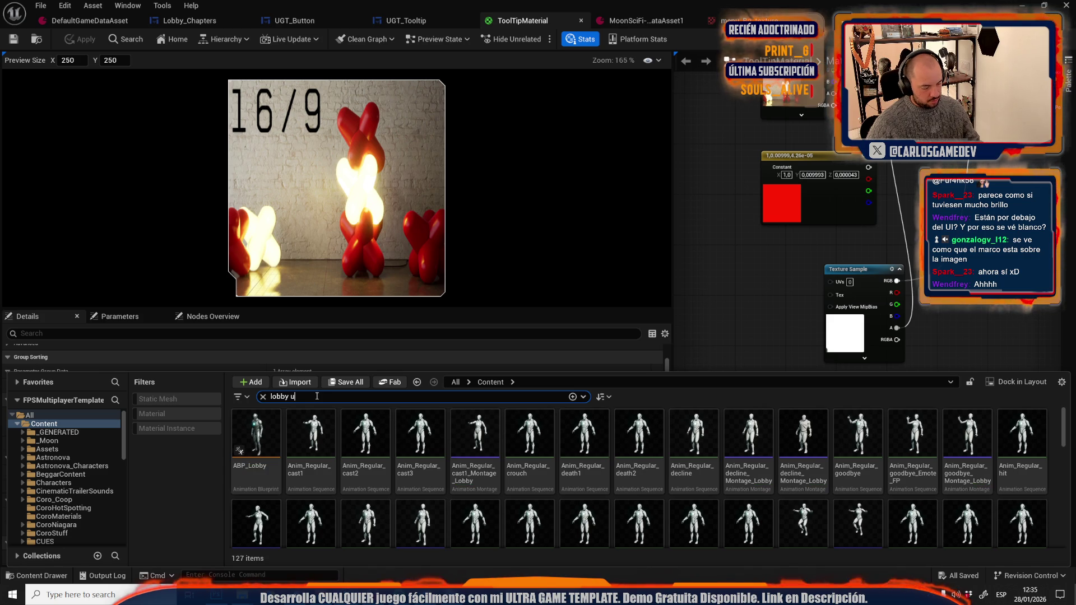
Search the Content Drawer for the lobby UMG widgets and open WB_LobbyUI.
text(mg)
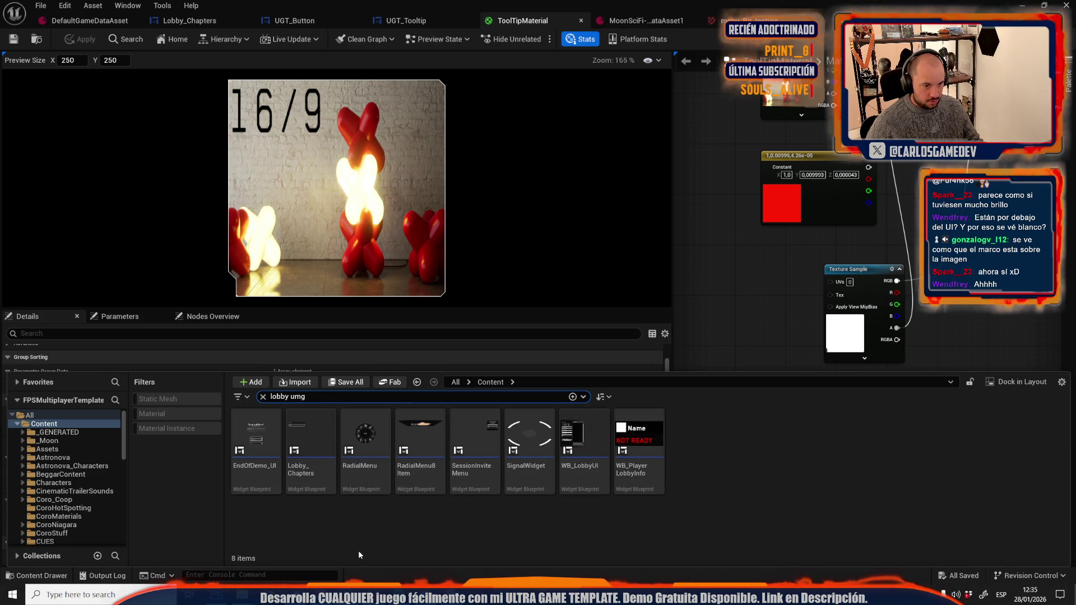
click(593, 440)
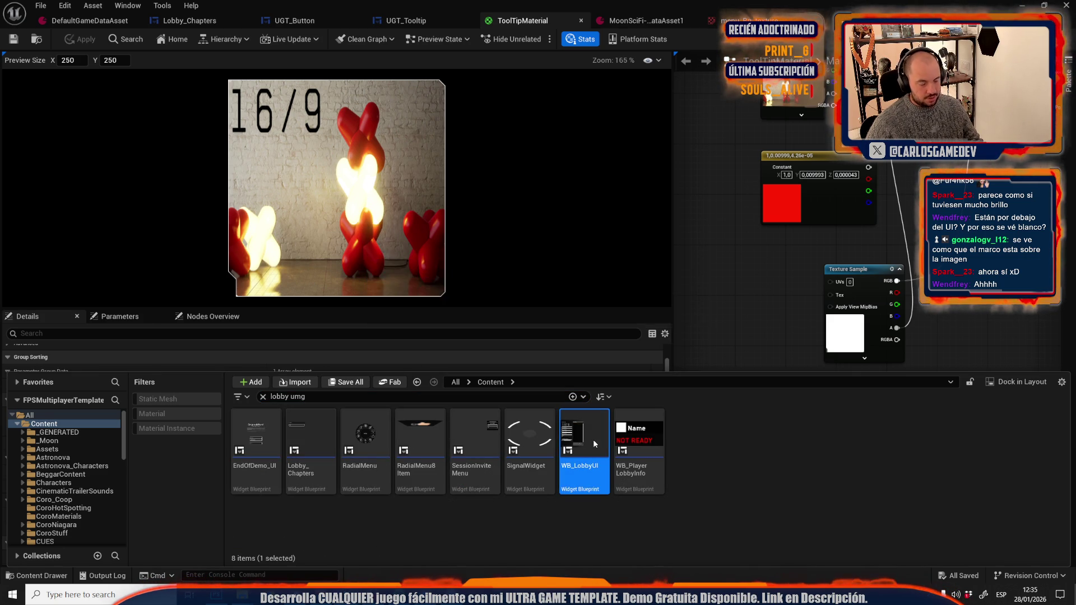
double_click(593, 439)
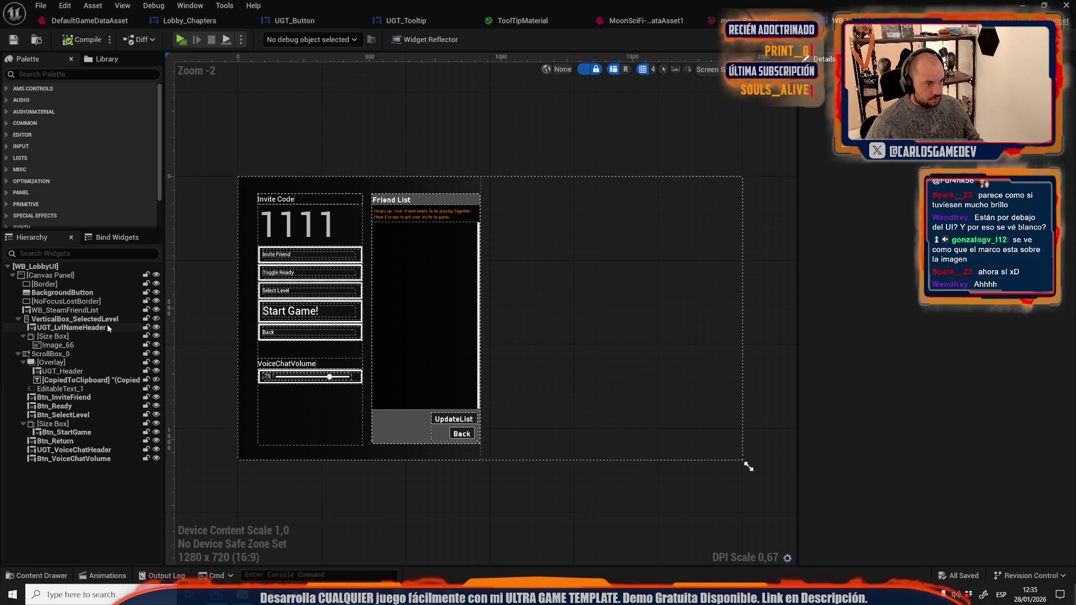
Toggle the VerticalBox_SelectedLevel visibility and select the Image_66 widget in the Hierarchy.
click(154, 321)
click(156, 320)
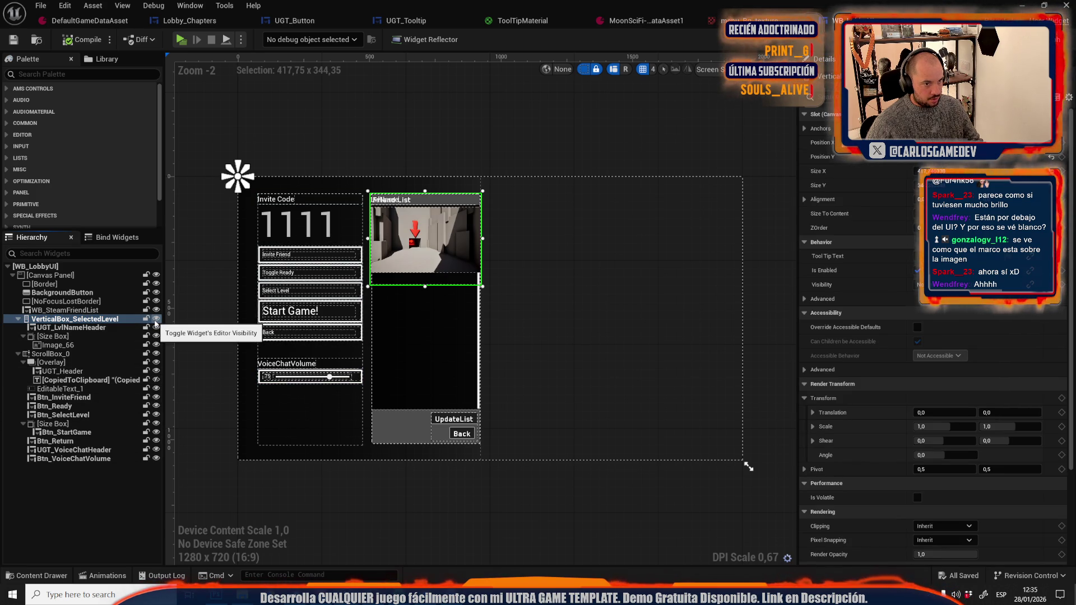
click(156, 320)
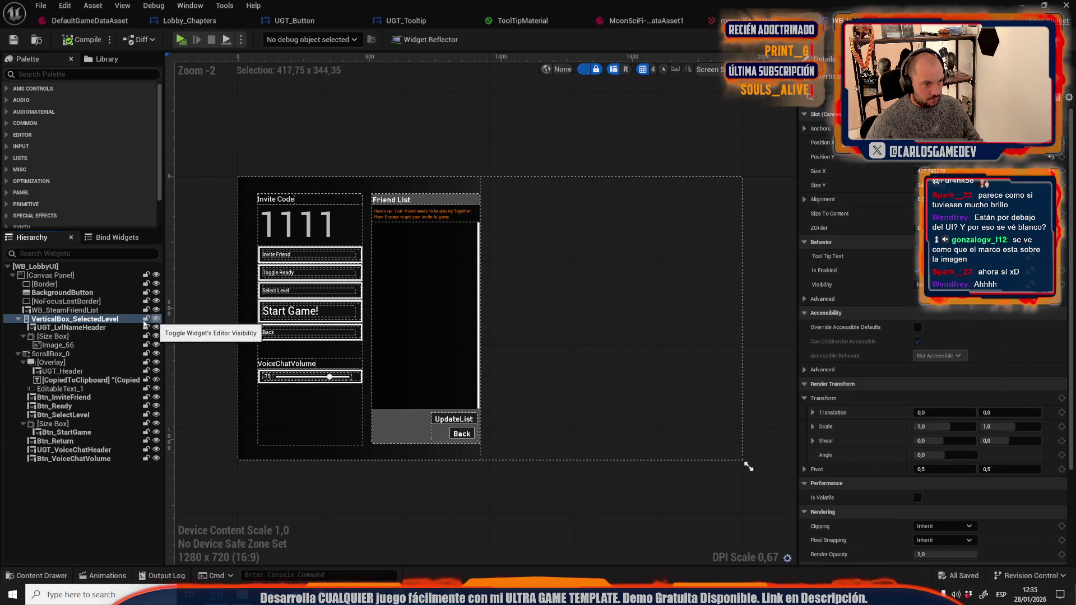
click(103, 344)
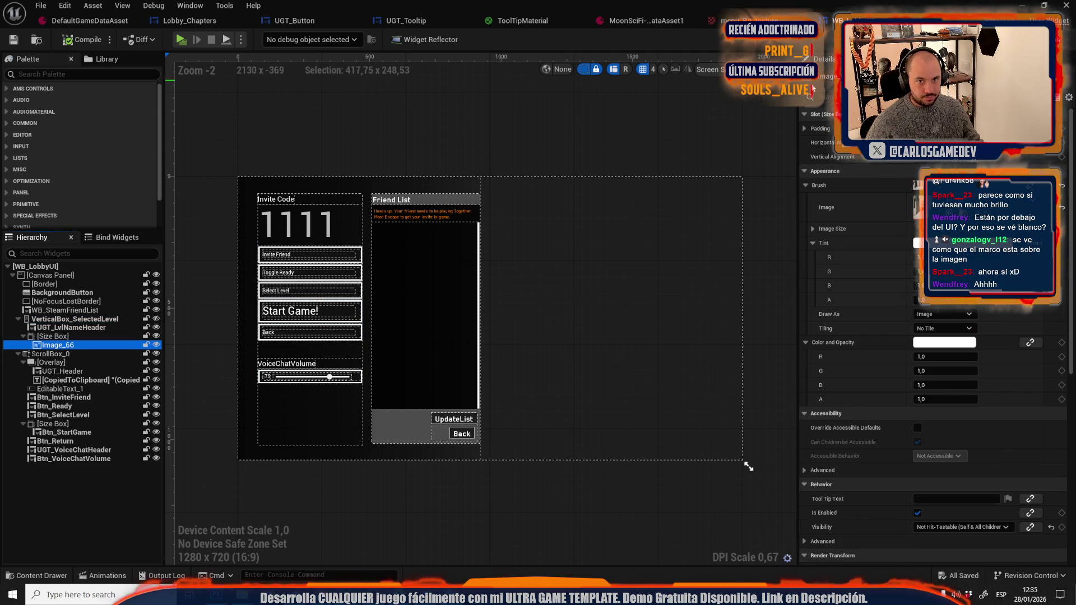
Find Image_66's references in the event graph and inspect the surrounding pre-construct nodes.
click(748, 467)
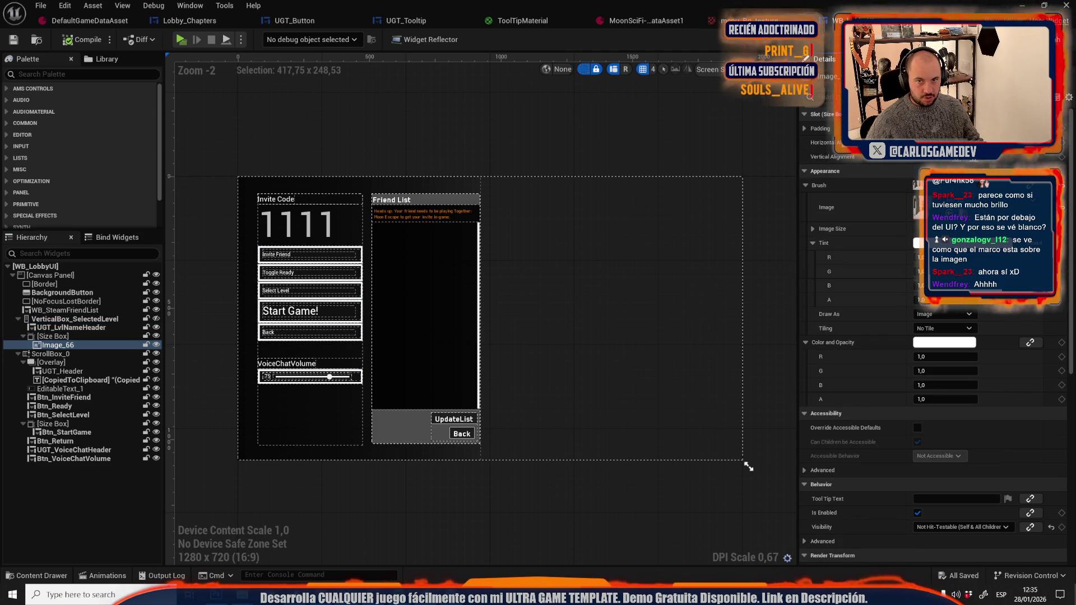
key(shift+alt+f)
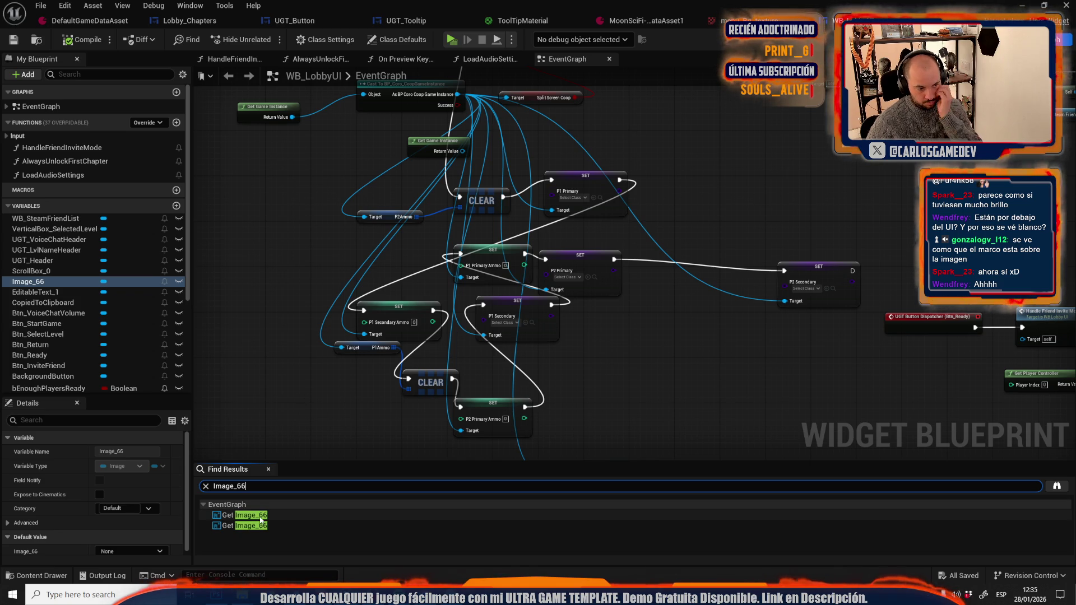
click(261, 519)
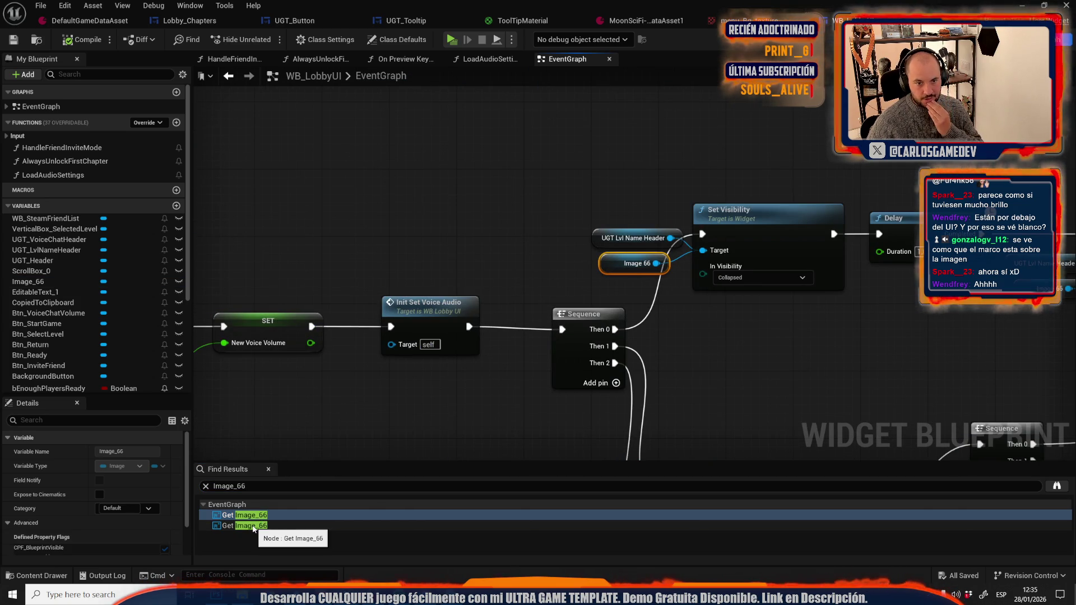
click(254, 526)
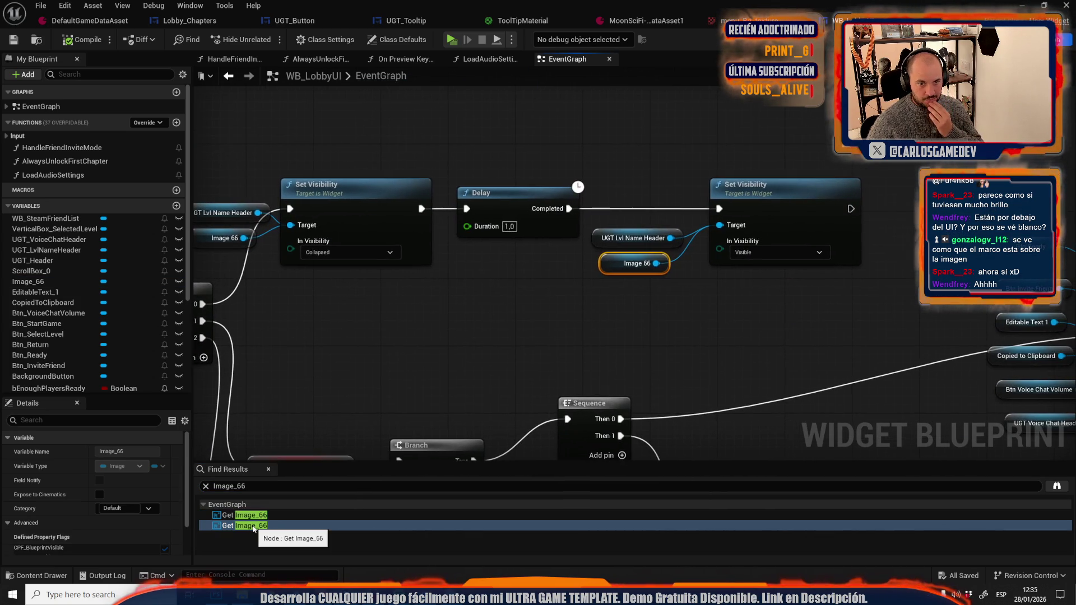
scroll(365, 310, down, 4)
scroll(438, 331, up, 3)
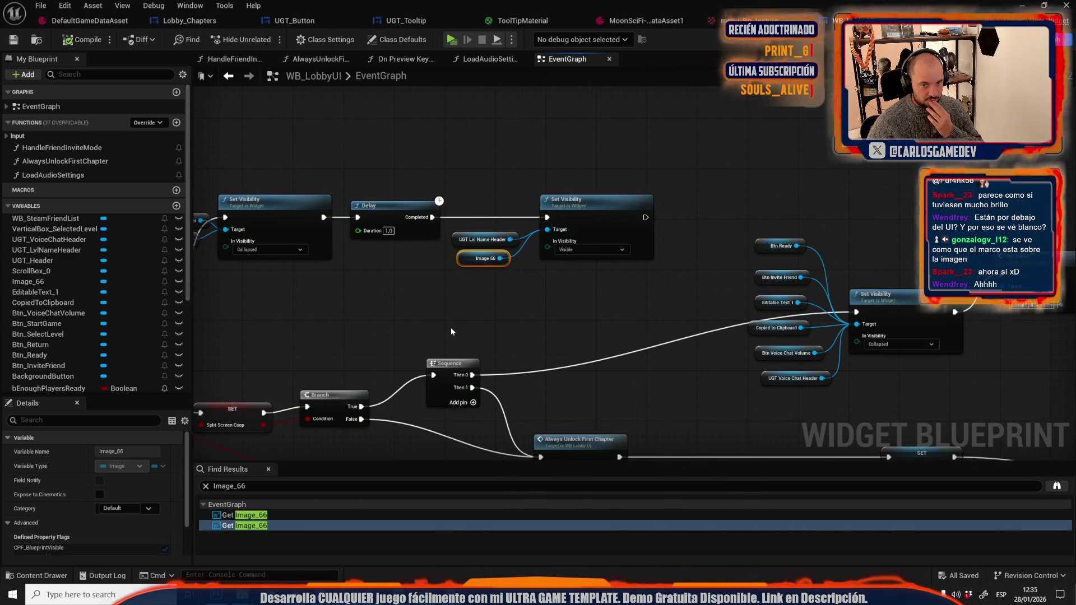
drag(425, 328, 650, 346)
scroll(650, 346, down, 3)
scroll(533, 336, up, 3)
scroll(522, 339, down, 3)
drag(523, 339, 446, 210)
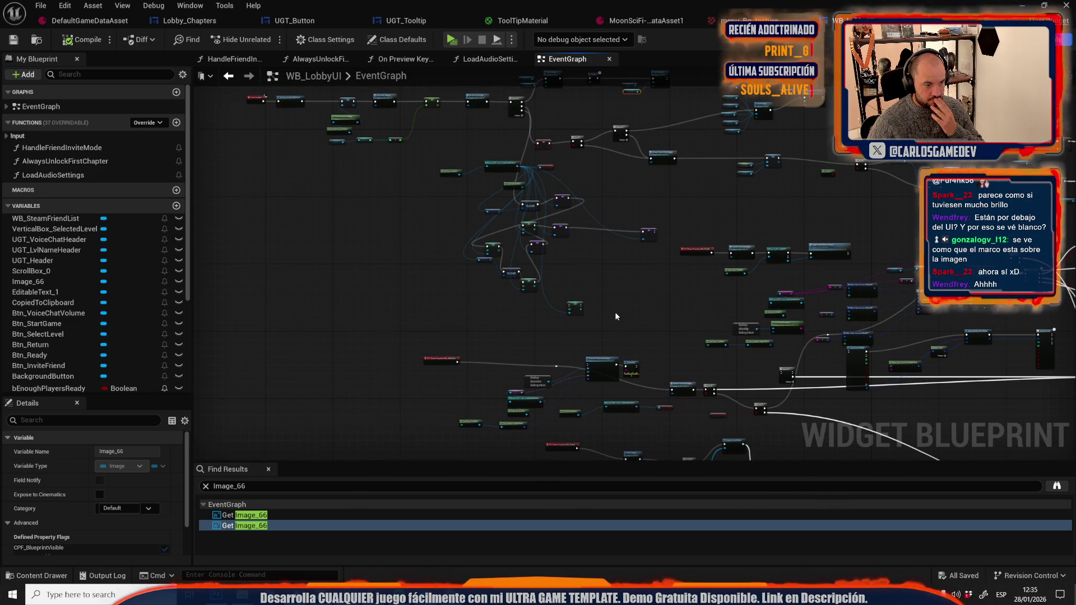
drag(651, 271, 420, 360)
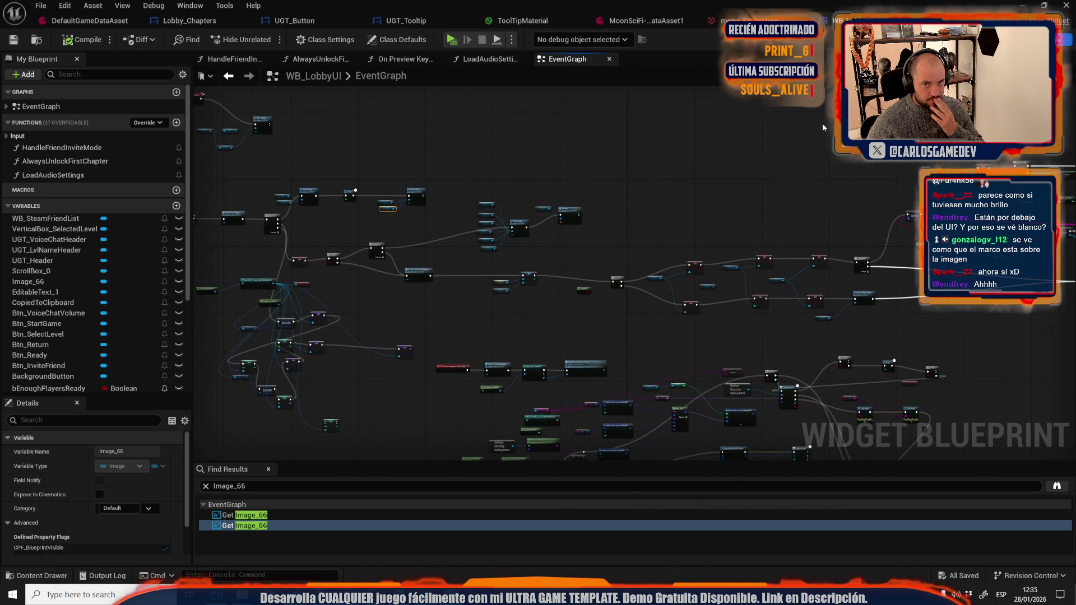
Rename Image_66 to SelectedChapterImage, compile WB_LobbyUI, and save all assets including BP_LobbyPC.
click(1034, 39)
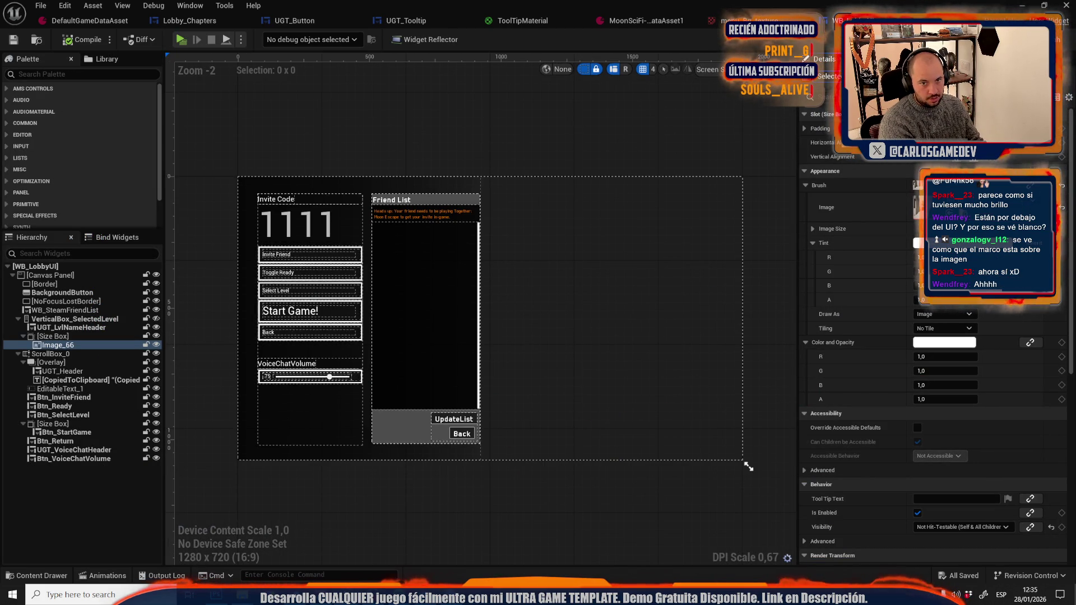
key(Return)
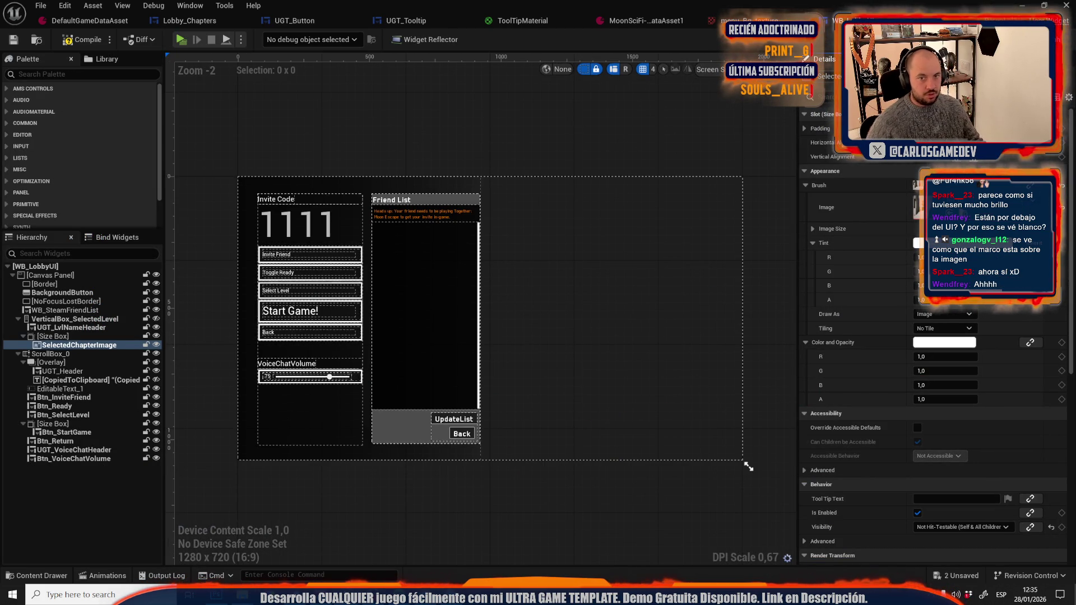
click(19, 40)
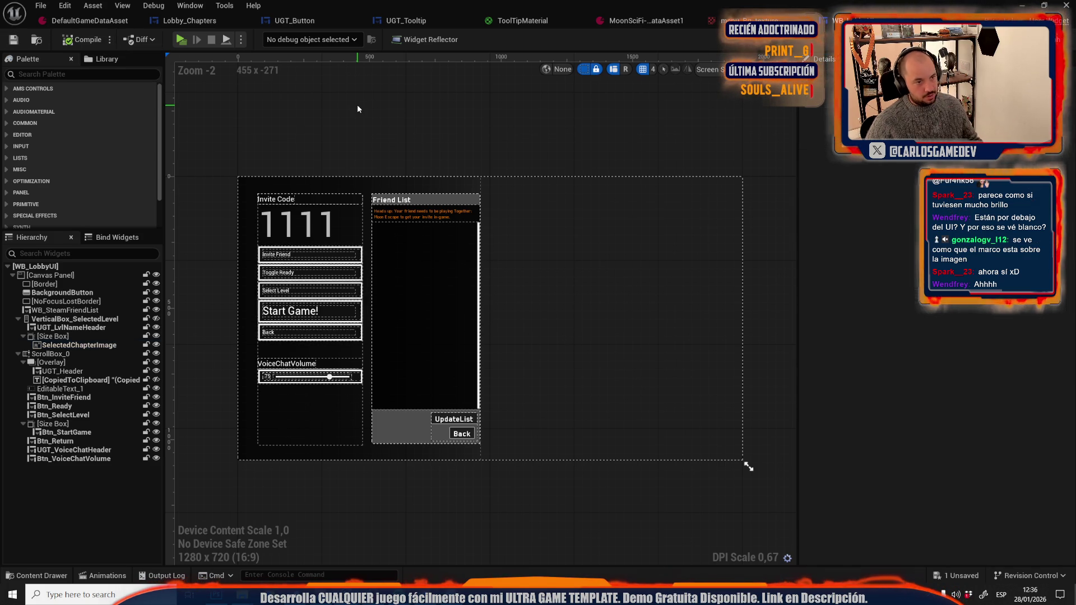
key(ctrl+space)
click(346, 314)
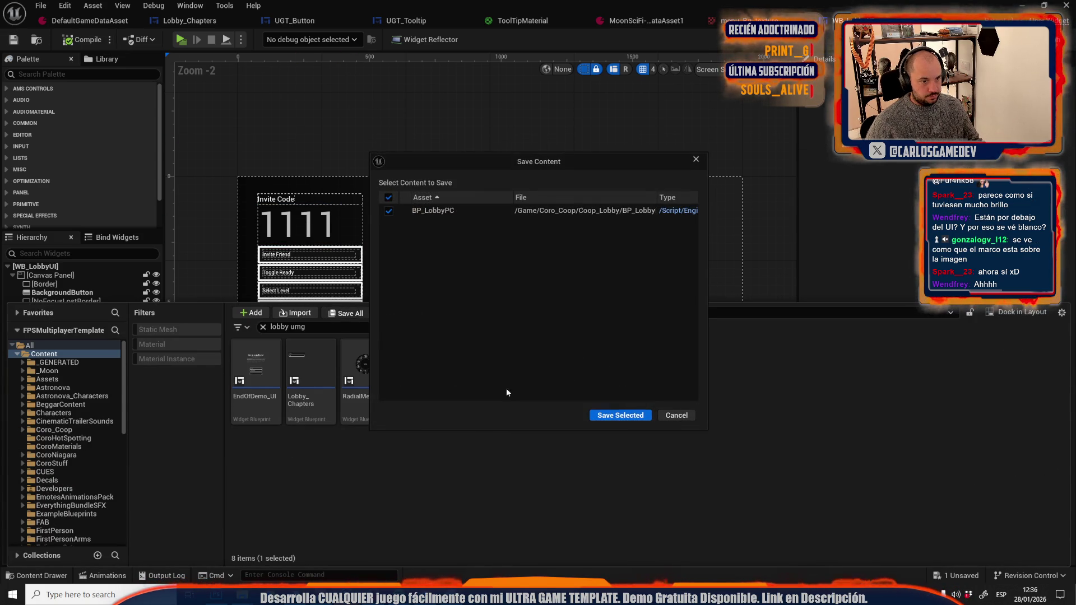
click(624, 416)
click(505, 352)
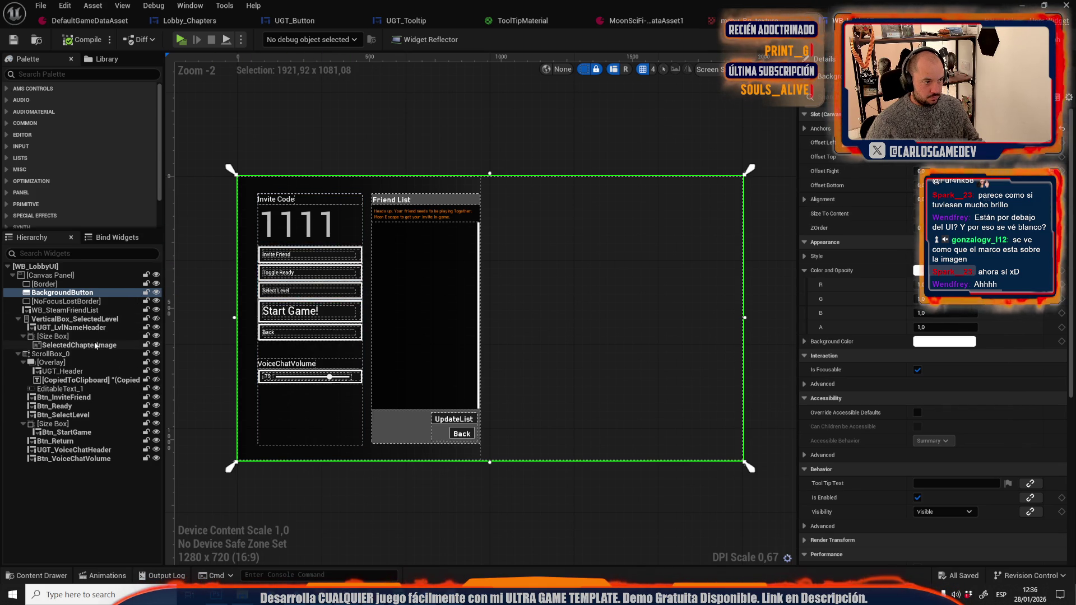
Select SelectedChapterImage and open Find in Blueprints from the Edit menu.
click(96, 345)
click(66, 6)
click(78, 59)
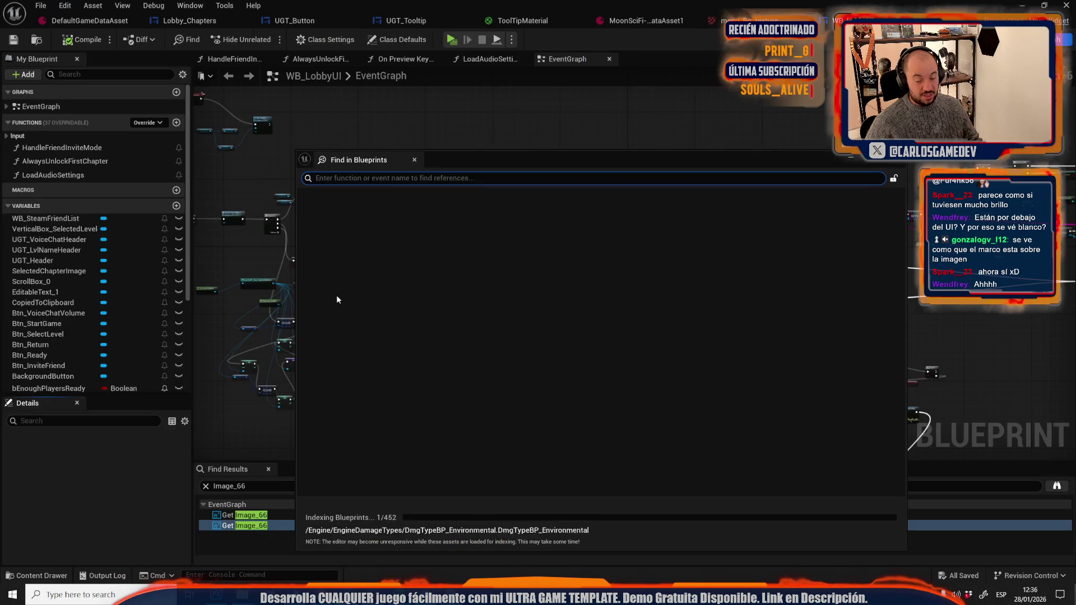
text(SelectedChapterImage)
Search all blueprints for SelectedChapterImage and jump to its use in BP_LobbyPC.
key(Return)
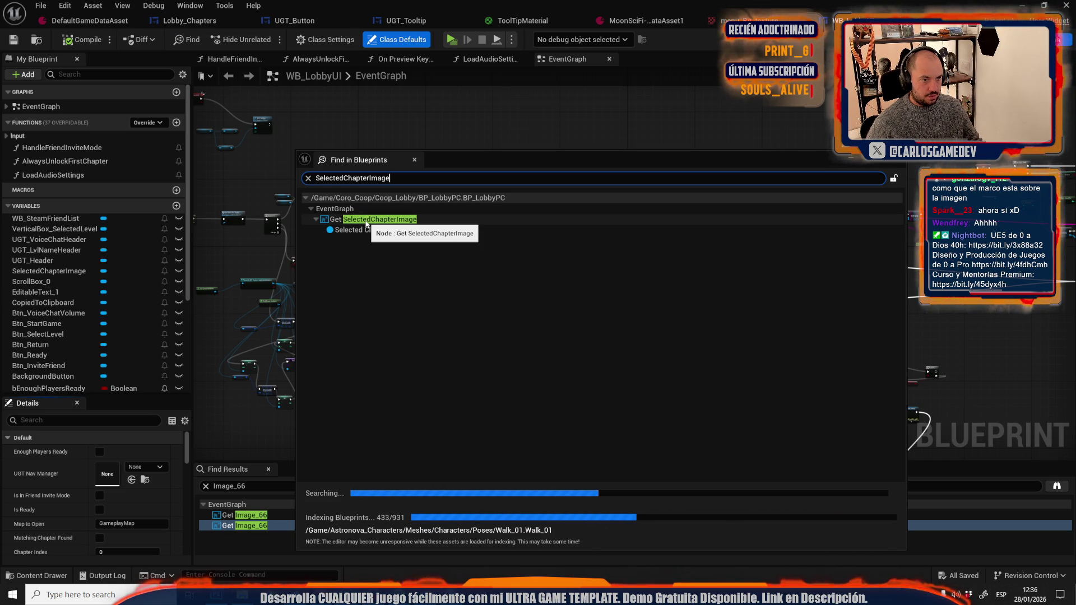
click(398, 219)
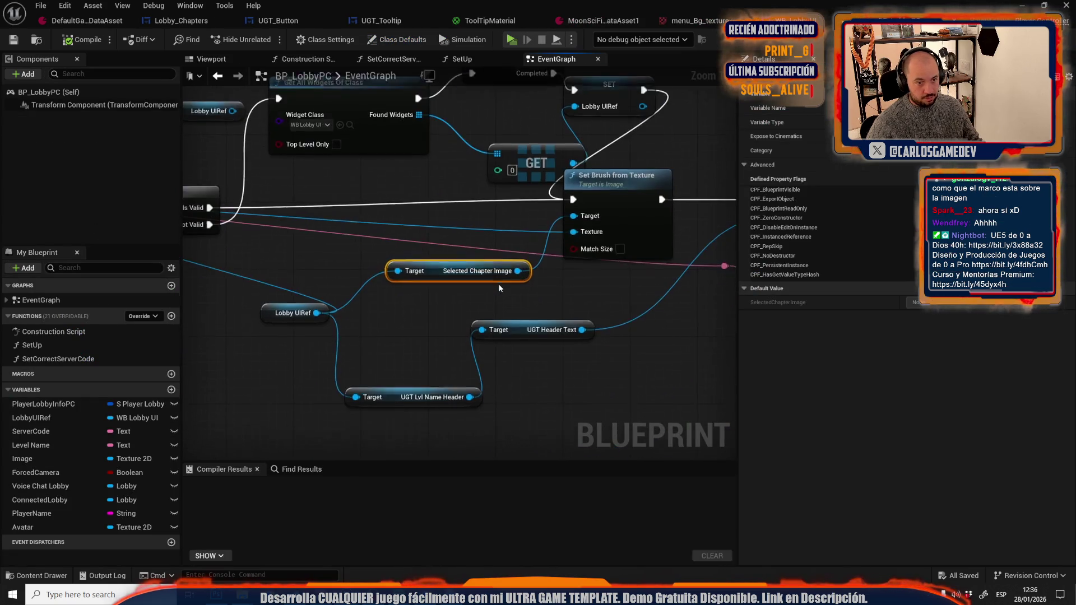
Copy the dynamic material instance and Set Brush from Material nodes from UGT_Tooltip into BP_LobbyPC.
click(380, 21)
drag(542, 192, 601, 213)
shift+click(677, 128)
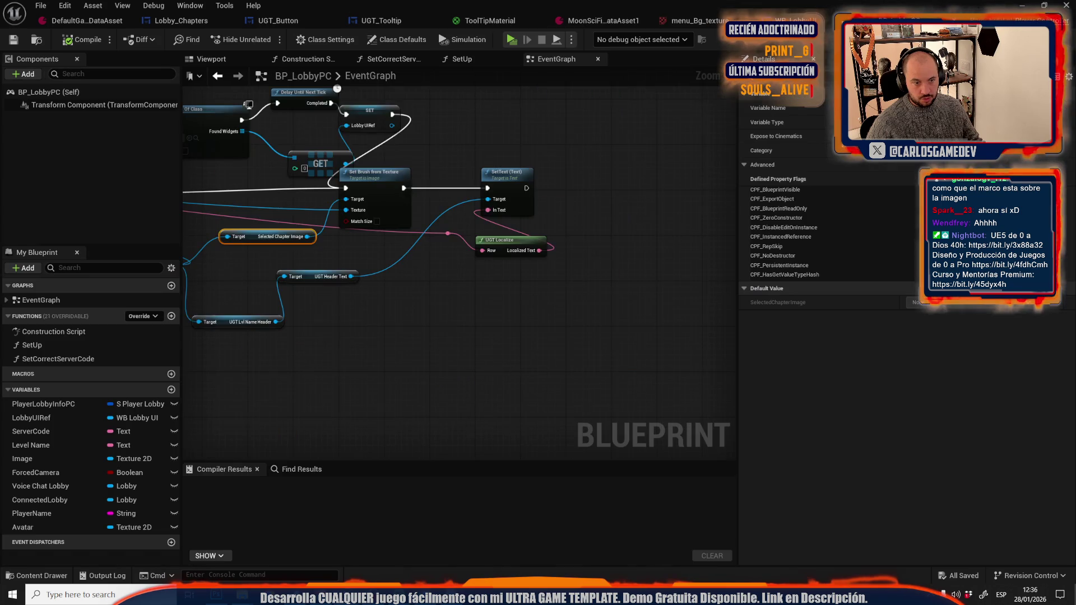
click(875, 20)
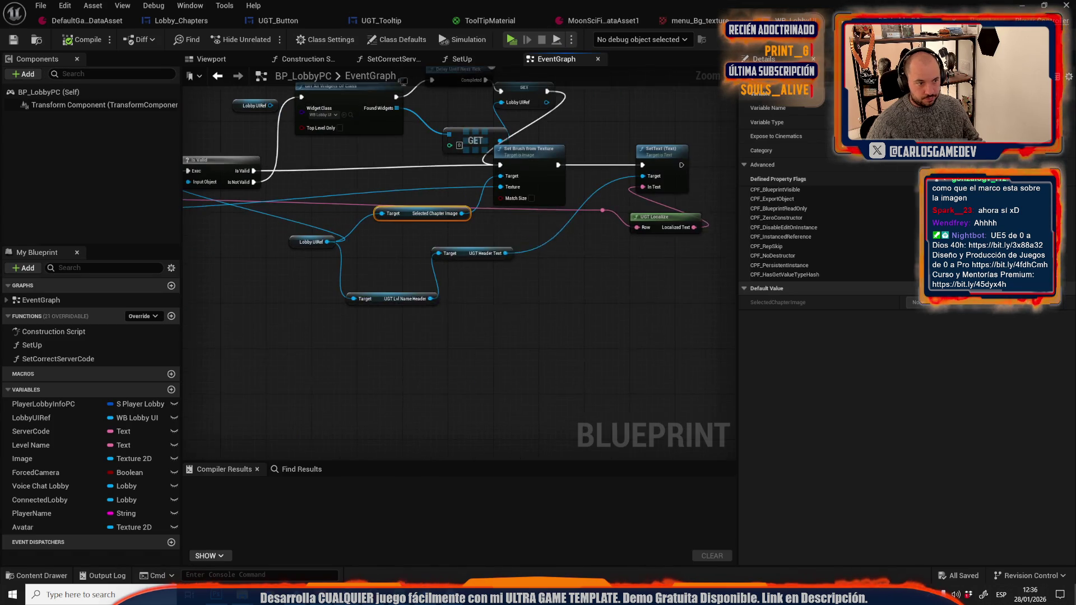
click(479, 367)
key(ctrl+v)
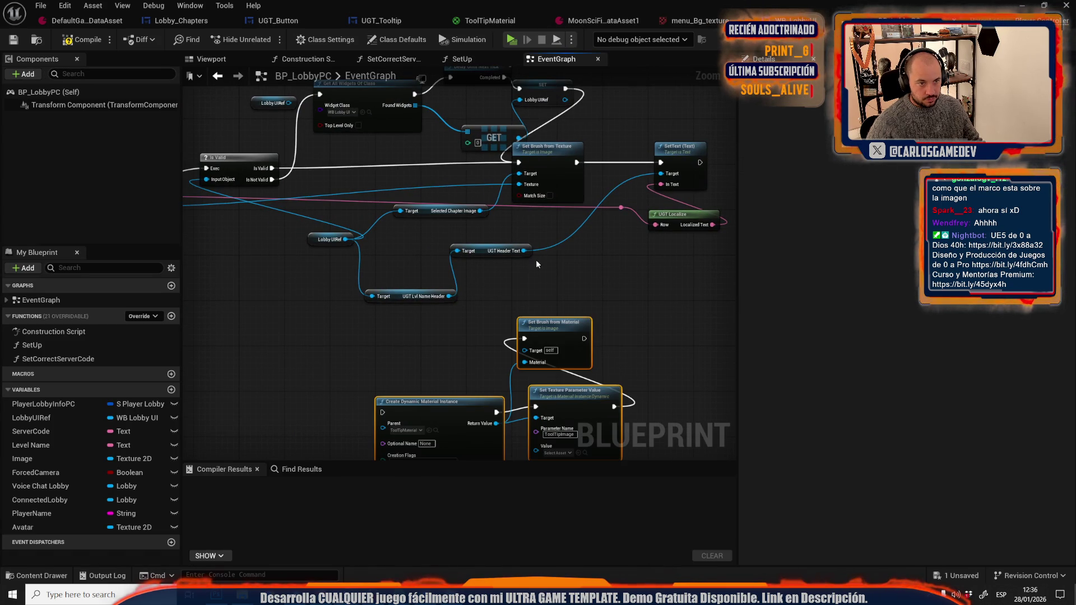
mouse_move(538, 219)
mouse_down()
mouse_move(478, 143)
mouse_move(345, 381)
mouse_move(355, 387)
mouse_move(341, 383)
mouse_up()
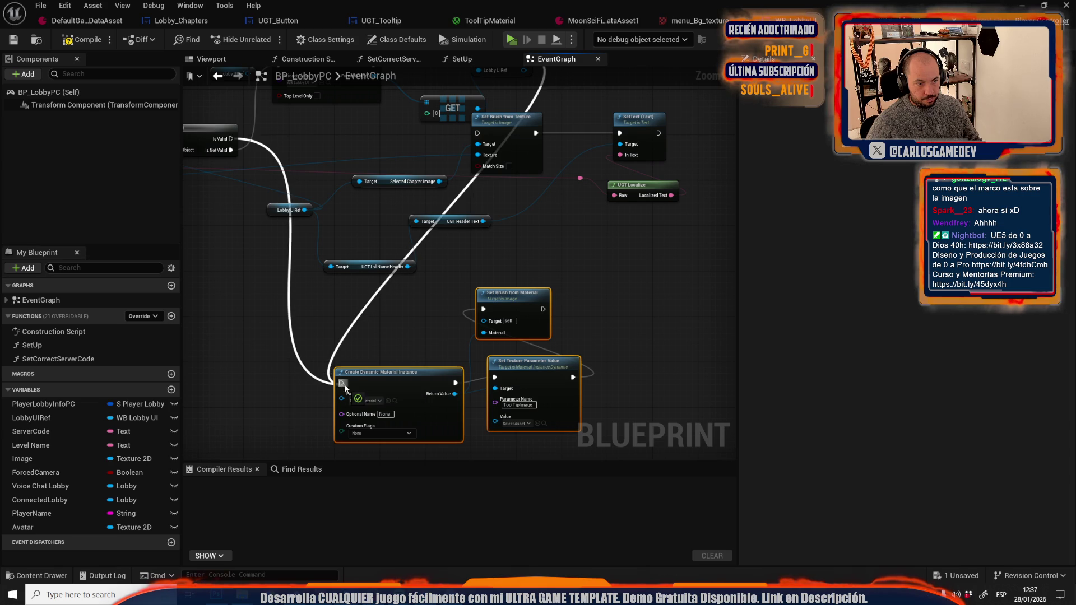
Run SetText after Set Brush from Material, target Selected Chapter Image, compile, save and play-test.
mouse_move(542, 309)
mouse_down()
mouse_move(578, 174)
mouse_move(619, 133)
mouse_up()
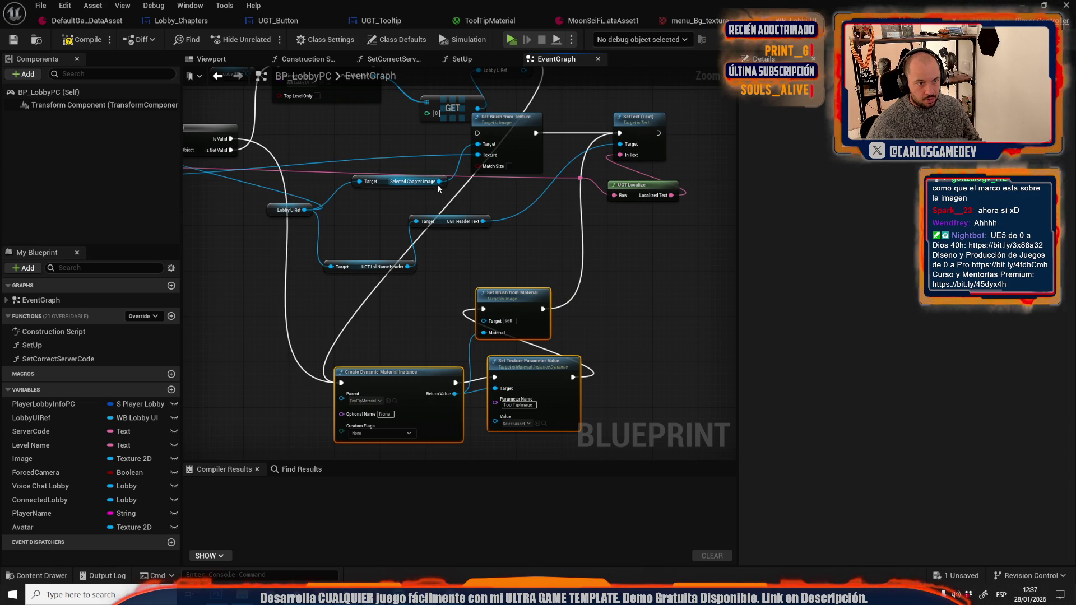
mouse_move(440, 181)
mouse_down()
mouse_move(478, 339)
mouse_move(484, 322)
mouse_up()
mouse_move(482, 160)
mouse_down()
mouse_move(578, 157)
mouse_move(364, 359)
mouse_move(476, 418)
mouse_move(583, 417)
mouse_move(601, 431)
mouse_move(590, 416)
mouse_up()
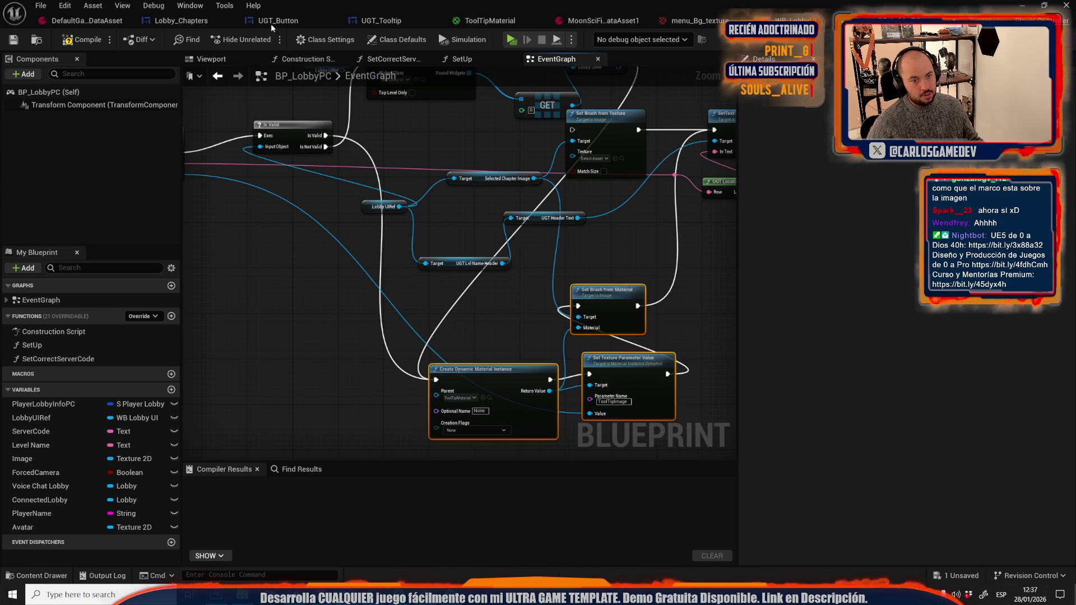
click(16, 41)
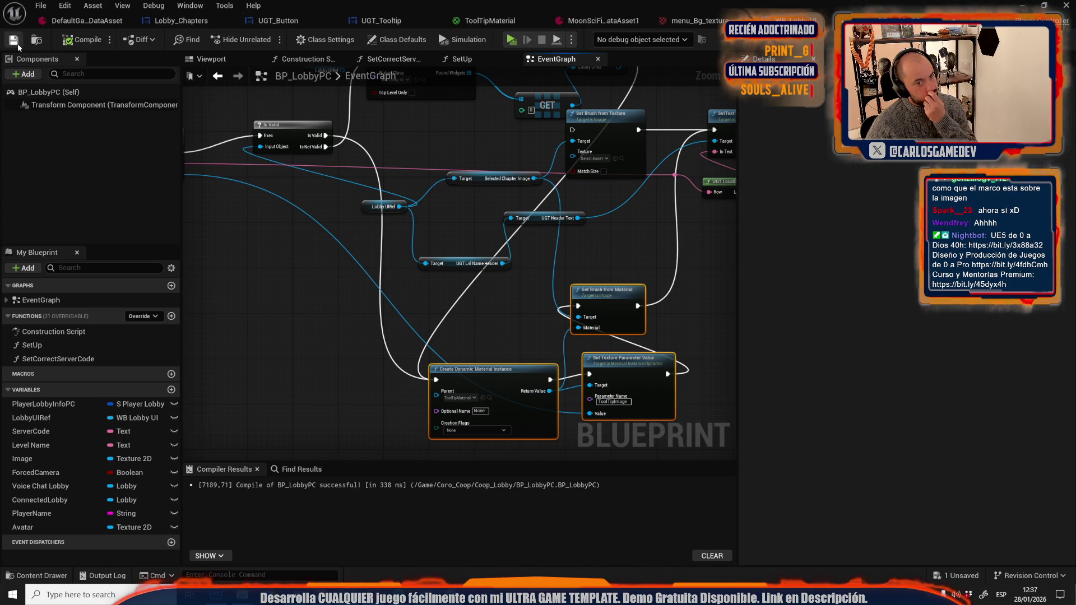
click(513, 40)
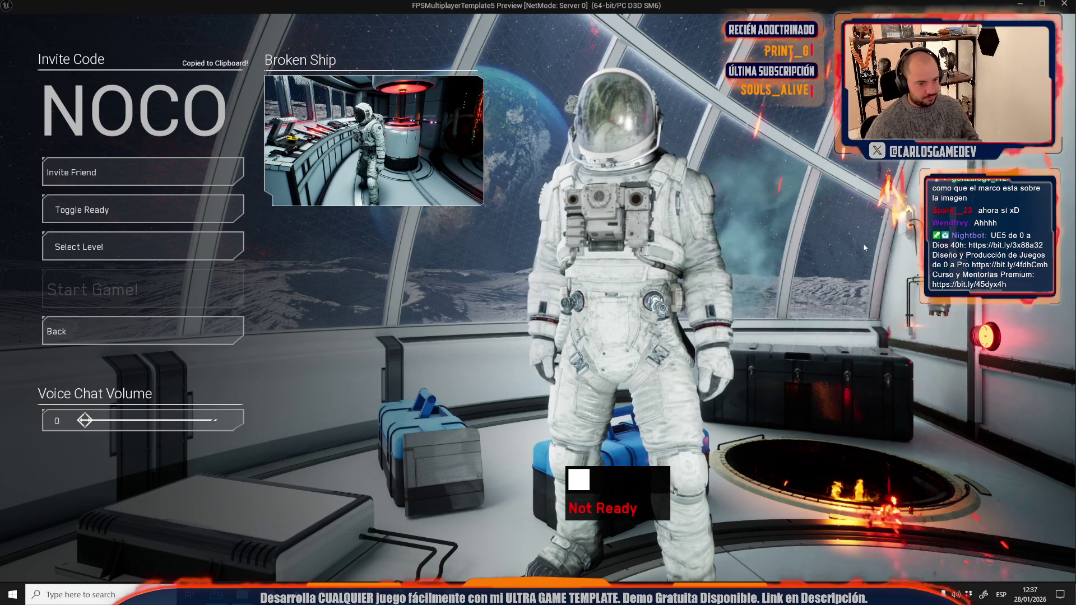
click(120, 249)
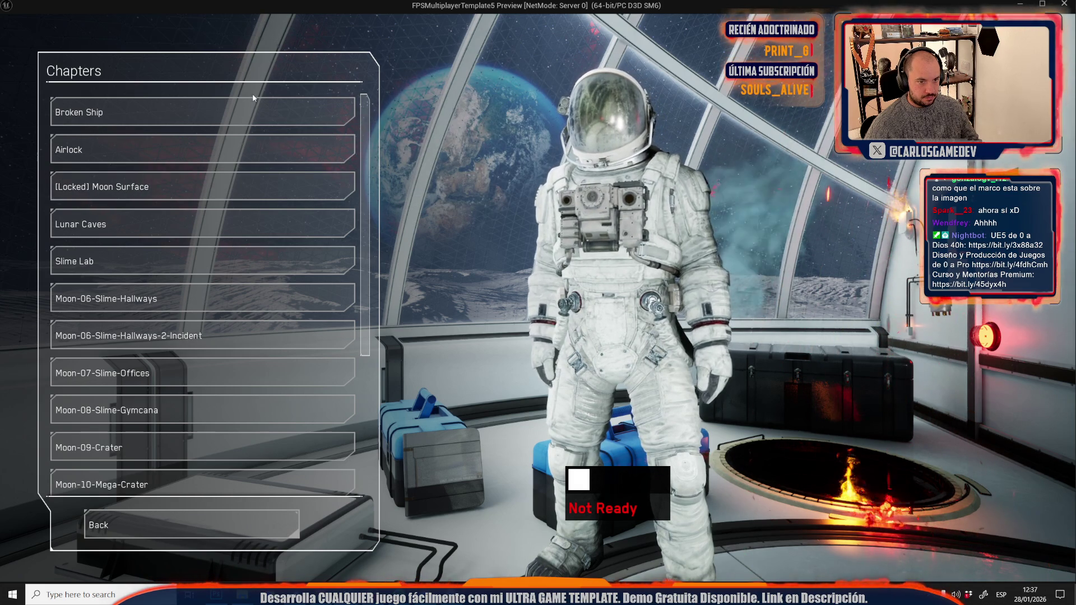
key(Escape)
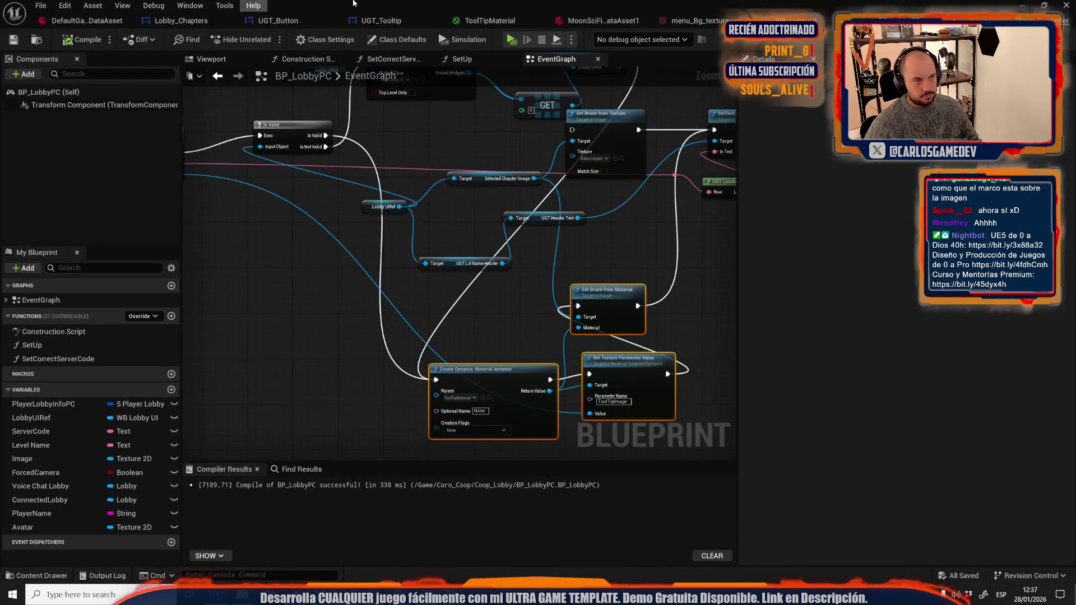
Close the BP_LobbyPC editor and search results, then open WB_LobbyUI from the Content Drawer.
click(1068, 6)
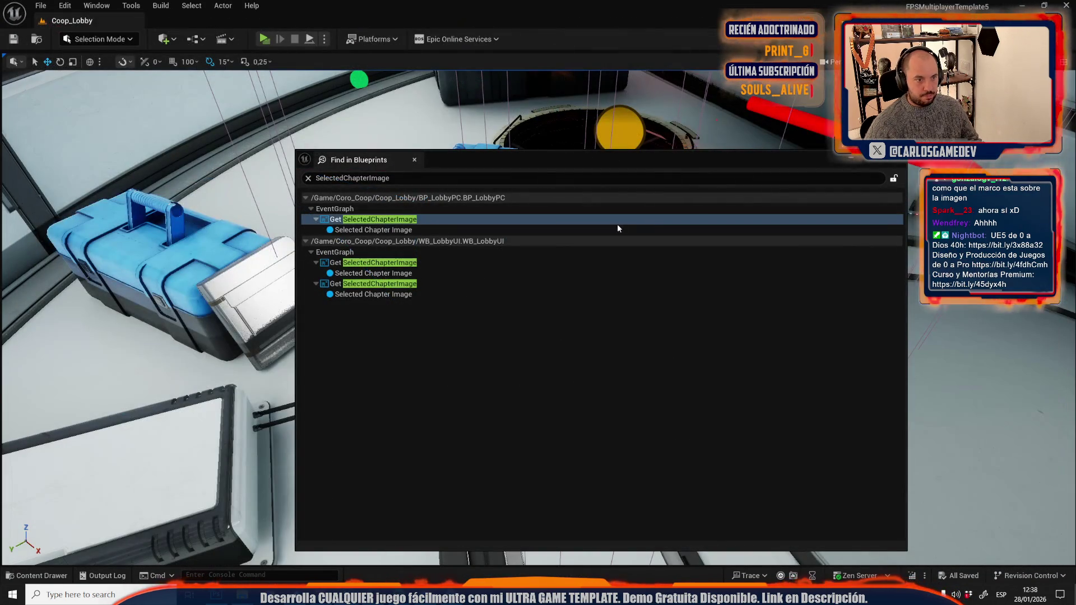
click(898, 160)
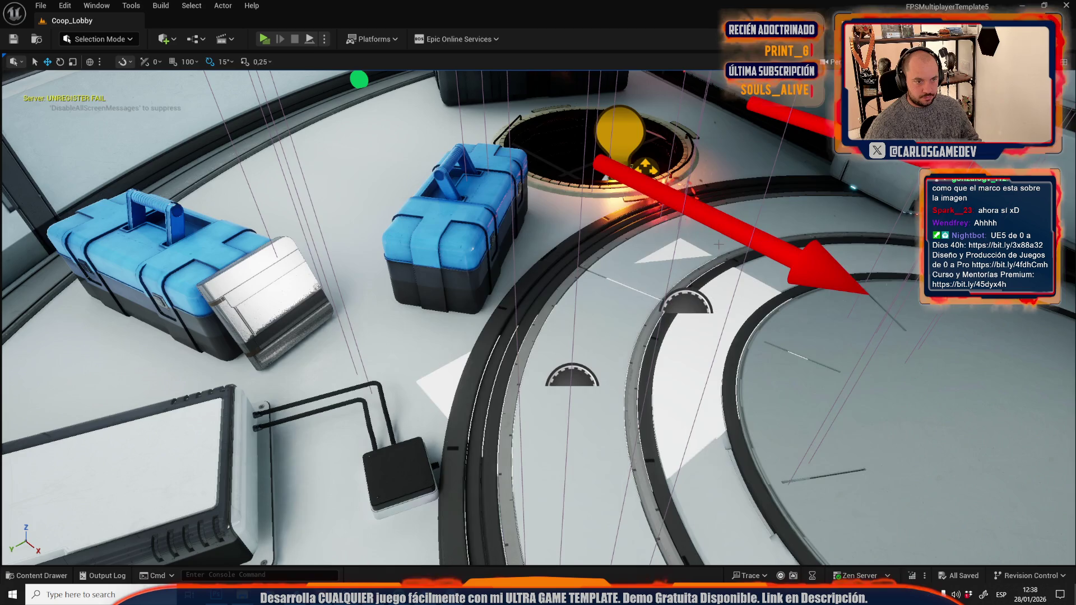
scroll(671, 296, down, 10)
mouse_move(671, 296)
mouse_down()
mouse_move(623, 213)
mouse_move(634, 363)
mouse_move(472, 390)
mouse_up()
key(ctrl+space)
double_click(583, 263)
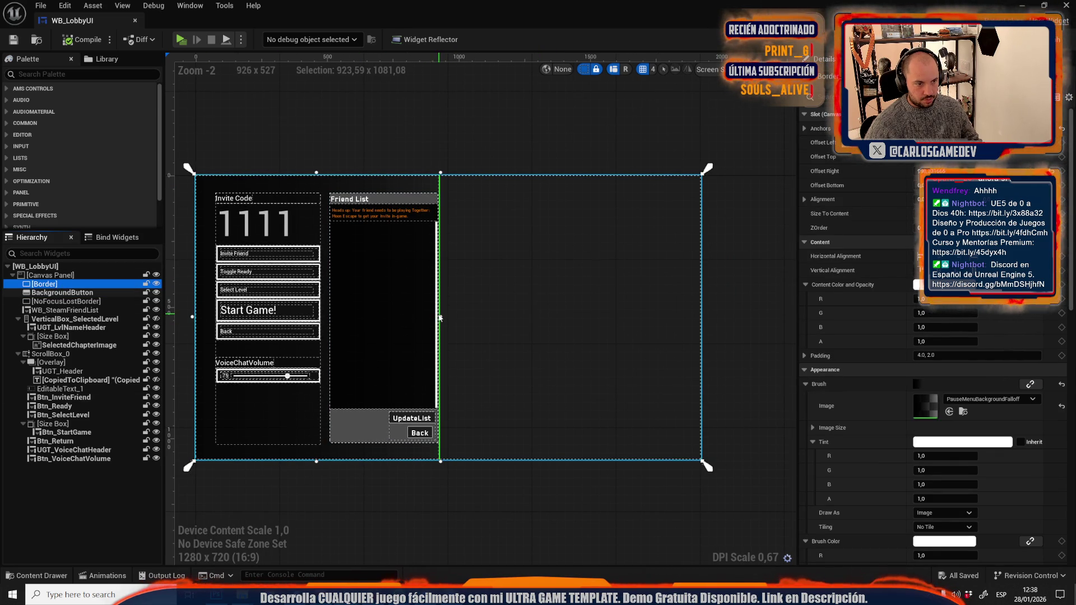
Stretch the Border's right edge across the canvas and test a chapter's preview card in play.
mouse_move(441, 208)
mouse_down()
mouse_move(717, 168)
mouse_move(680, 169)
mouse_up()
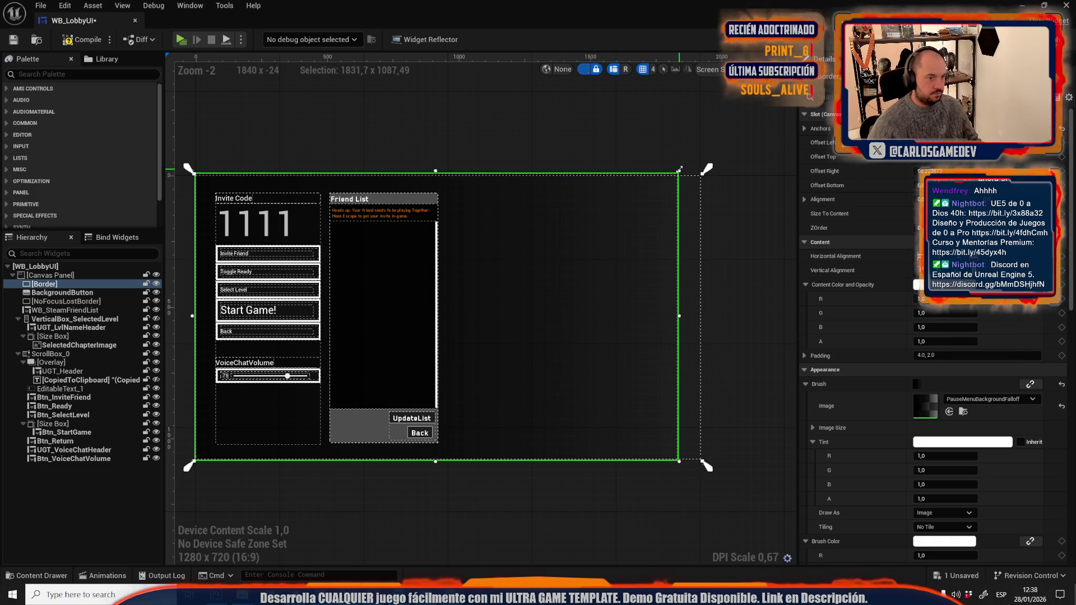
key(alt+p)
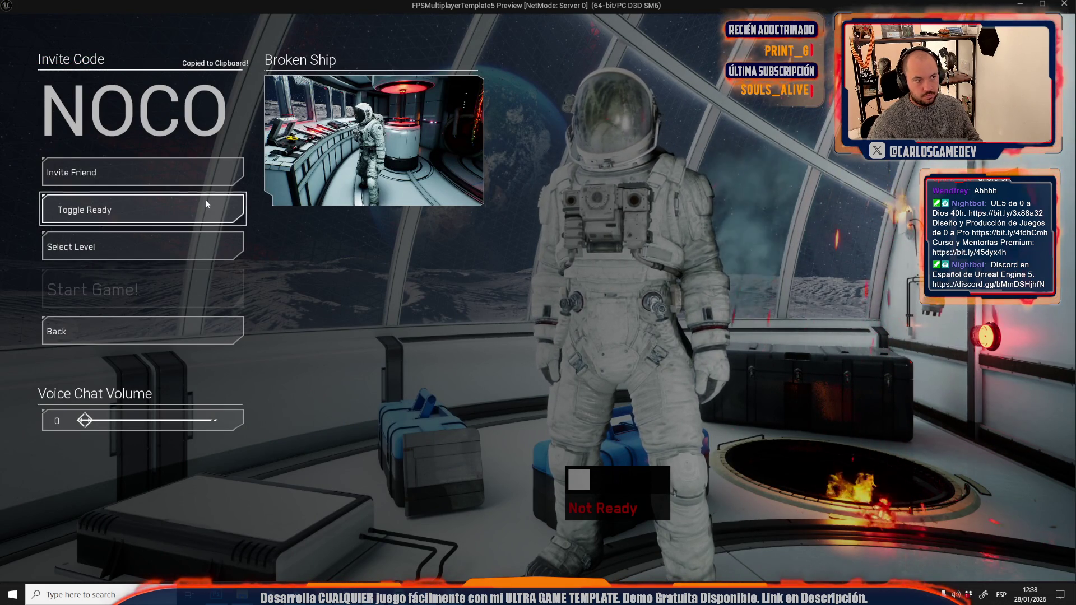
click(174, 246)
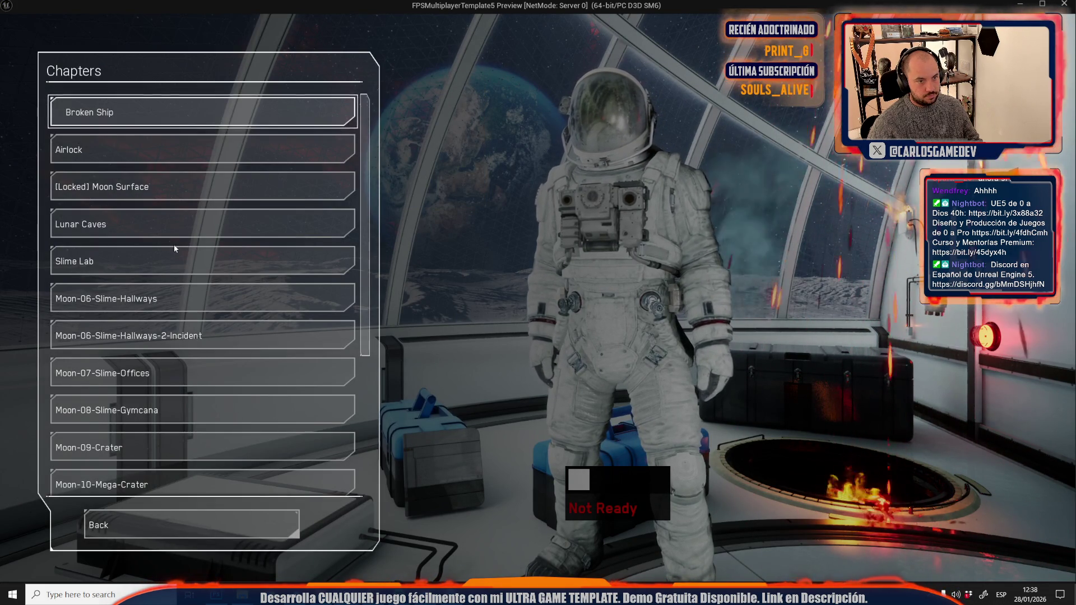
click(219, 155)
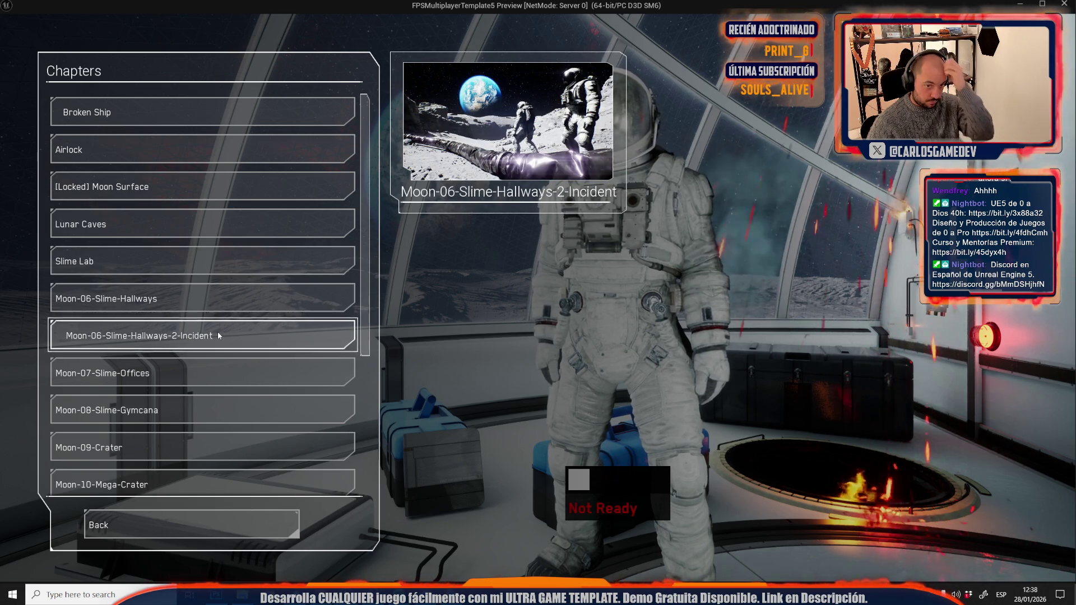
key(Escape)
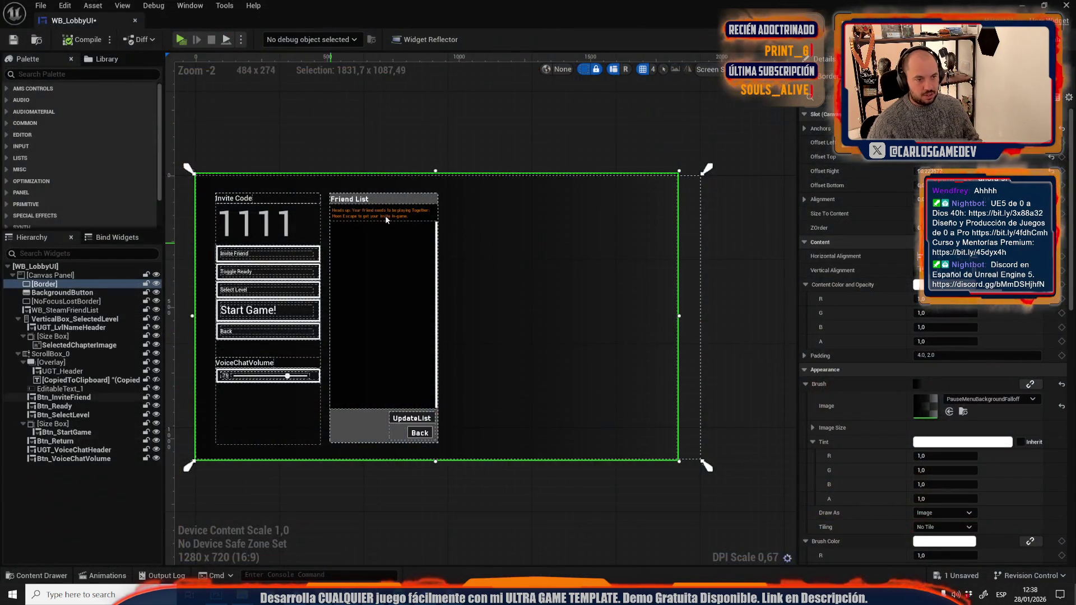
Pull the Border's right edge back narrower, retest the chapter list, and close WB_LobbyUI.
drag(678, 316, 581, 320)
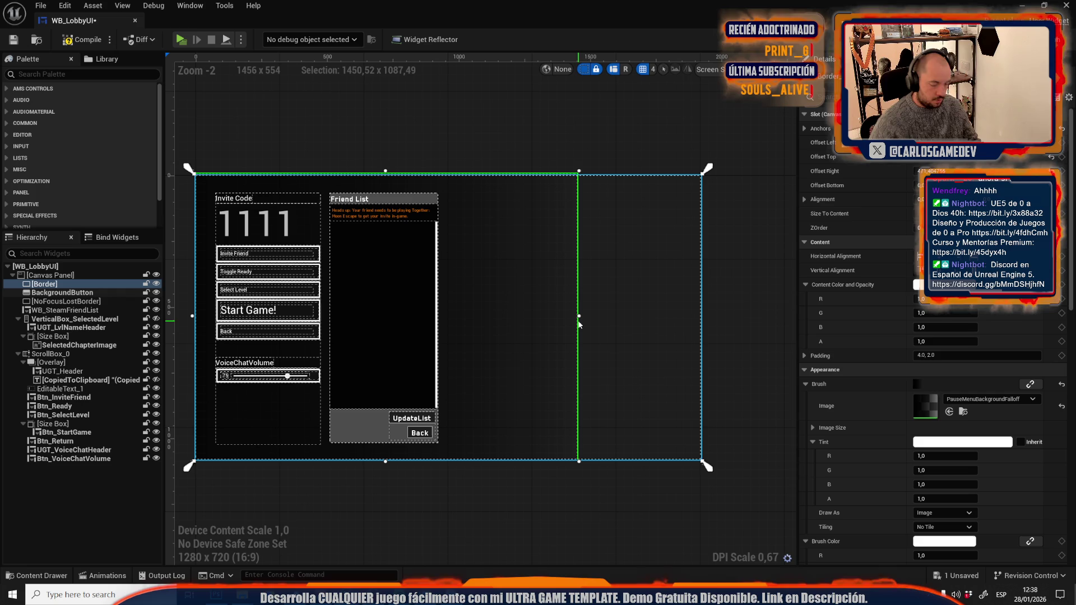
key(alt+p)
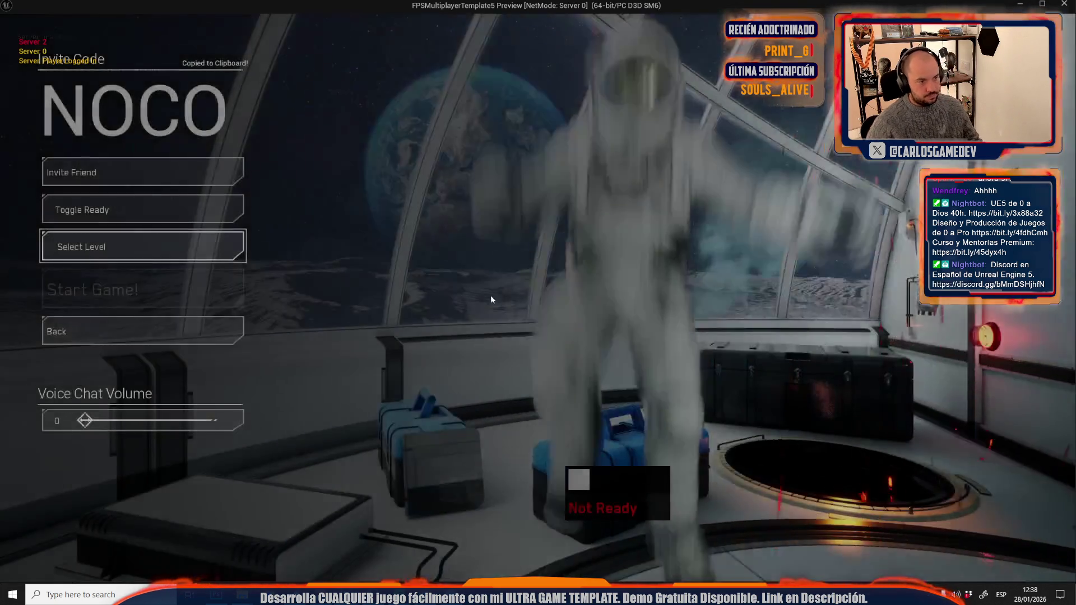
click(159, 245)
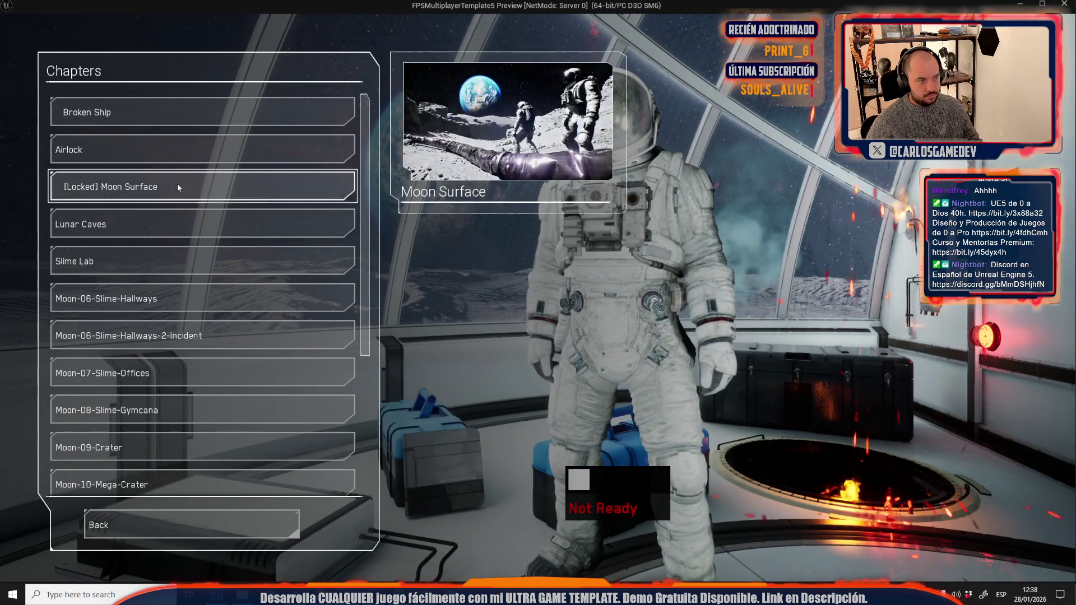
mouse_move(185, 250)
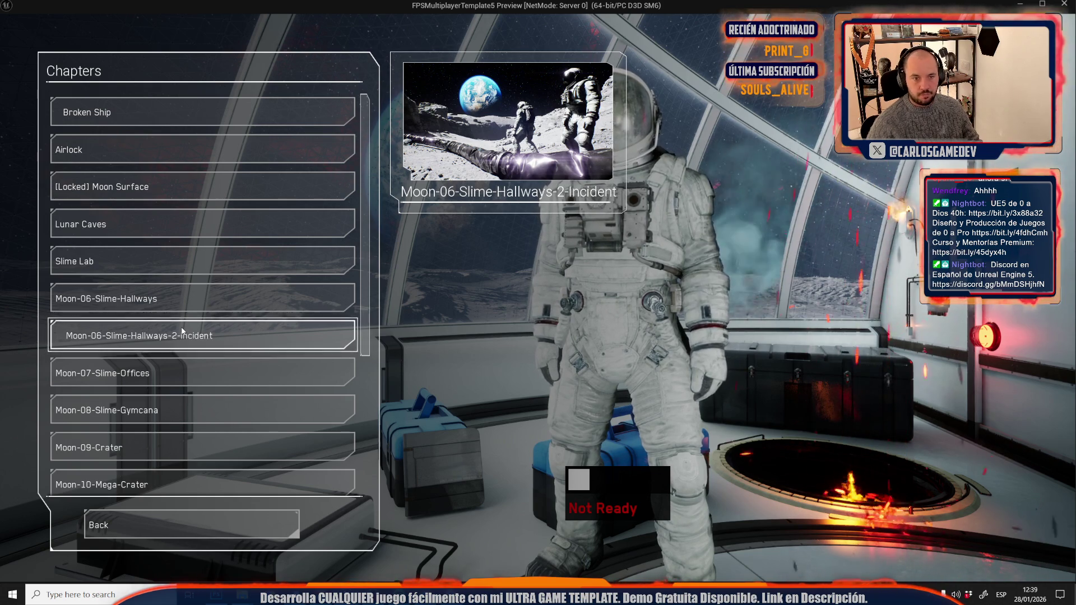
key(Escape)
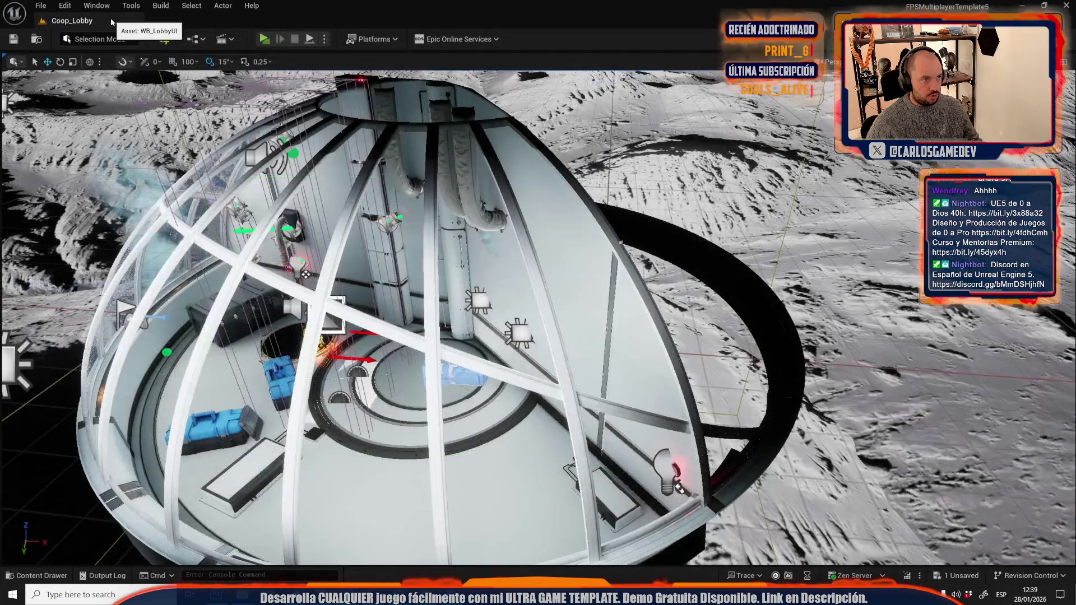
middle_click(110, 17)
key(ctrl+space)
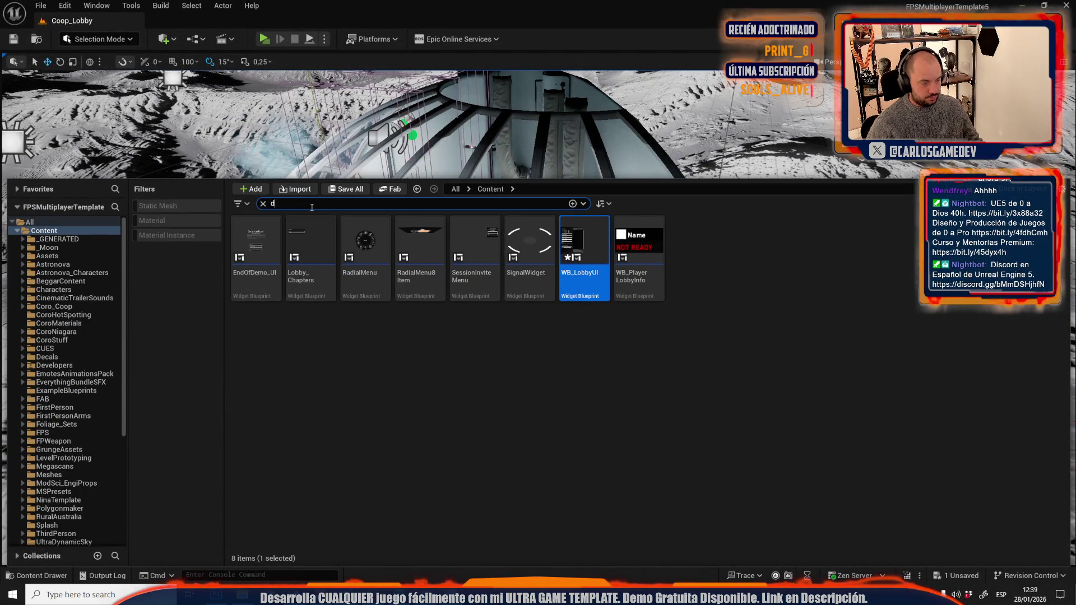
Open DefaultGameDataAsset and filter its Details panel by 'chapt'.
text(efaul)
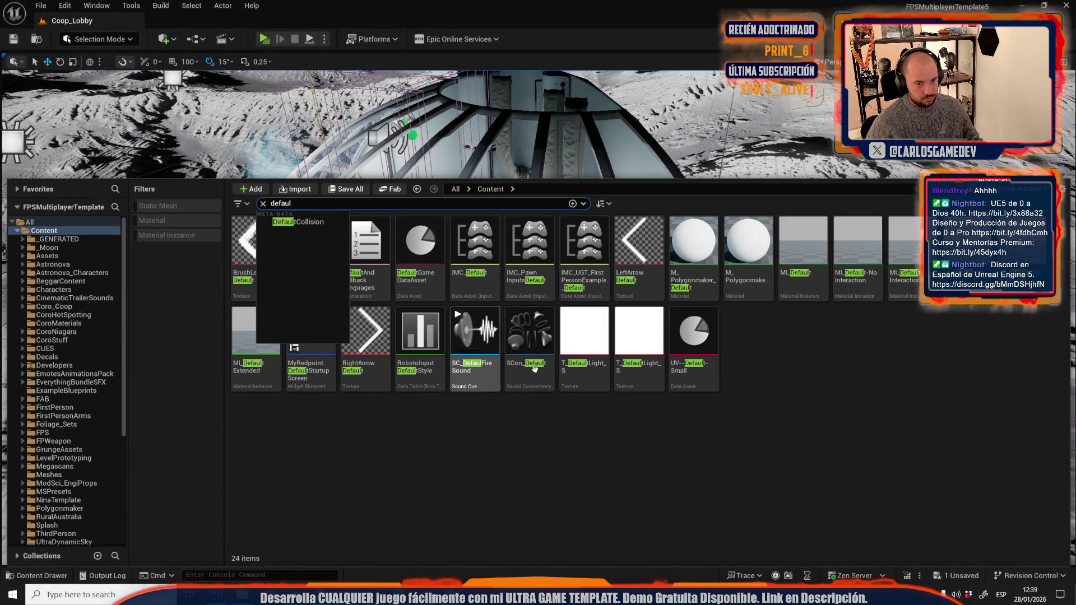
double_click(421, 247)
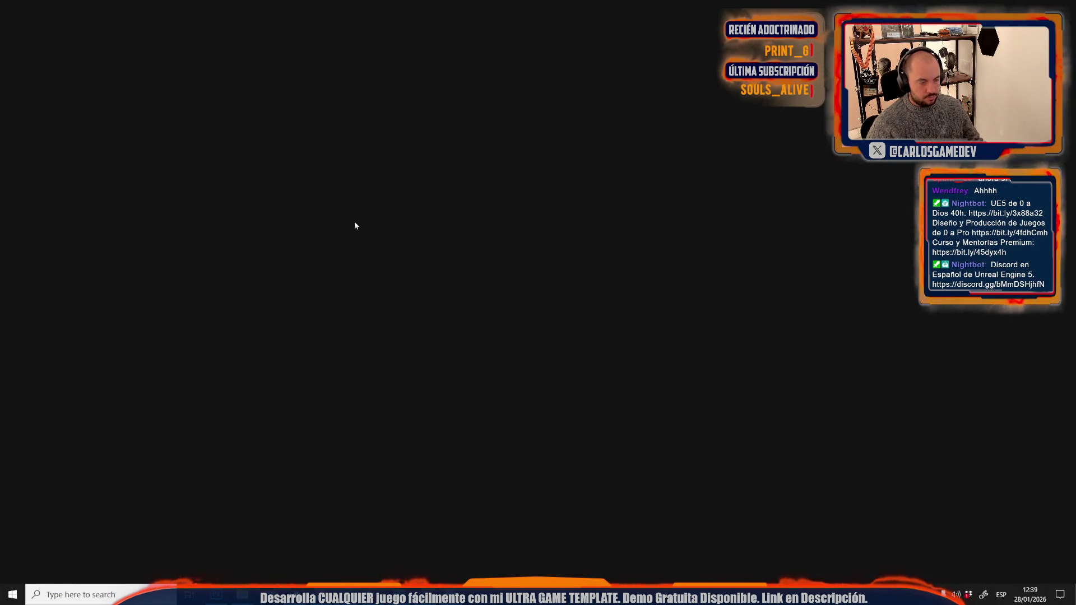
text(c)
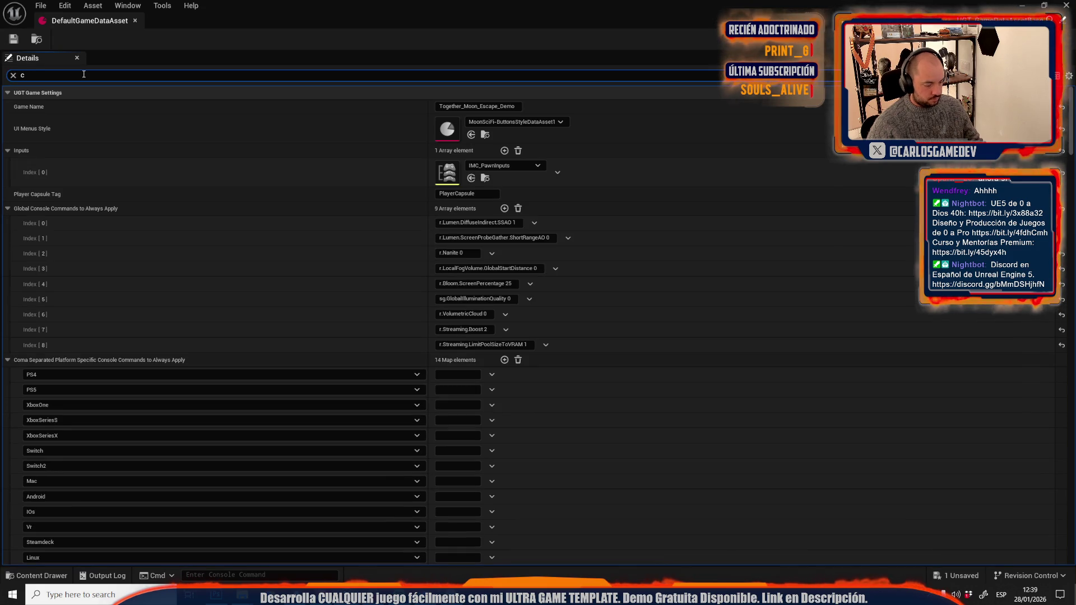
text(hapt)
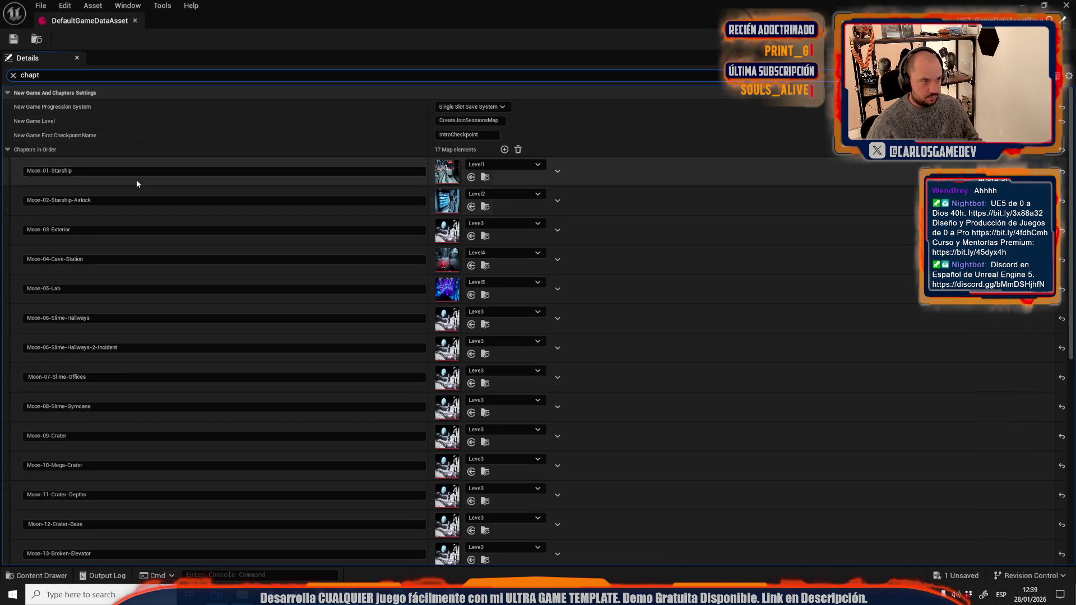
scroll(138, 338, down, 5)
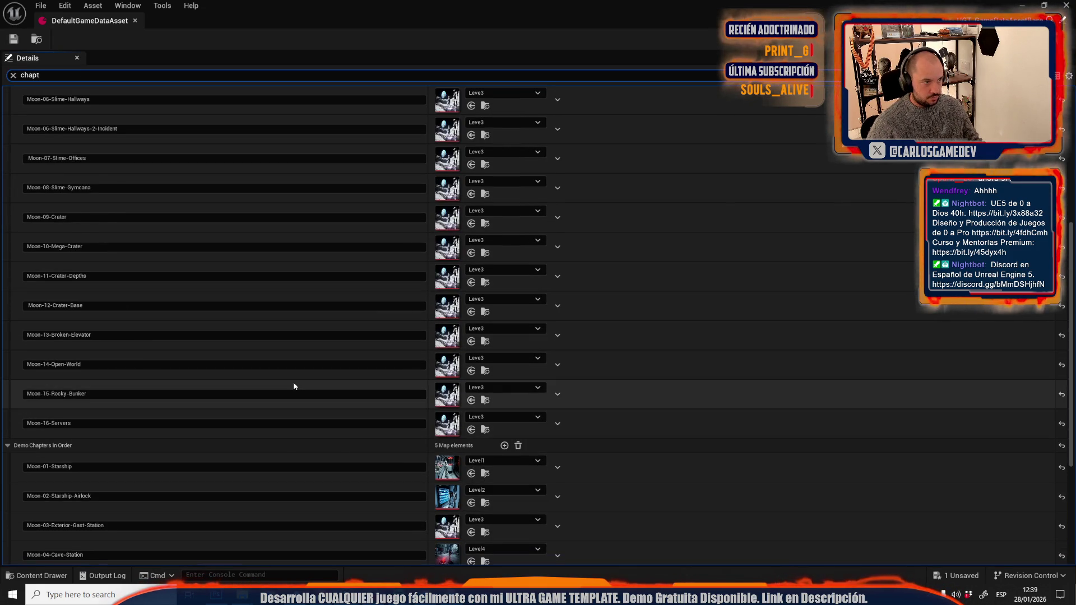
scroll(287, 383, up, 2)
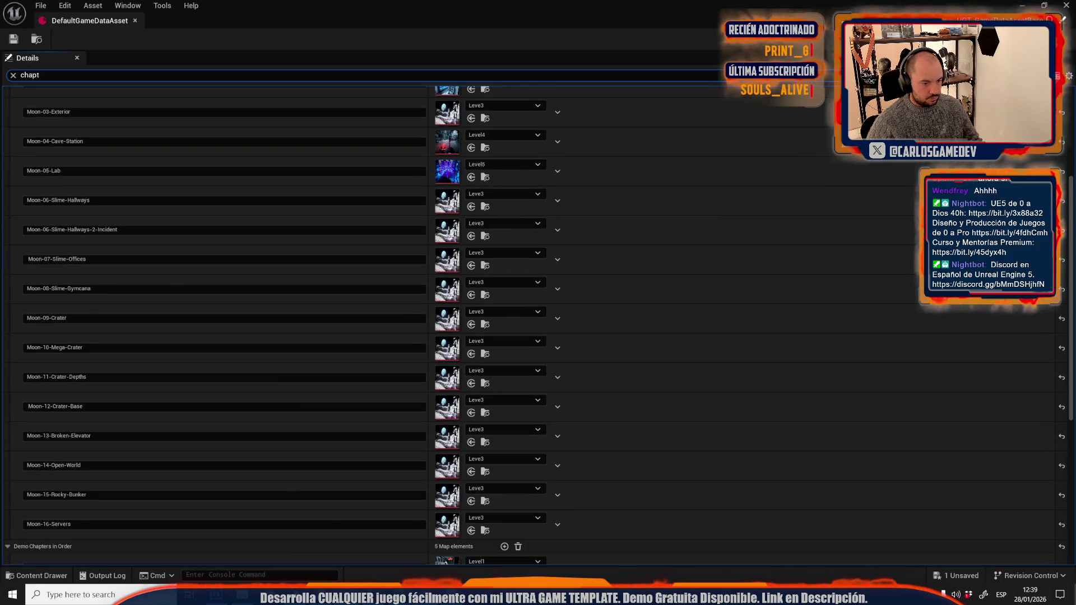
key(alt+Tab)
key(alt+Tab)
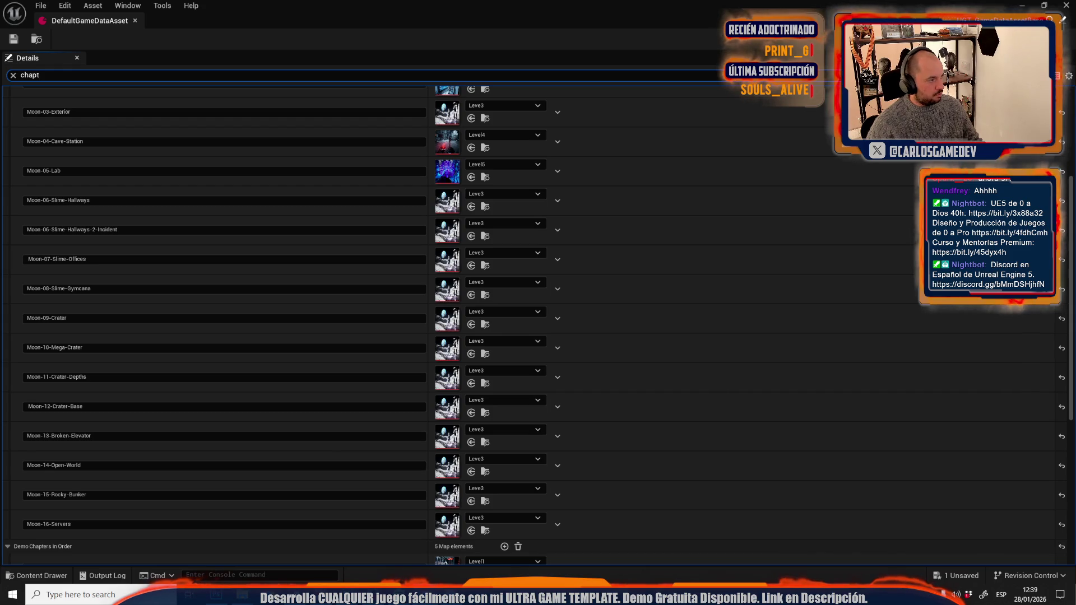
Select the Moon-06-Slime-Hallways, Moon-06-Slime-Hallways-2-Incident and Moon-07-Slime-Offices chapter name fields.
click(75, 200)
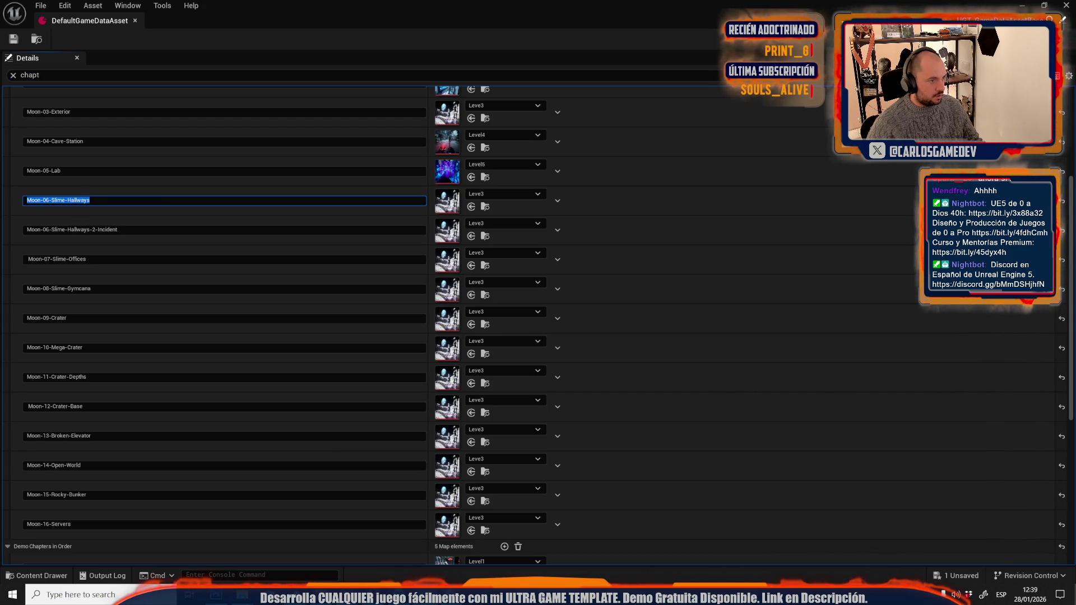
click(95, 229)
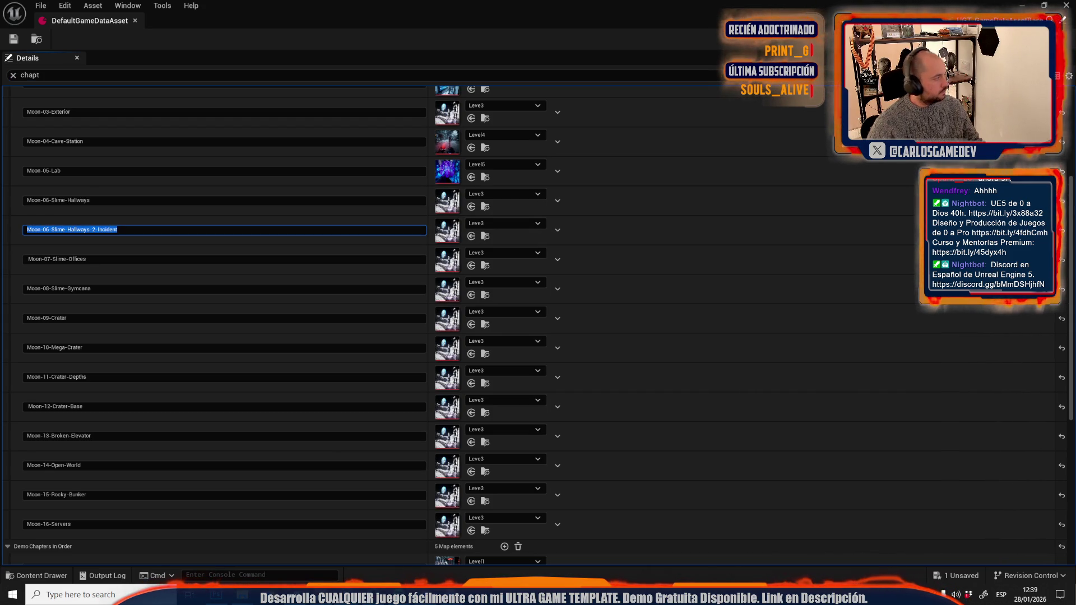
double_click(77, 259)
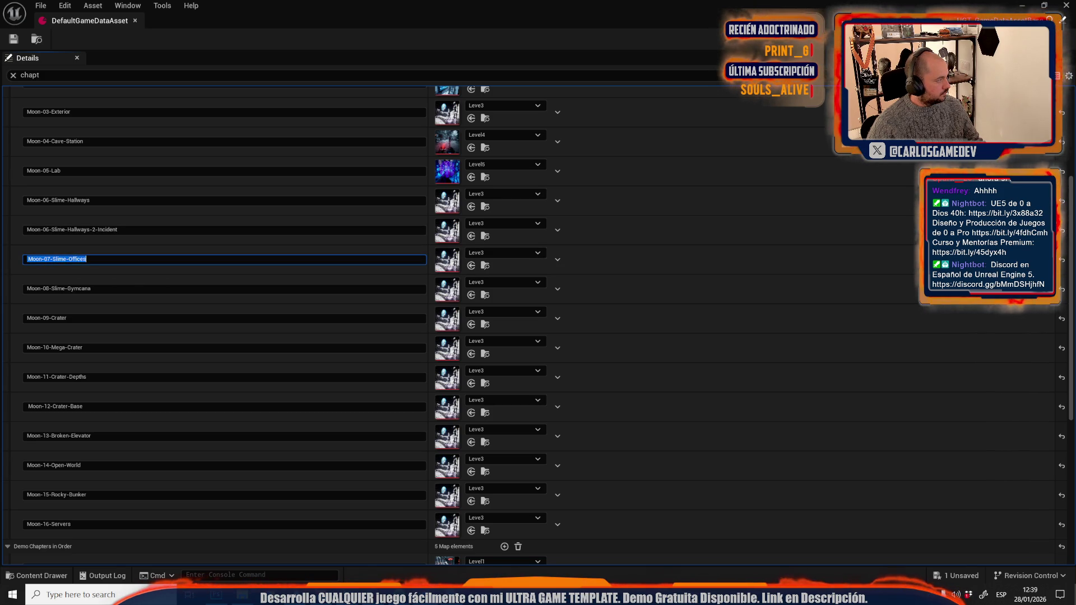